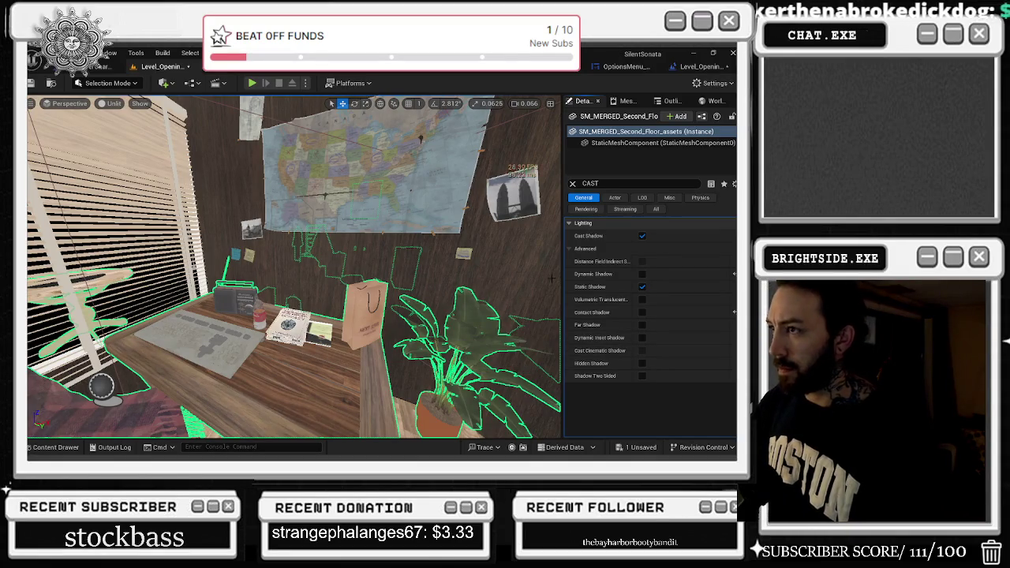
Step: Make SM_Magazine_2 cast shadows and stop SM_Magazine_1 from casting shadows
mouse_move(436, 388)
mouse_down()
mouse_move(513, 377)
mouse_move(445, 331)
mouse_move(454, 272)
mouse_up()
click(278, 313)
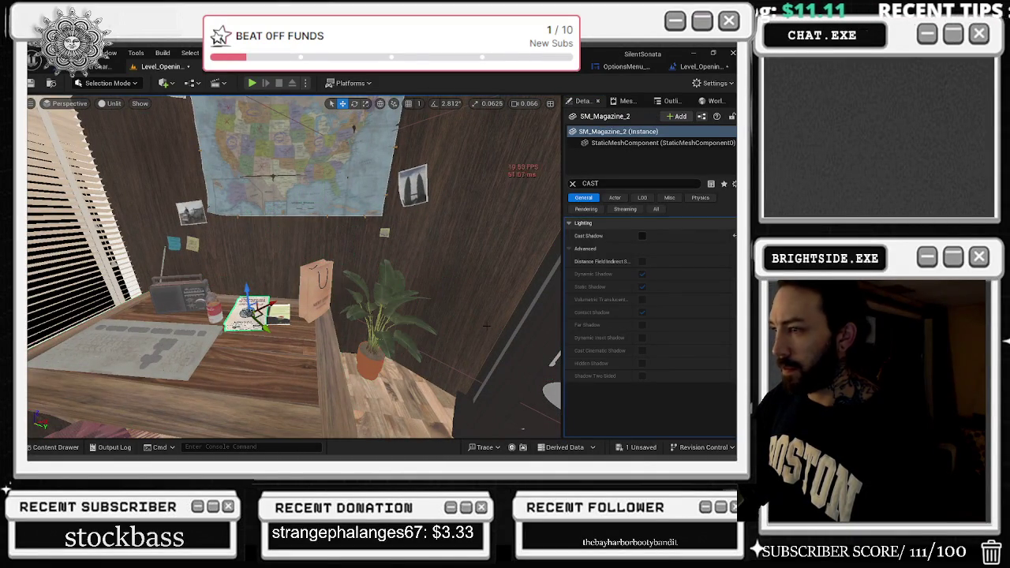
click(642, 235)
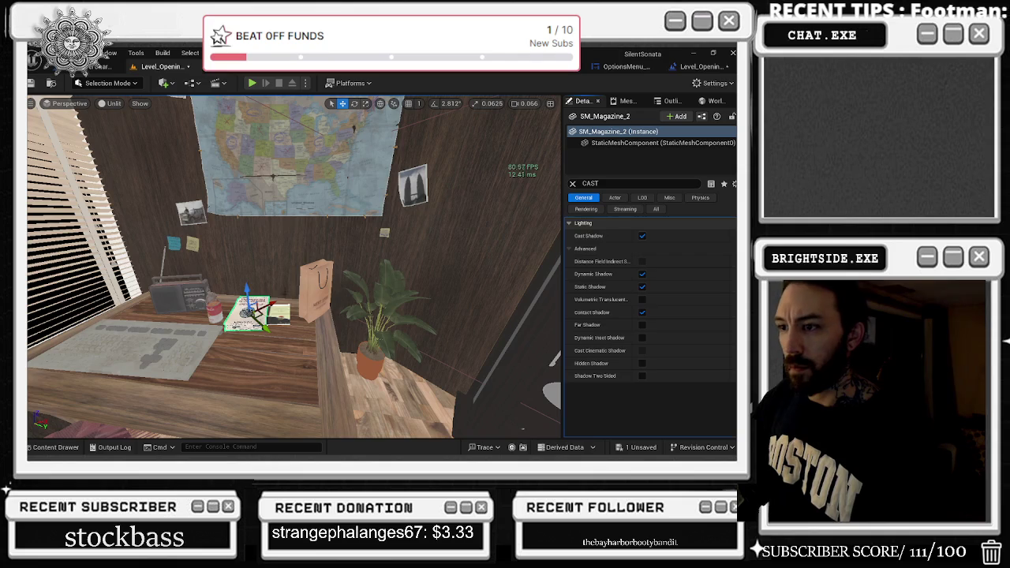
click(279, 313)
click(642, 236)
click(642, 236)
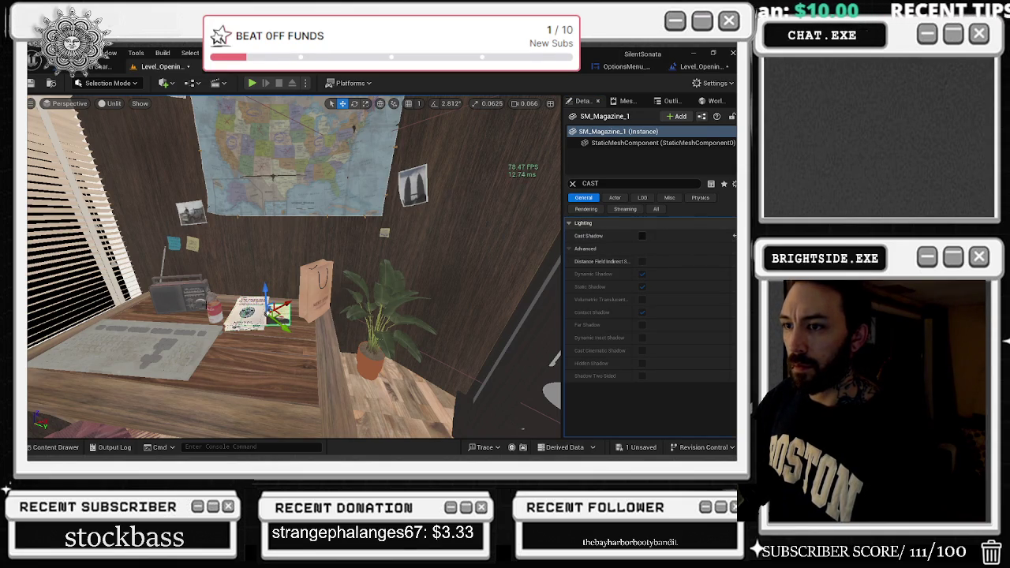
Step: Turn off Dynamic Shadow on the wall sticky note SM_papers_stickynote_20
click(387, 307)
click(190, 213)
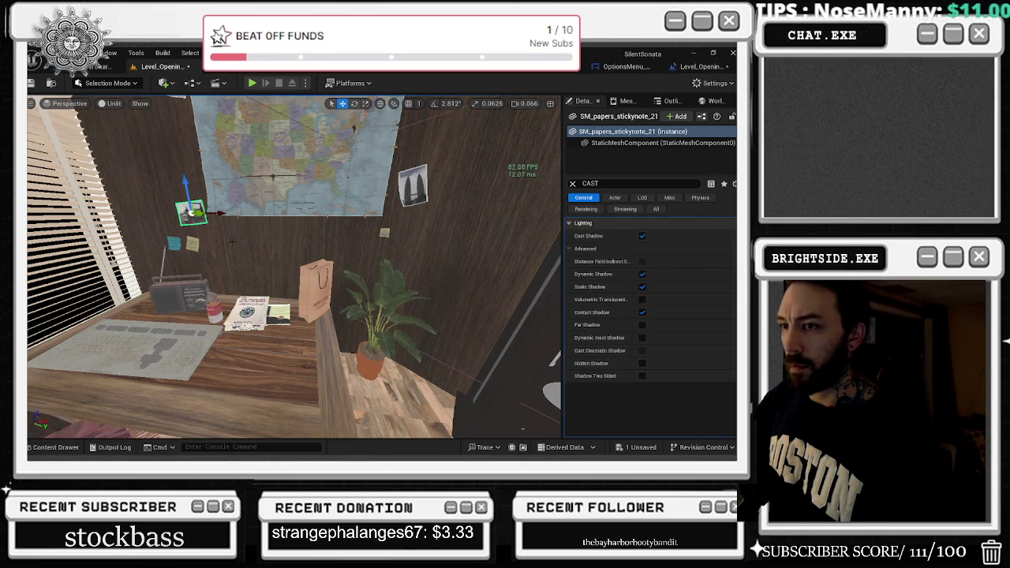
click(195, 246)
click(194, 244)
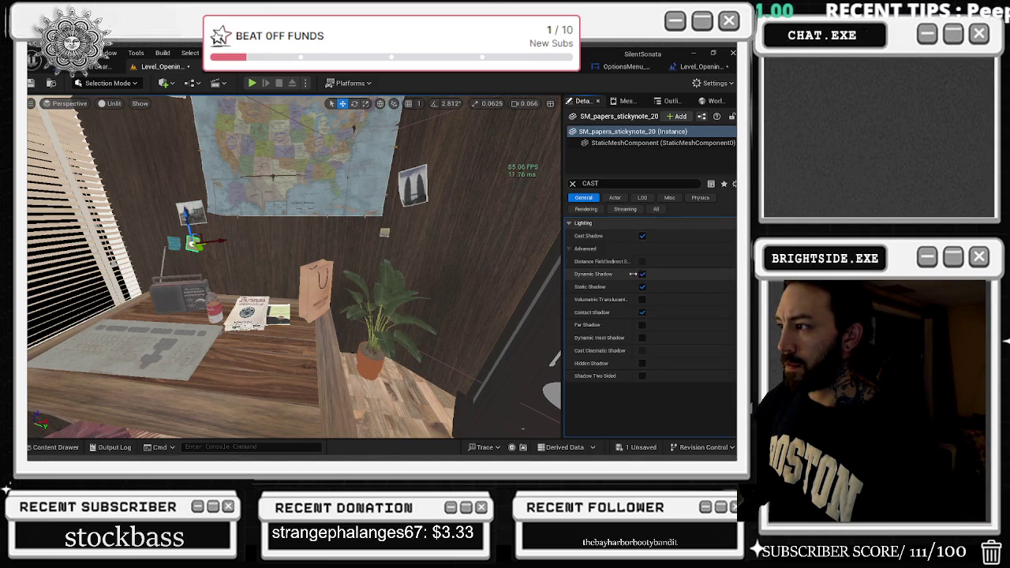
click(642, 274)
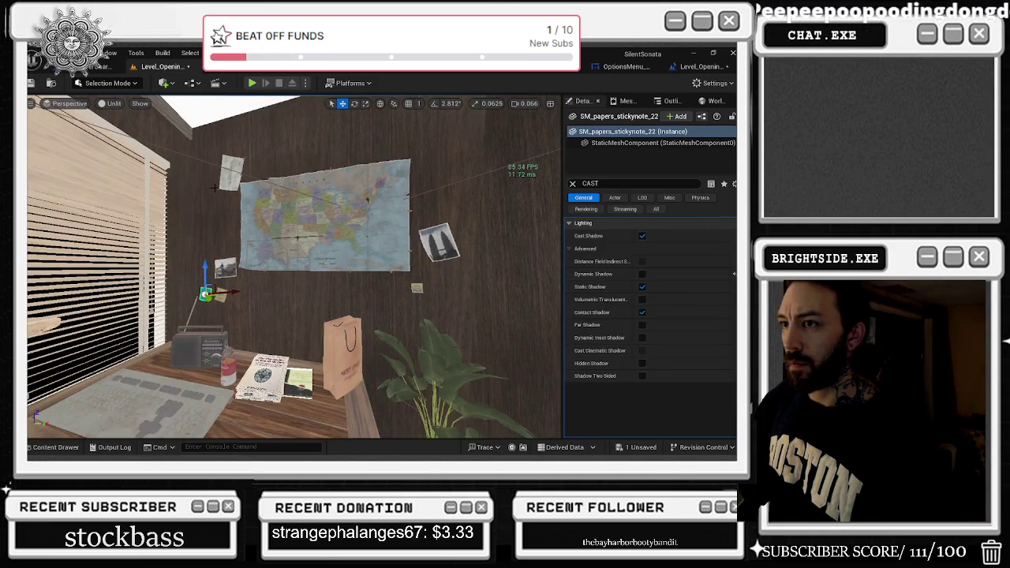
Step: Select the paper sheet above the map, then the merged second-floor room mesh near the clock
click(231, 167)
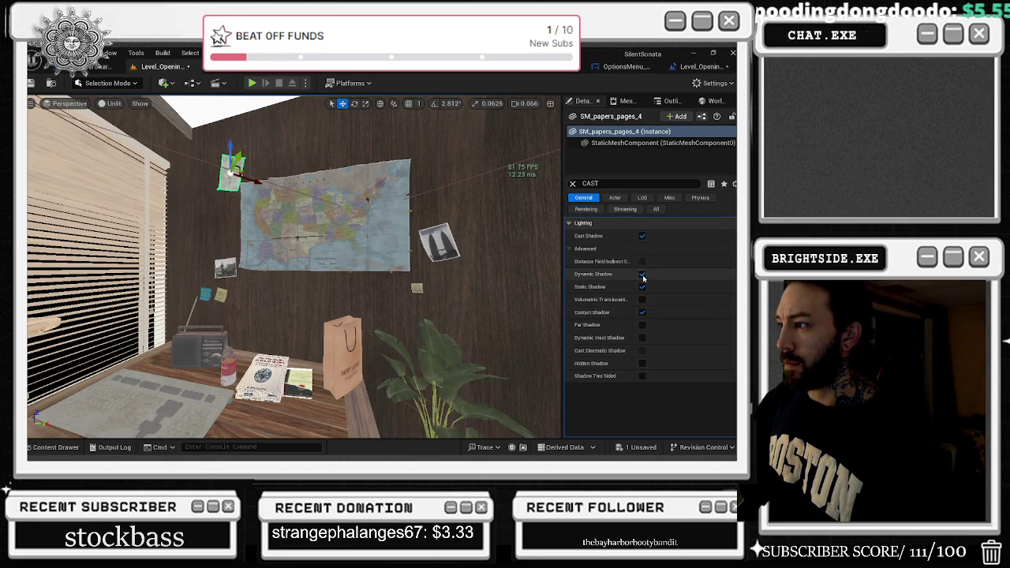
drag(487, 257, 459, 250)
drag(452, 182, 489, 203)
click(354, 330)
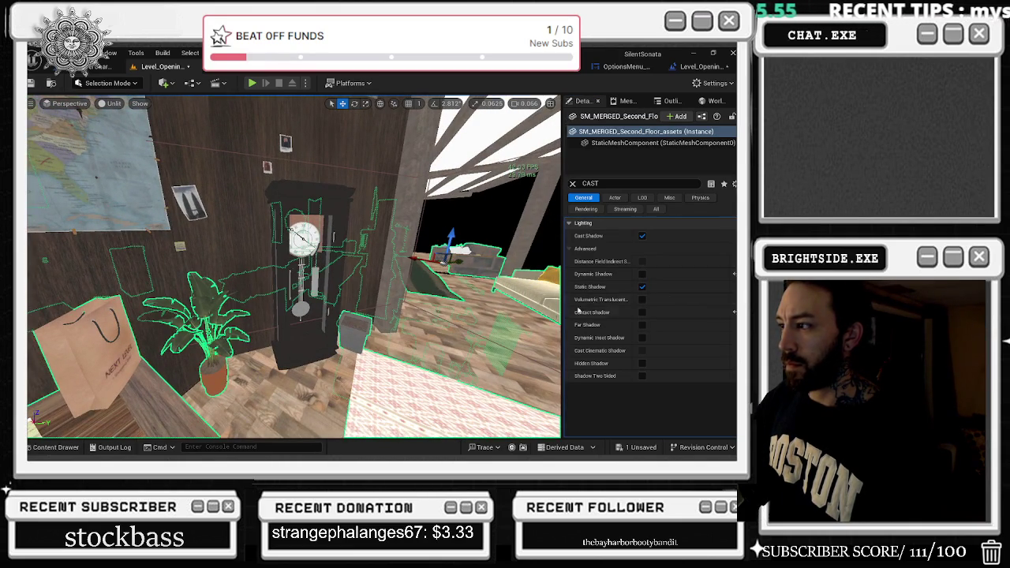
drag(354, 330, 268, 76)
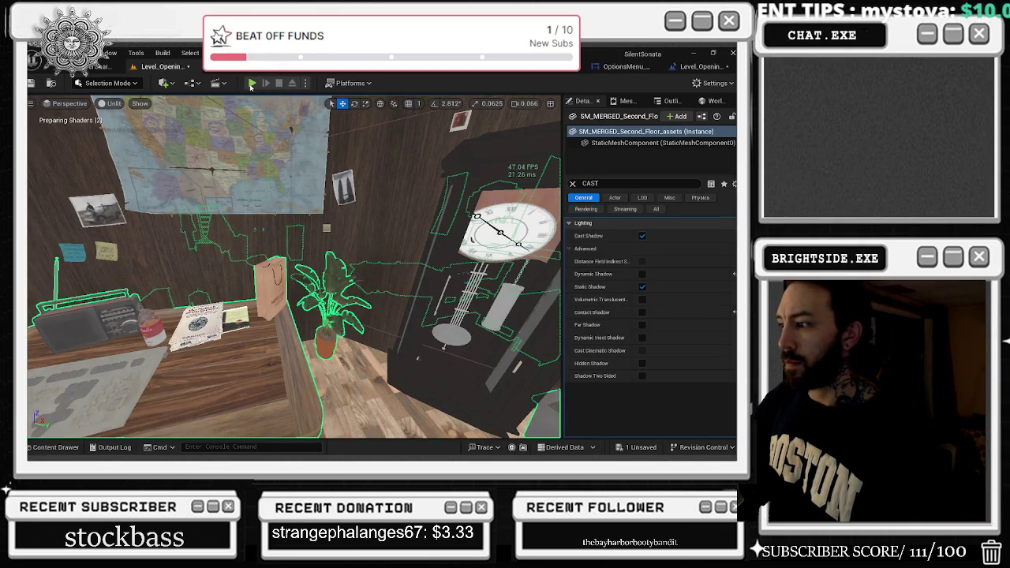
Step: Play the level, set Max Fps to 240 in the game's Options, then stop the session
key(alt+p)
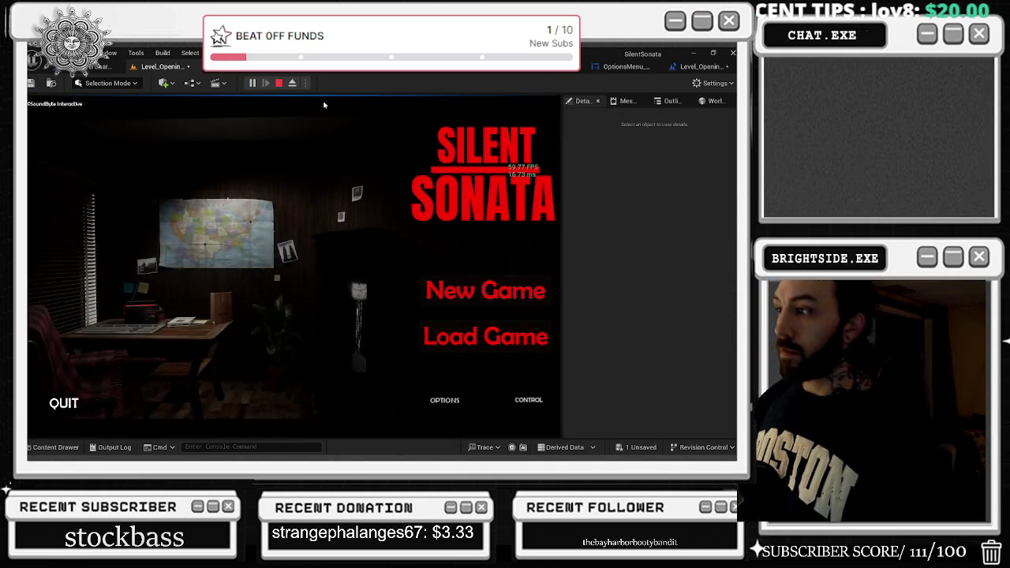
click(434, 402)
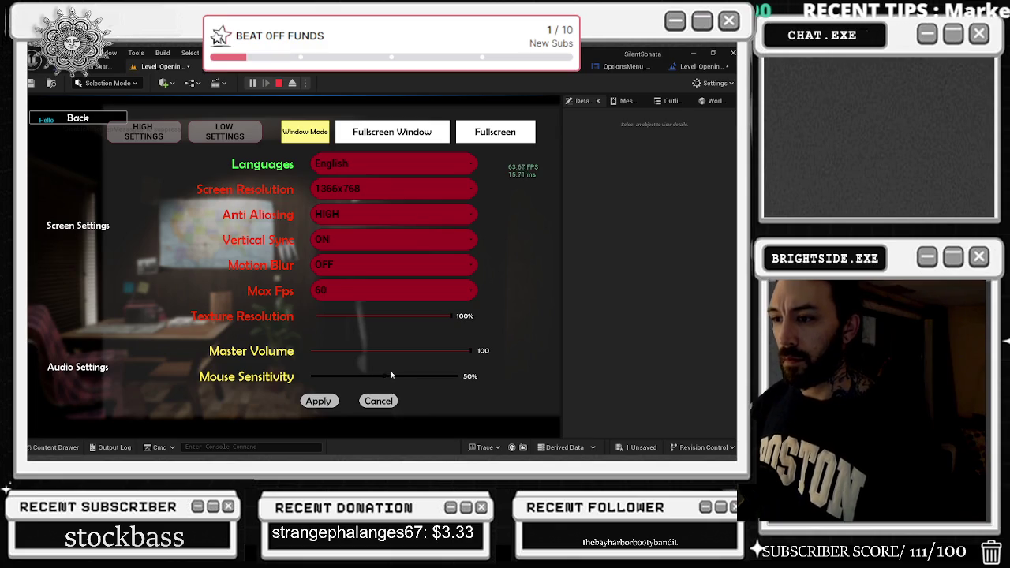
click(356, 292)
click(356, 344)
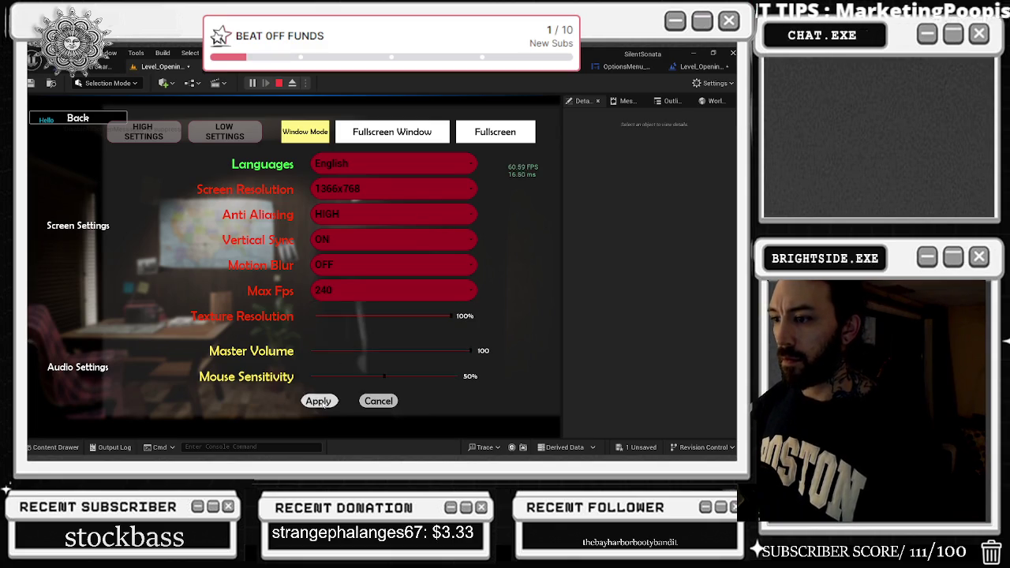
click(74, 117)
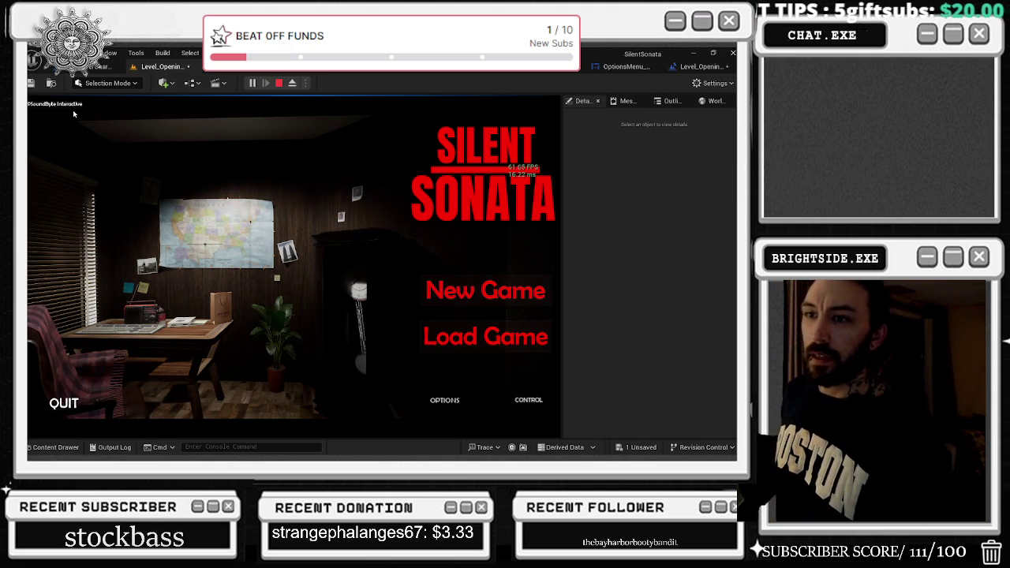
key(Escape)
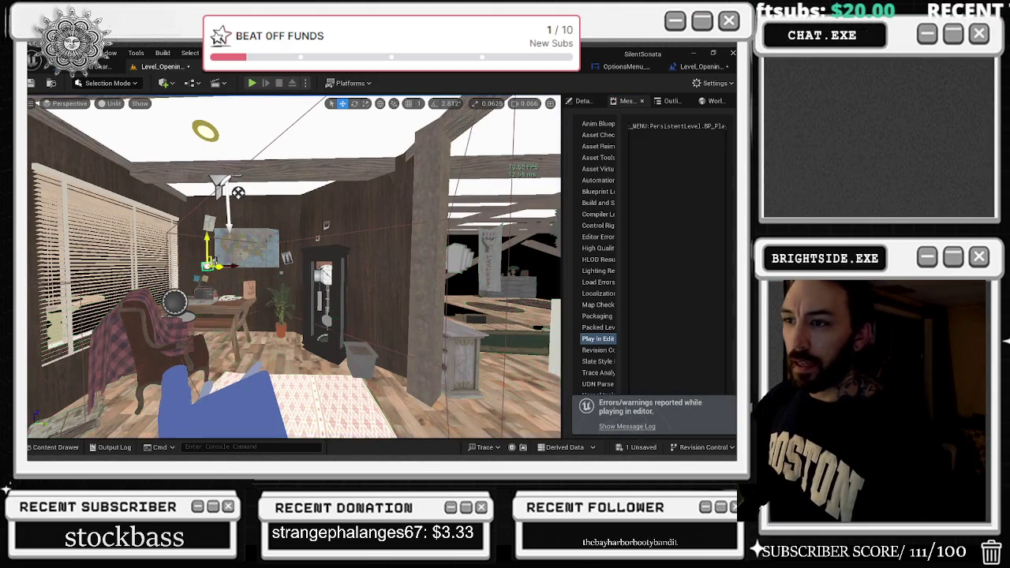
Step: Enable Dynamic Shadow on the four paper props selected in the Outliner
click(222, 213)
click(670, 101)
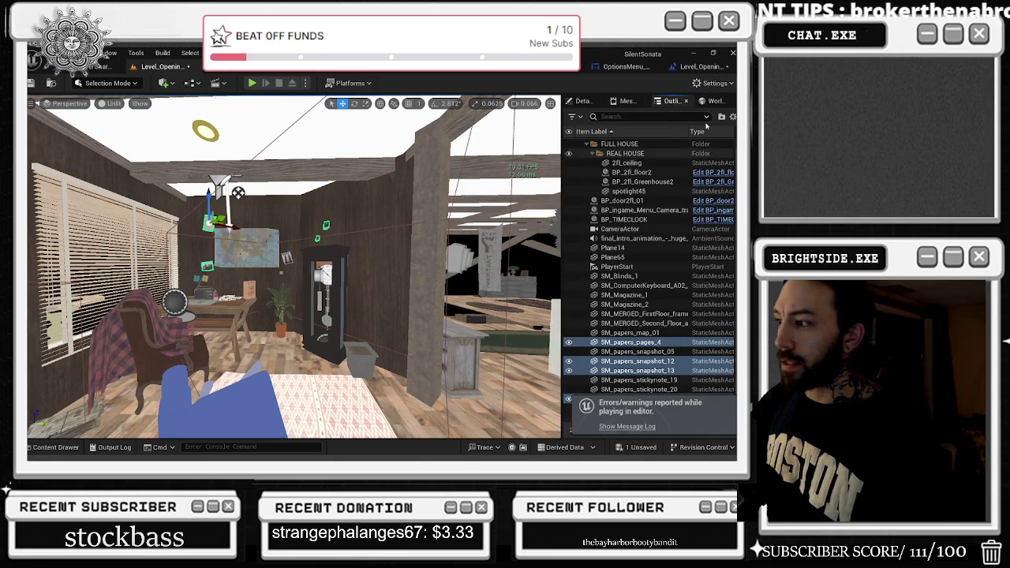
click(582, 102)
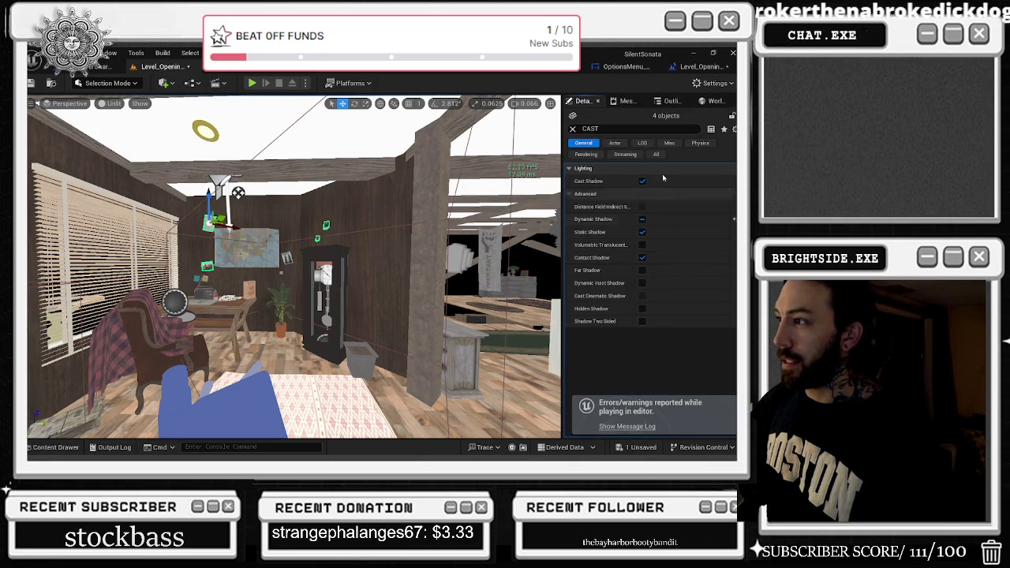
click(642, 220)
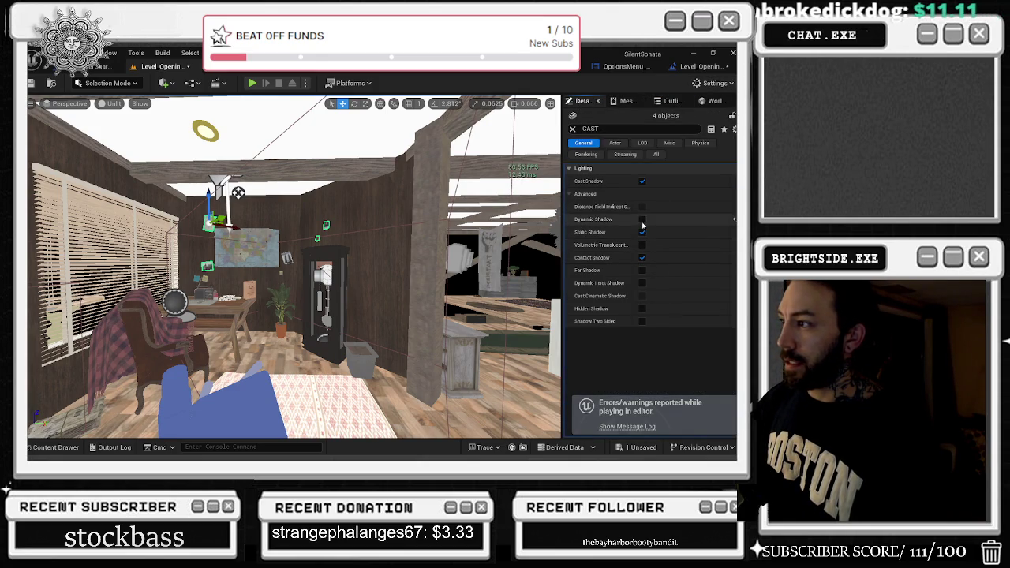
click(642, 219)
Step: Select SM_papers_snapshot_05 and a second wall prop, then play and stop the level
key(a)
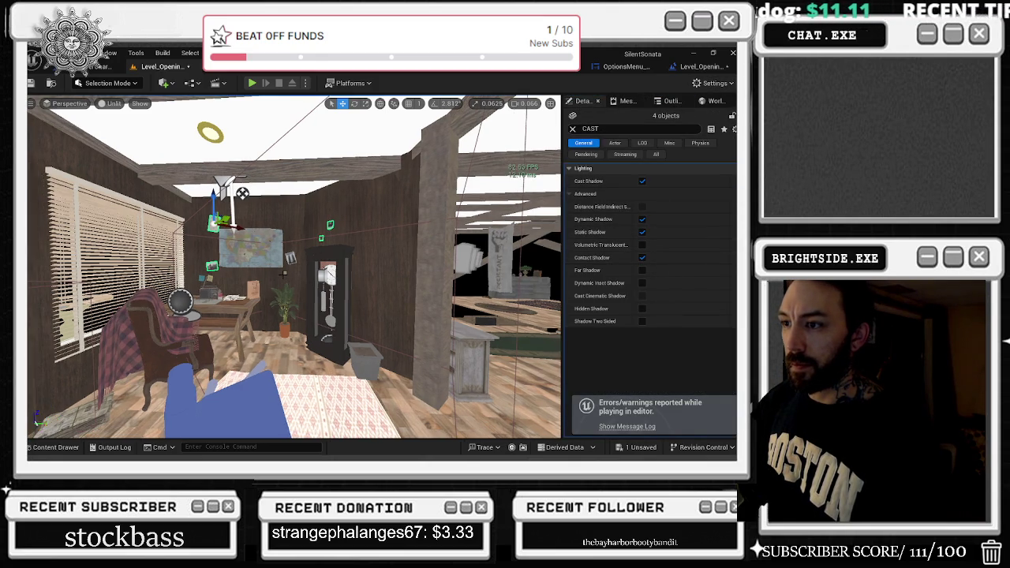
click(285, 273)
ctrl+click(290, 260)
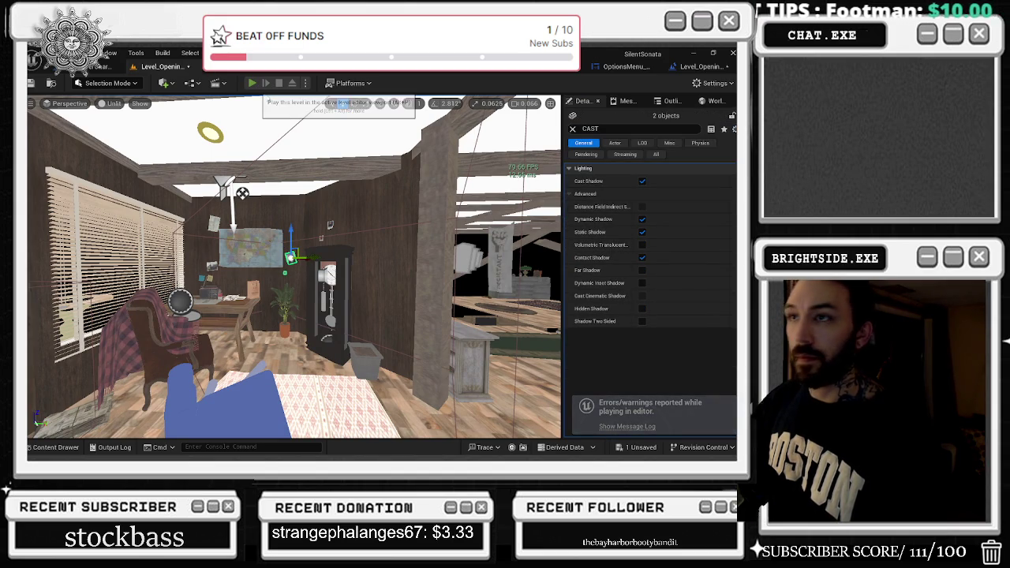
click(251, 82)
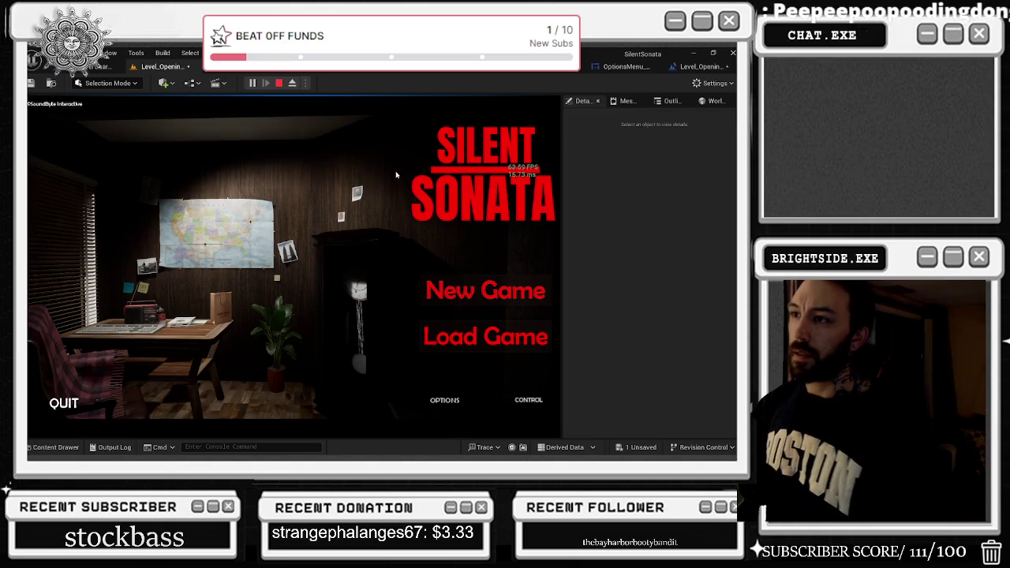
key(Escape)
Step: Uncheck Contact Shadow on the two wall props above the grandfather clock, then select the merged room mesh
click(310, 235)
click(582, 101)
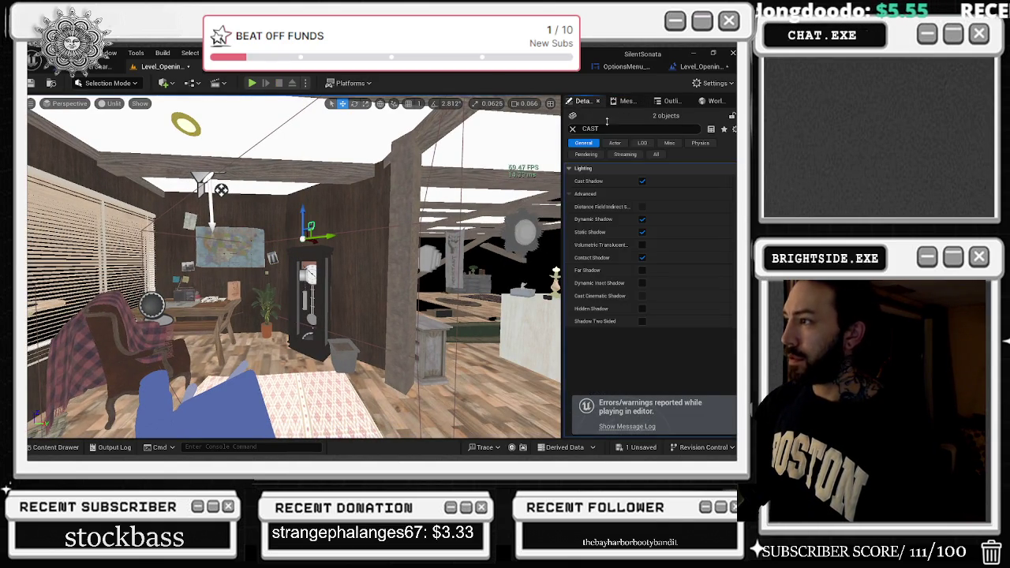
click(642, 258)
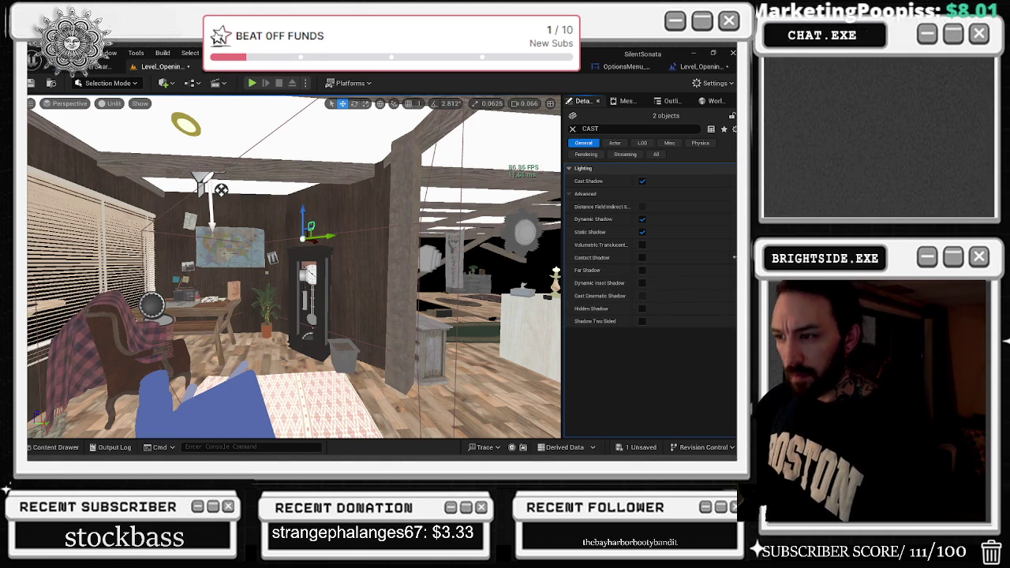
mouse_move(483, 98)
mouse_down()
mouse_move(354, 110)
mouse_move(315, 127)
mouse_move(280, 209)
mouse_move(377, 274)
mouse_move(333, 230)
mouse_up()
click(377, 274)
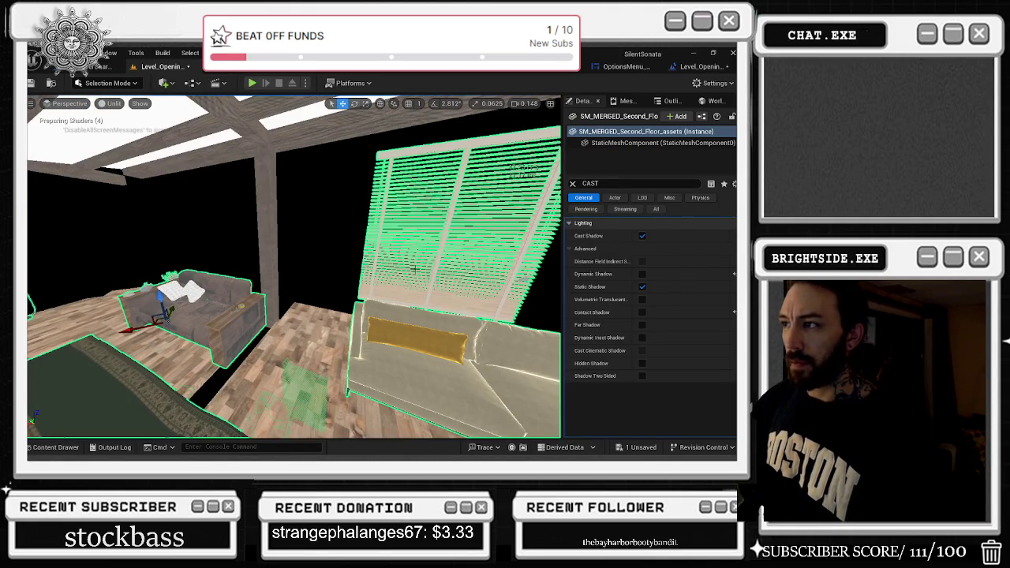
Step: Dismiss the room mesh's context menu, fly through the room, then run and stop Play
right_click(459, 134)
mouse_move(552, 204)
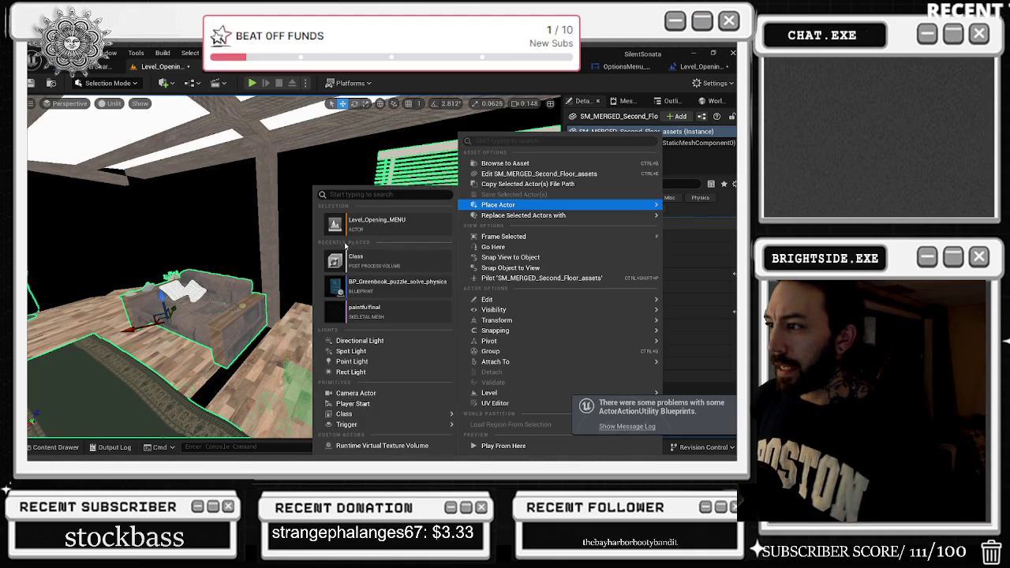
drag(344, 244, 343, 244)
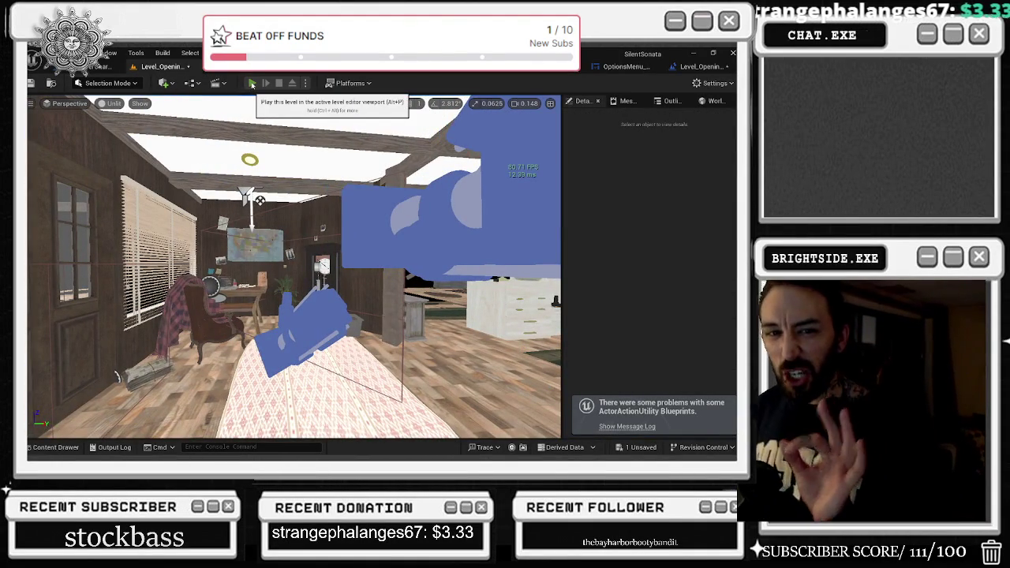
click(251, 83)
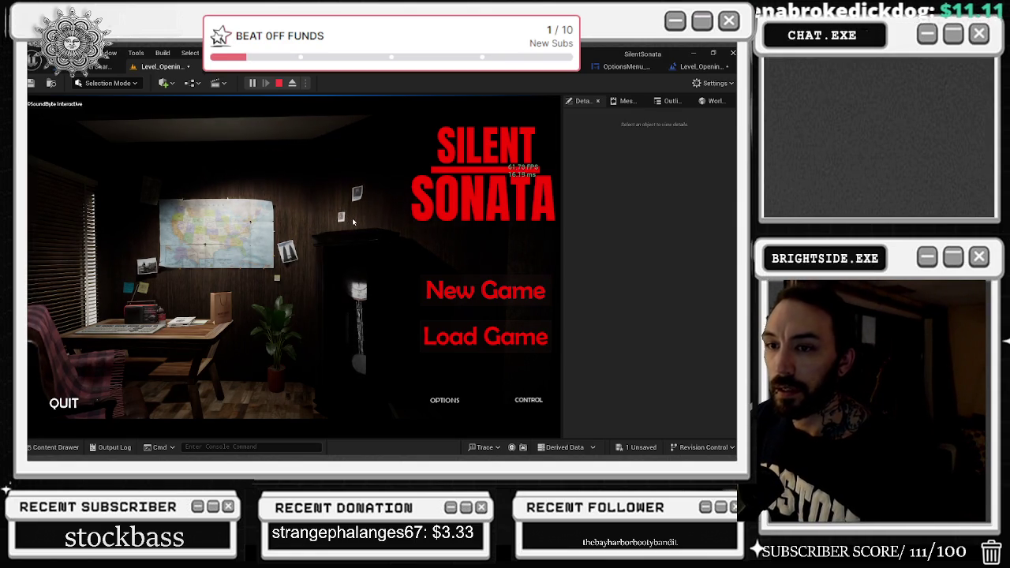
key(Escape)
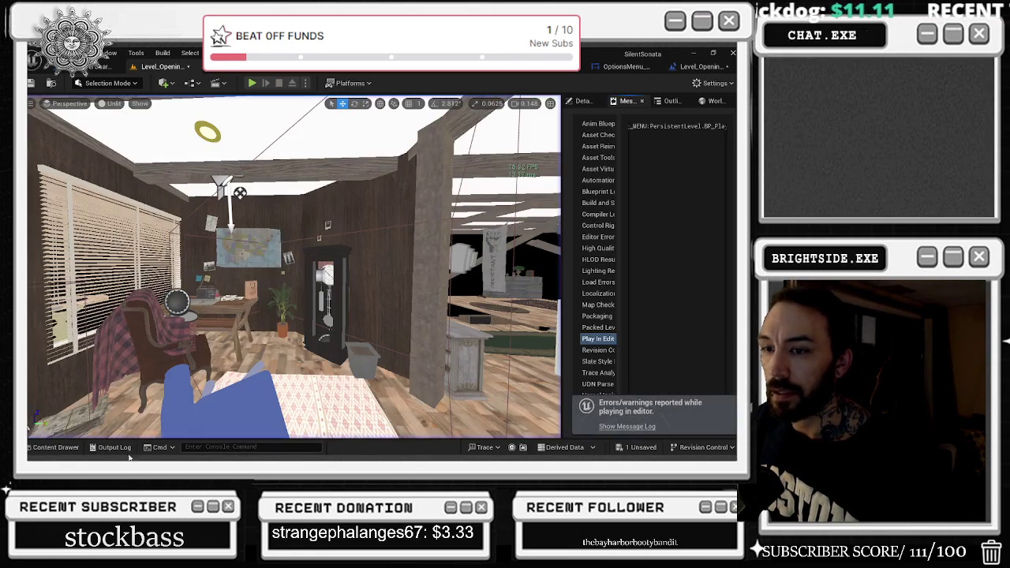
Step: Clear the level-only filter, go to OperaHouse > Maps, and open Demonstration_OPERA_MAIN
click(56, 446)
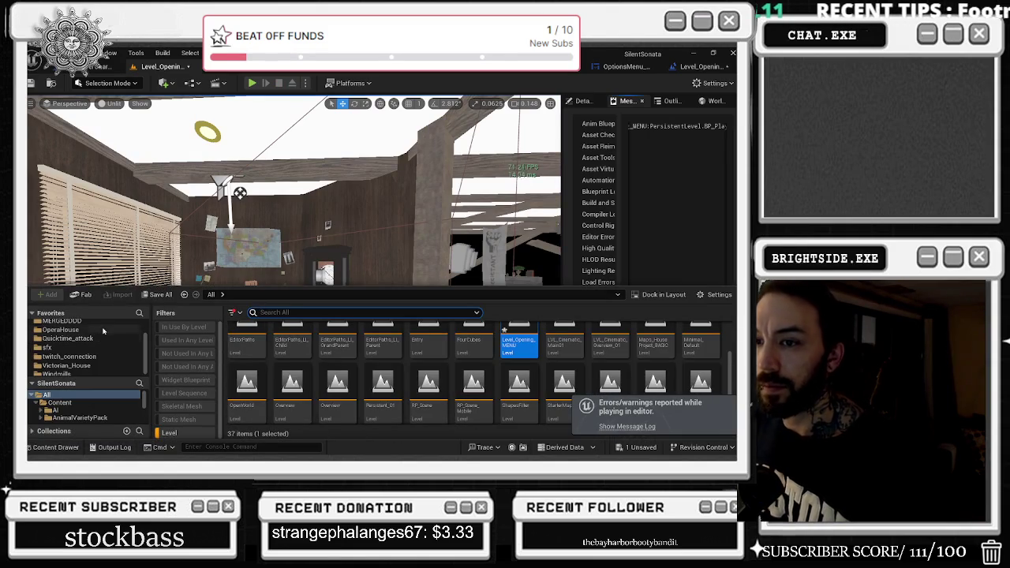
scroll(101, 334, up, 2)
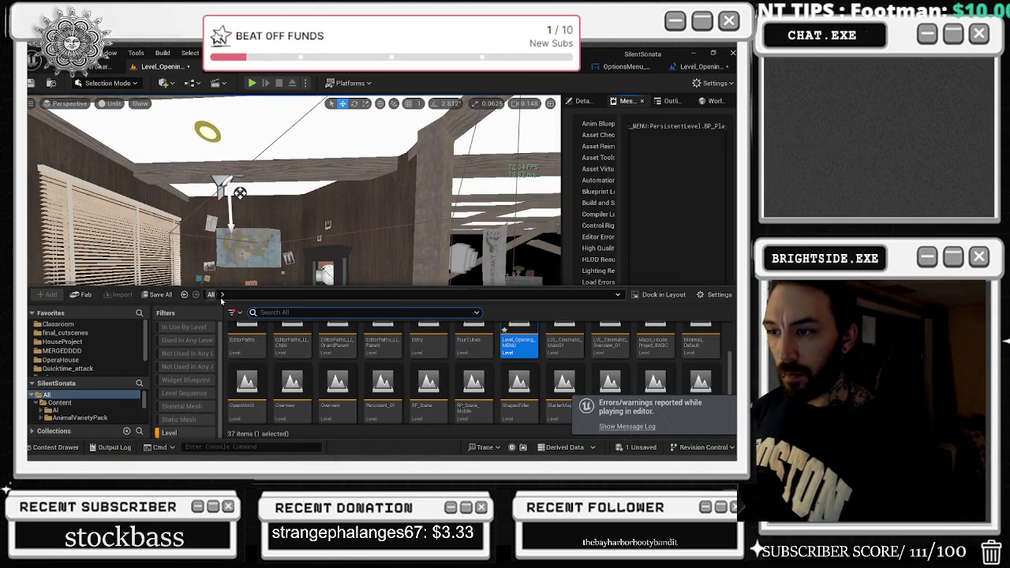
click(190, 433)
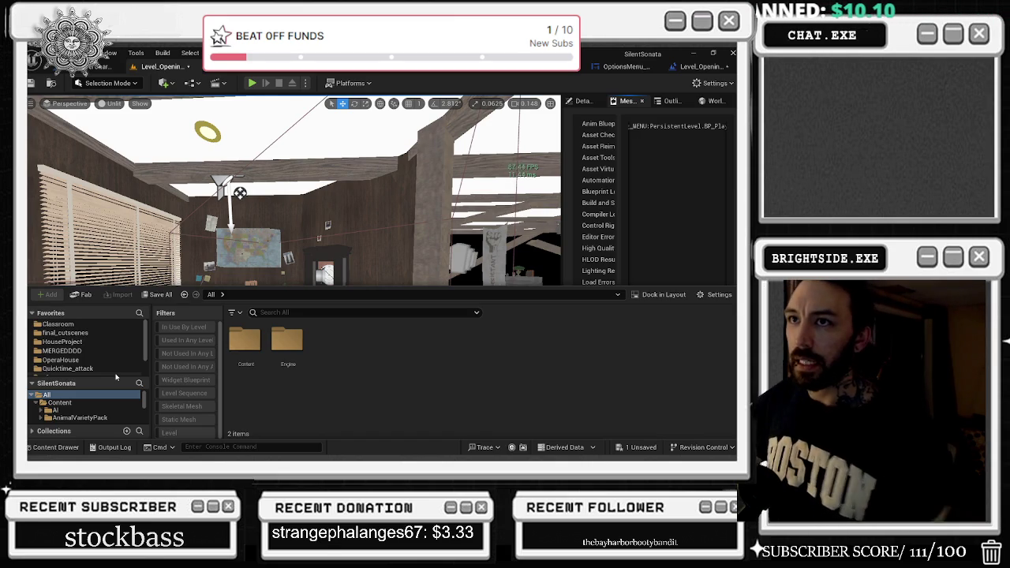
scroll(87, 347, down, 2)
click(76, 330)
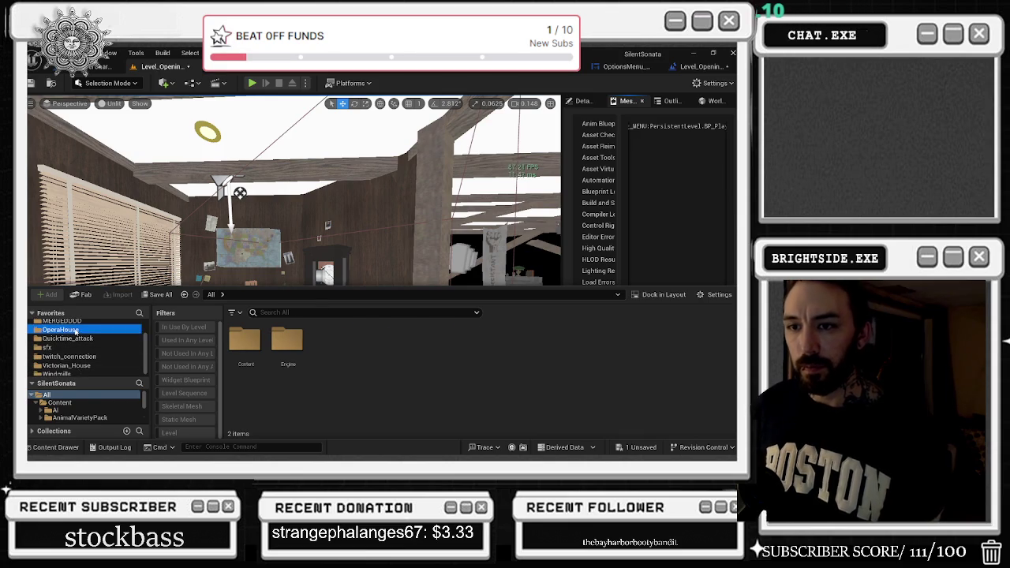
double_click(288, 340)
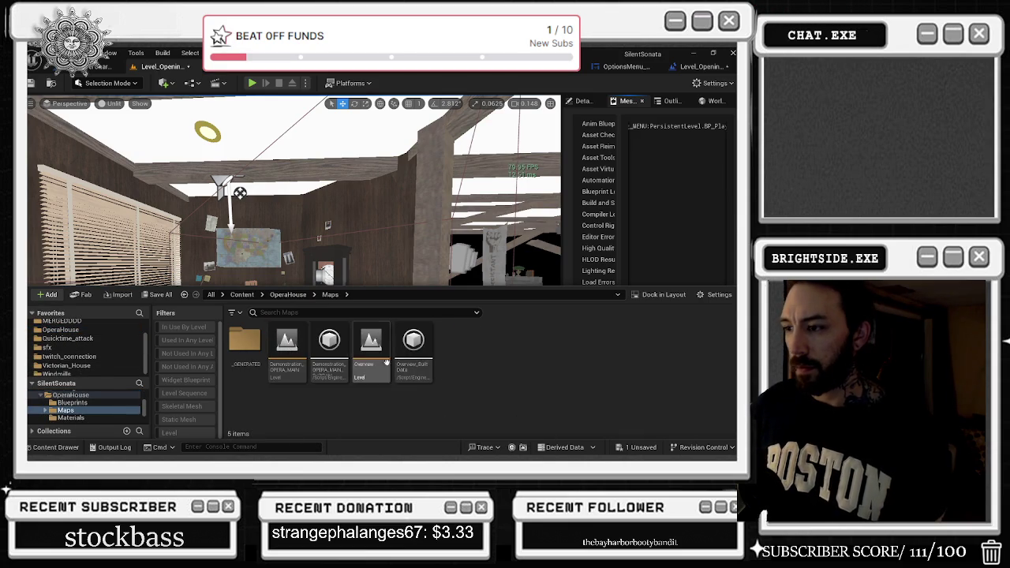
double_click(286, 346)
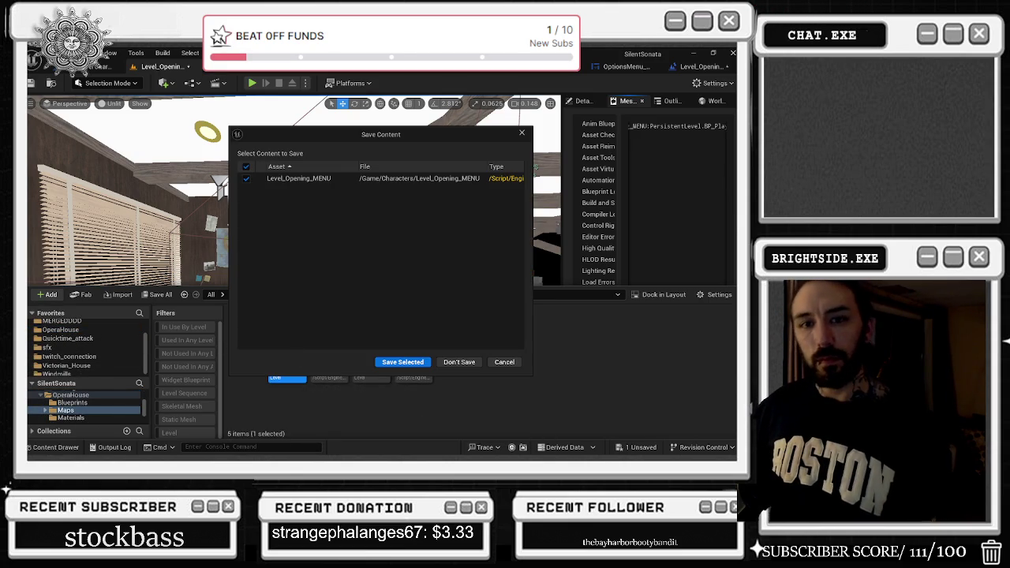
Step: Save Level_Opening_MENU, then open the Level Blueprint Event Graph and select the three game-settings nodes
click(403, 362)
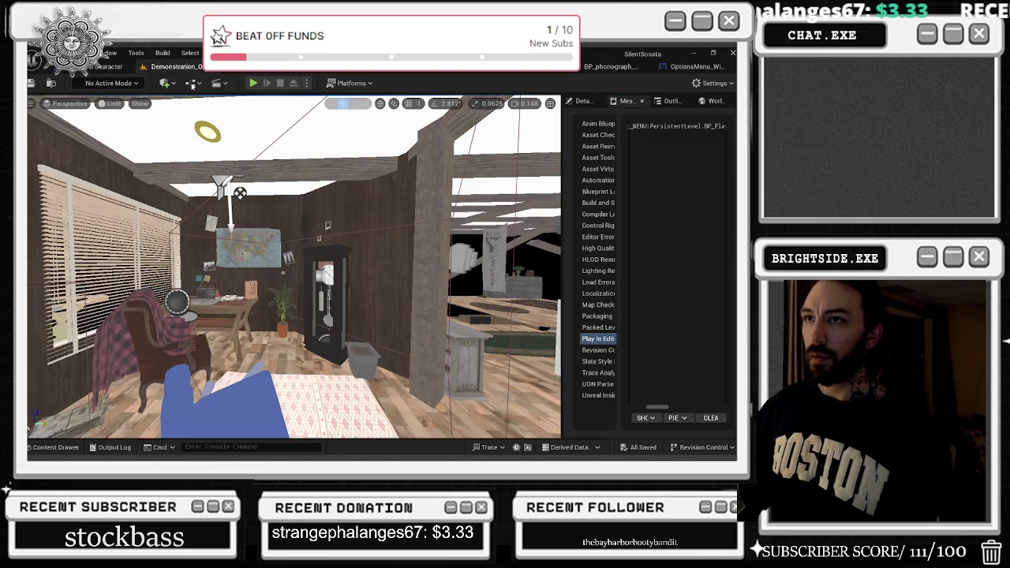
click(192, 83)
click(219, 151)
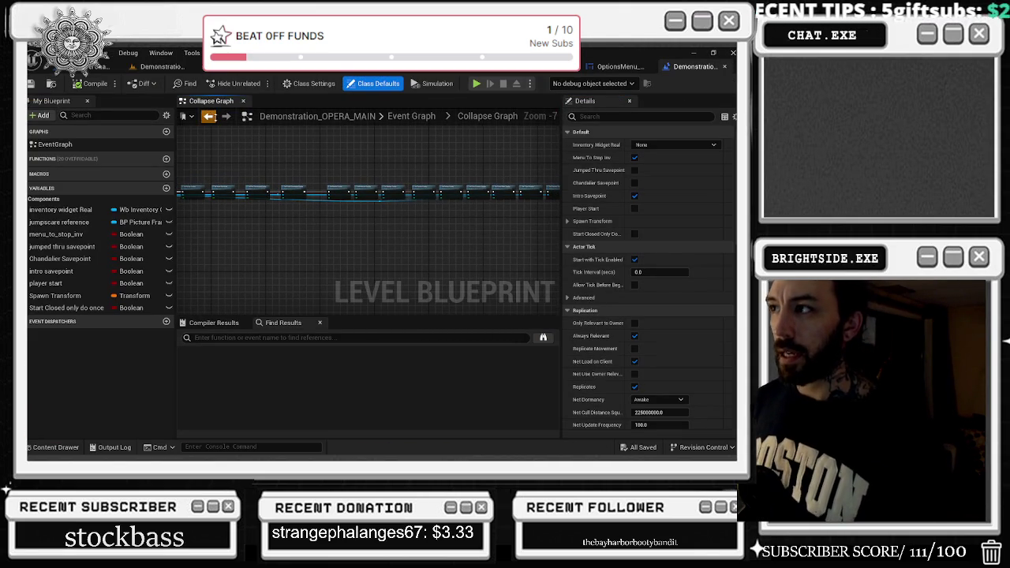
click(209, 116)
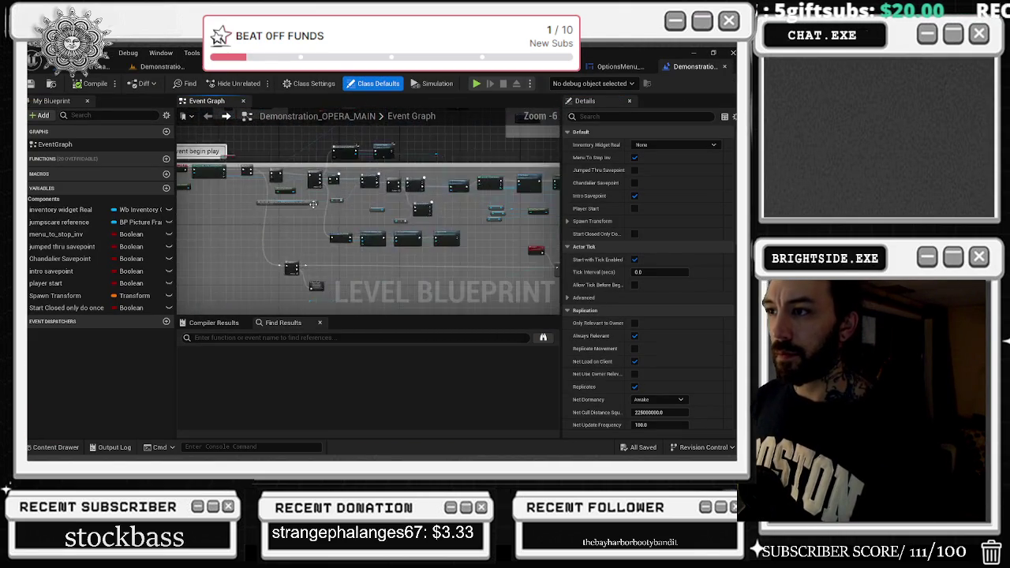
drag(253, 209, 470, 244)
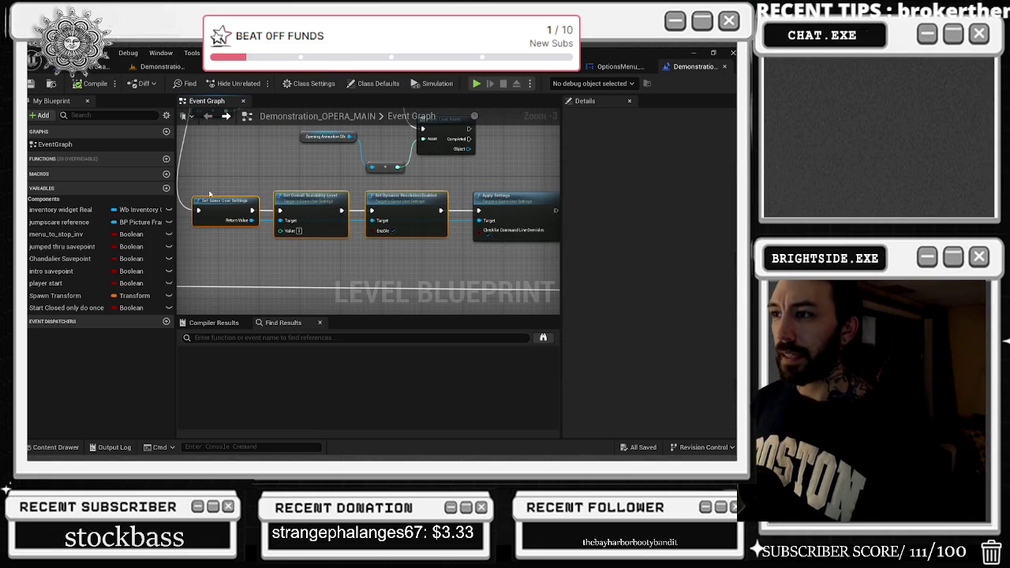
drag(384, 247, 462, 233)
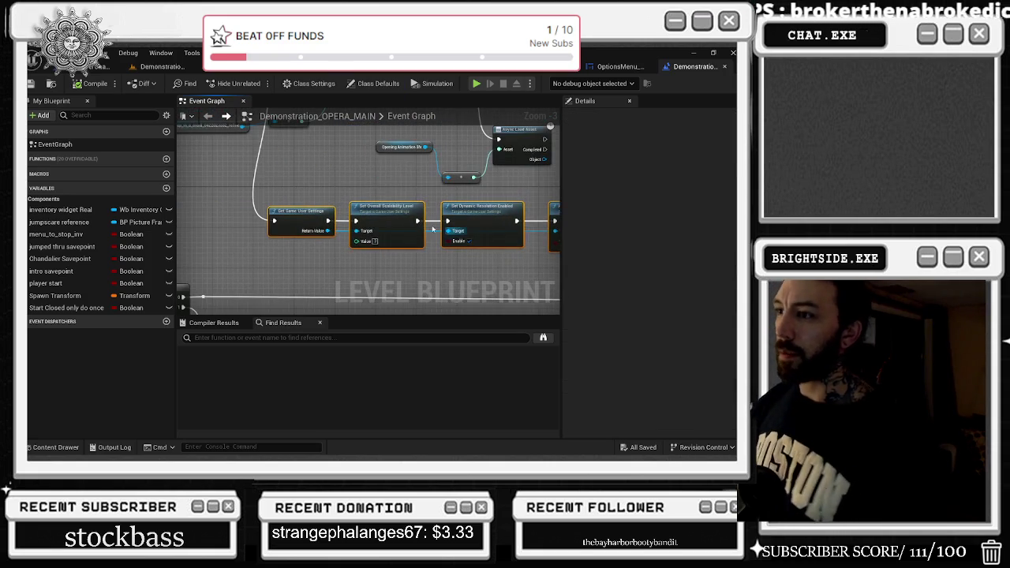
Step: Run a quick Play session from the level viewport and stop it
click(162, 66)
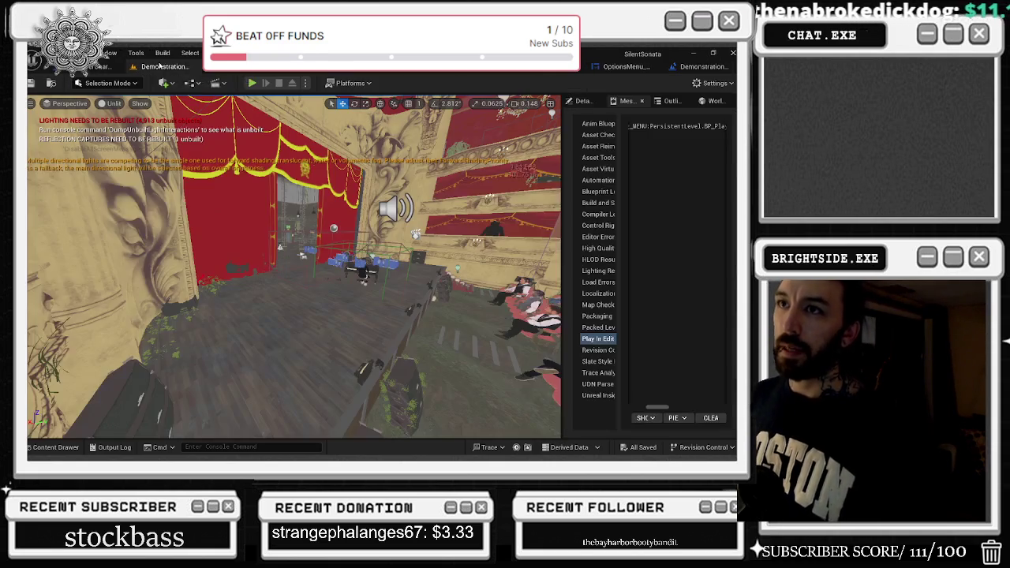
click(253, 82)
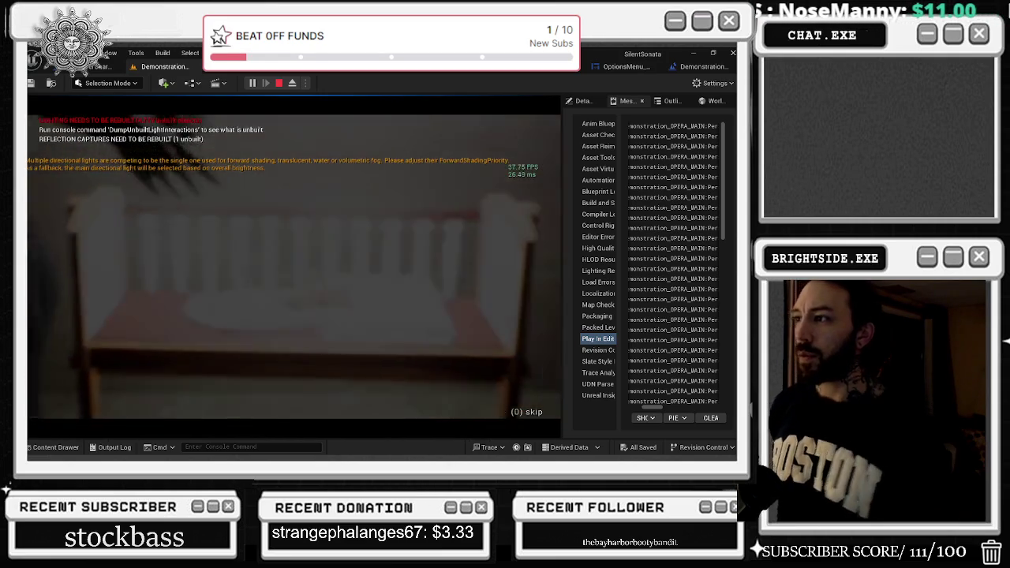
key(Escape)
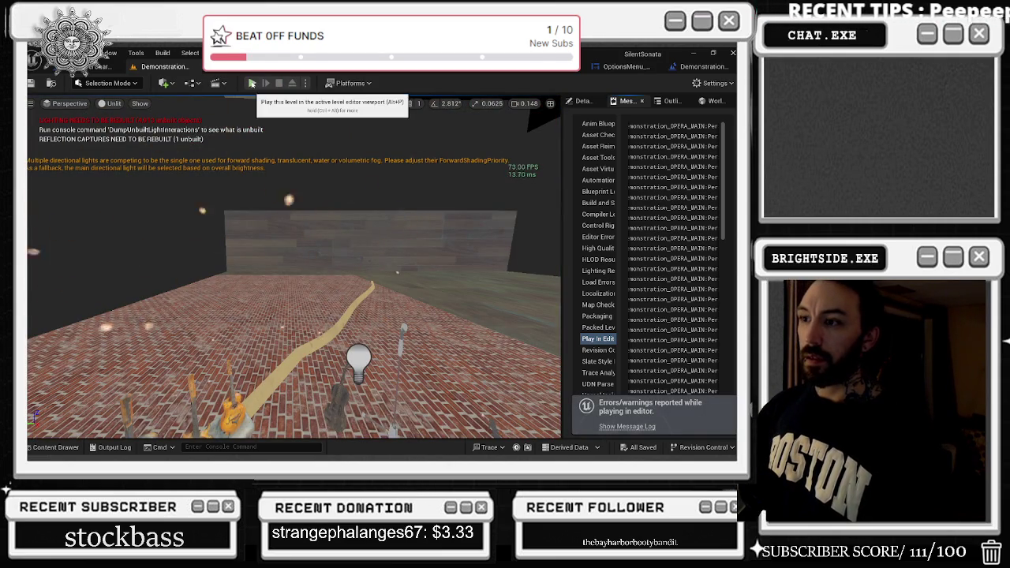
Step: Play again, skip the intro, visit OPTIONS, continue into the classroom cutscene, then stop
key(alt+p)
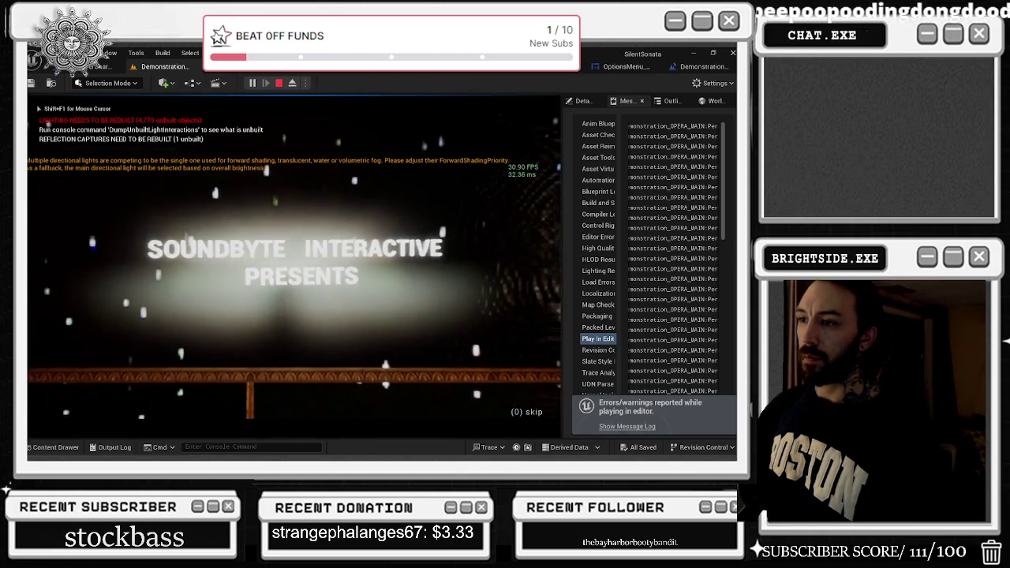
key(0)
click(277, 282)
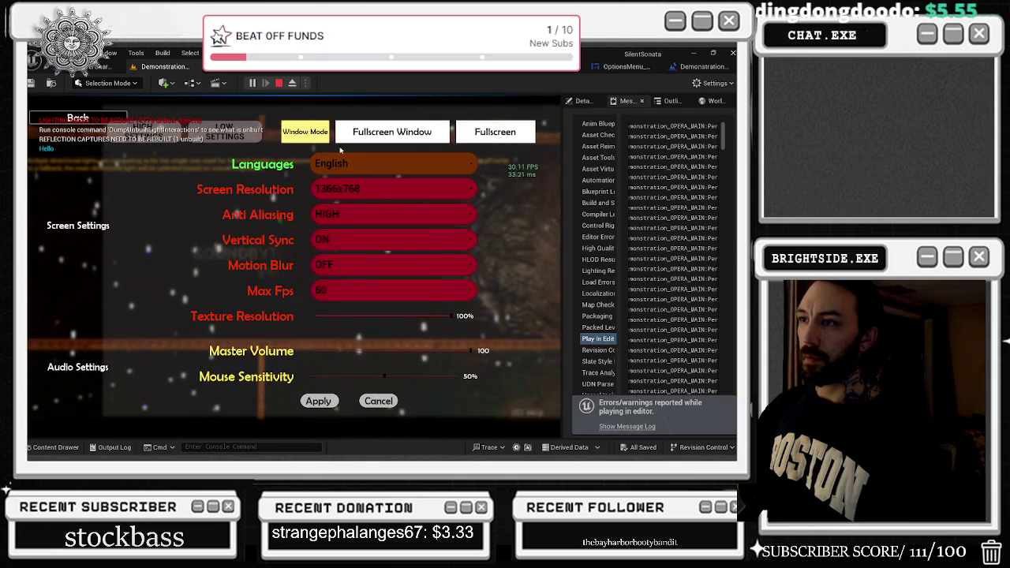
click(262, 225)
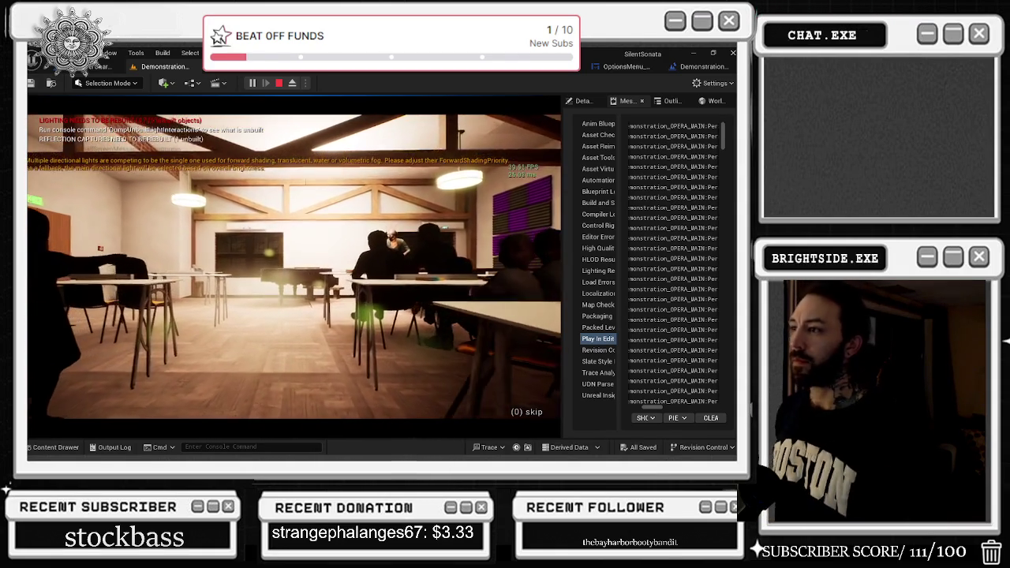
key(Escape)
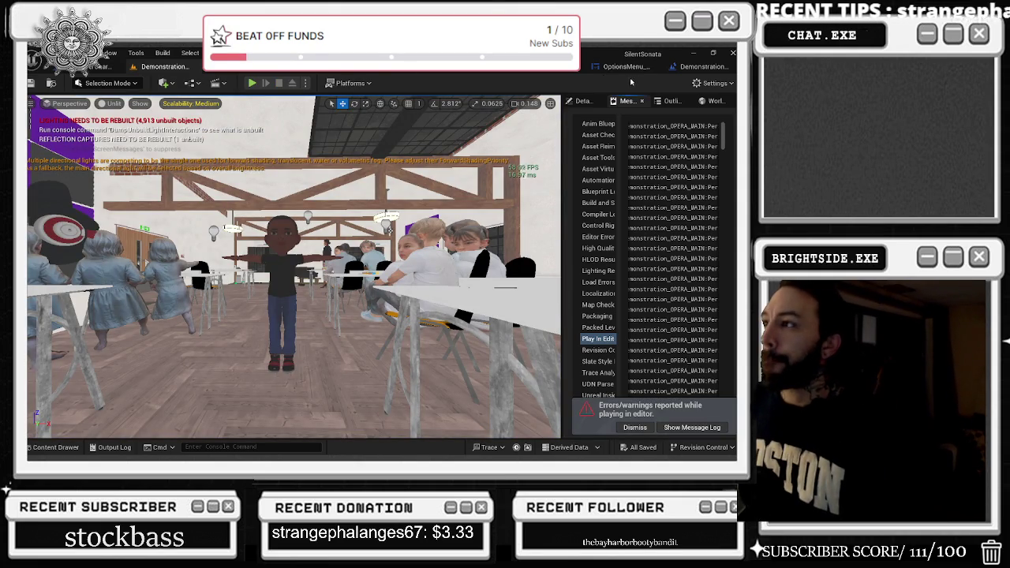
Step: In the Level Blueprint event graph, drag the Sequence node lower
click(694, 66)
scroll(398, 215, down, 3)
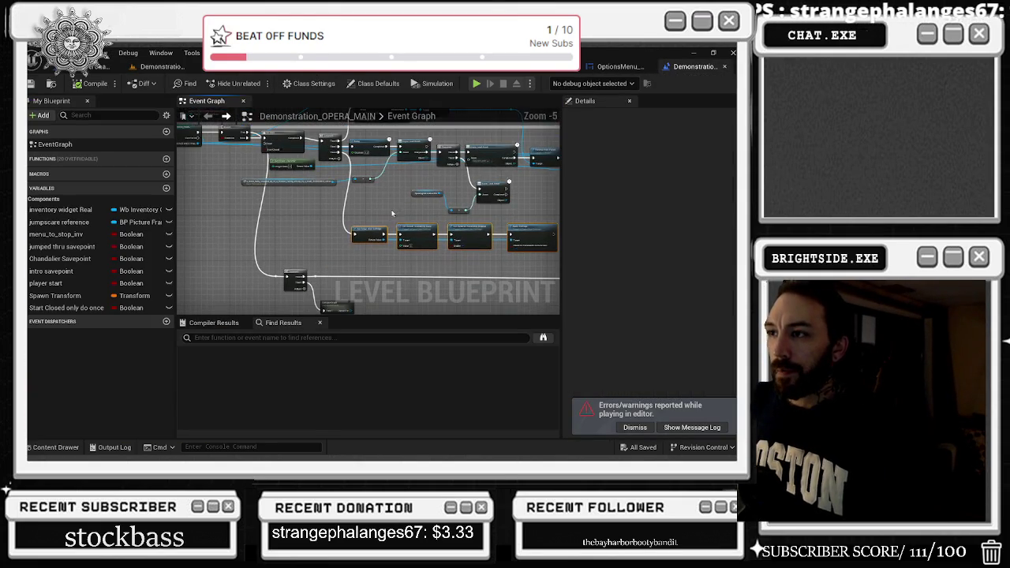
scroll(426, 171, up, 1)
drag(418, 211, 403, 164)
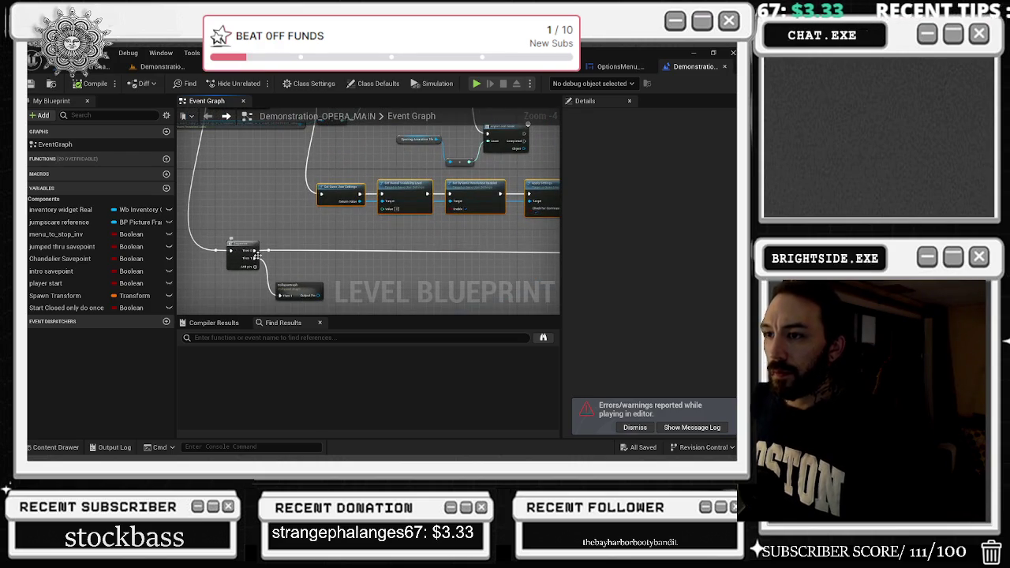
scroll(254, 252, up, 2)
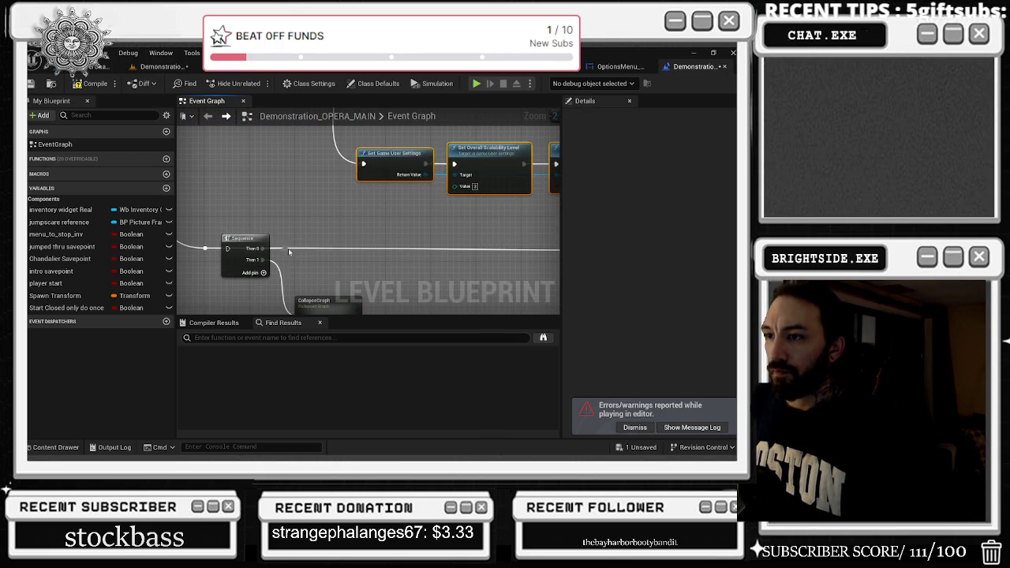
scroll(286, 252, down, 1)
drag(254, 236, 255, 288)
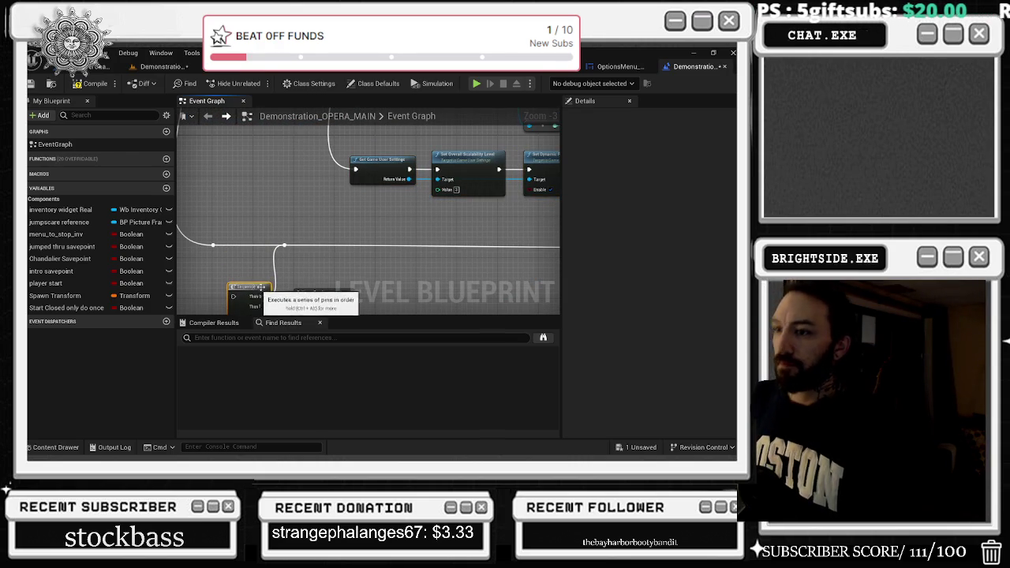
Step: Pan the graph up to the Apply Settings node, then go back to the level viewport
mouse_move(308, 266)
mouse_down()
mouse_move(280, 241)
mouse_move(345, 211)
mouse_move(383, 237)
mouse_move(419, 285)
mouse_up()
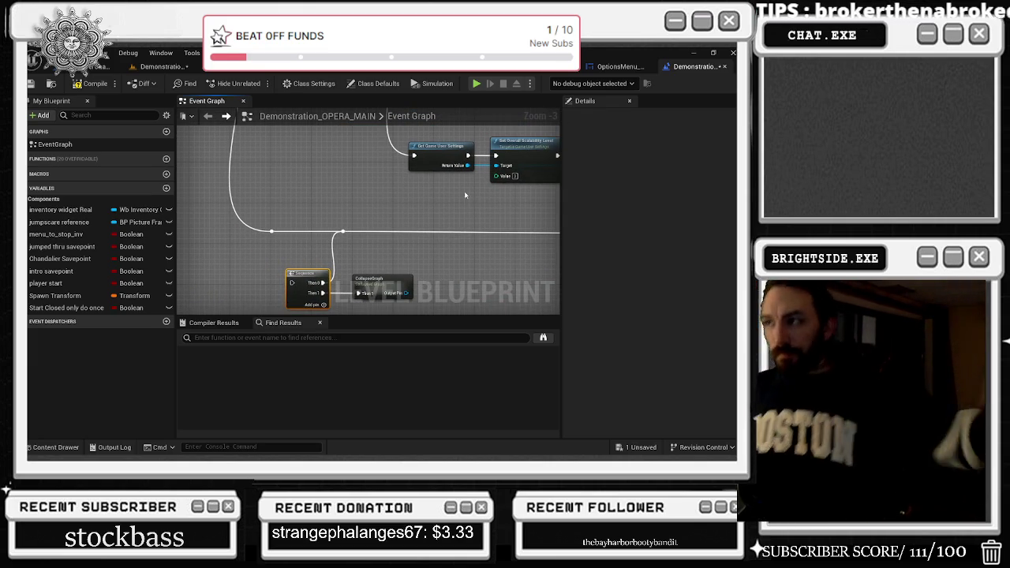
drag(434, 271, 387, 292)
drag(355, 244, 312, 228)
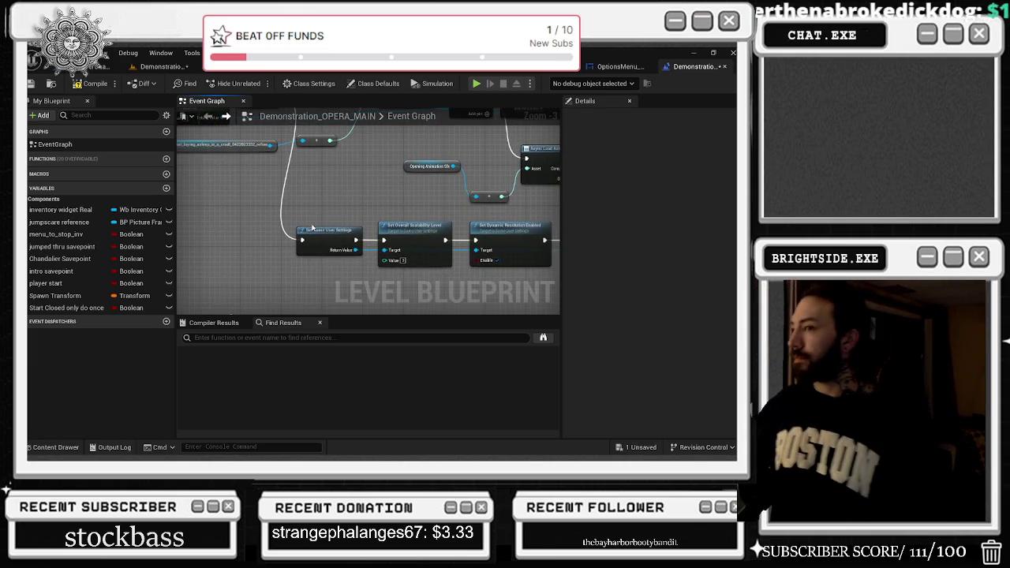
drag(445, 202, 366, 177)
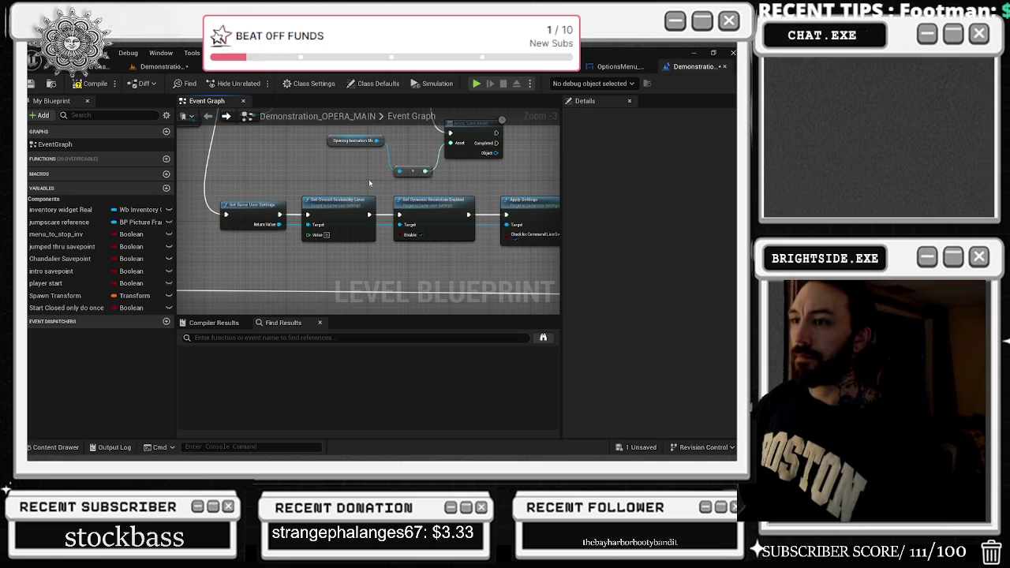
scroll(313, 205, down, 1)
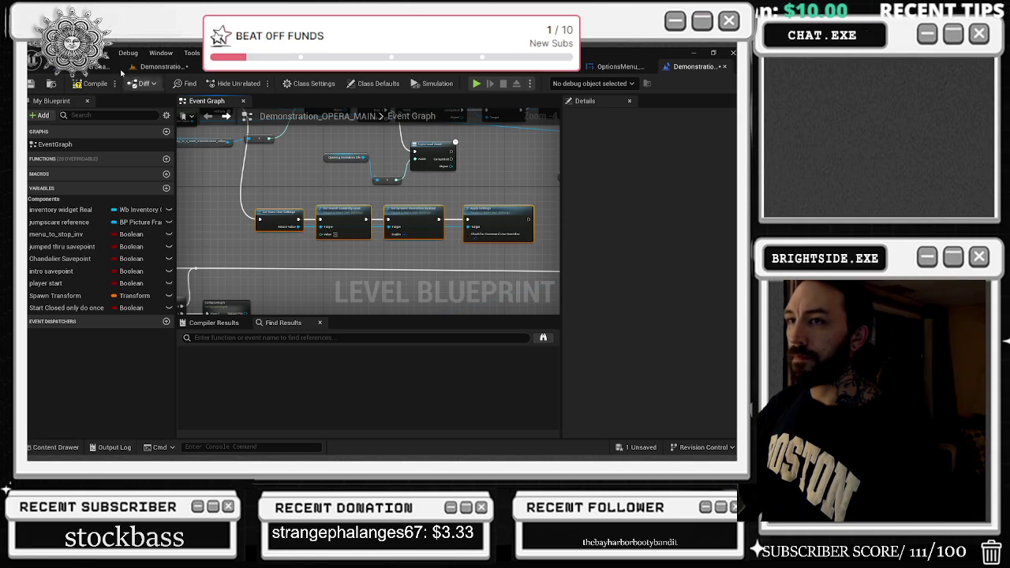
click(155, 67)
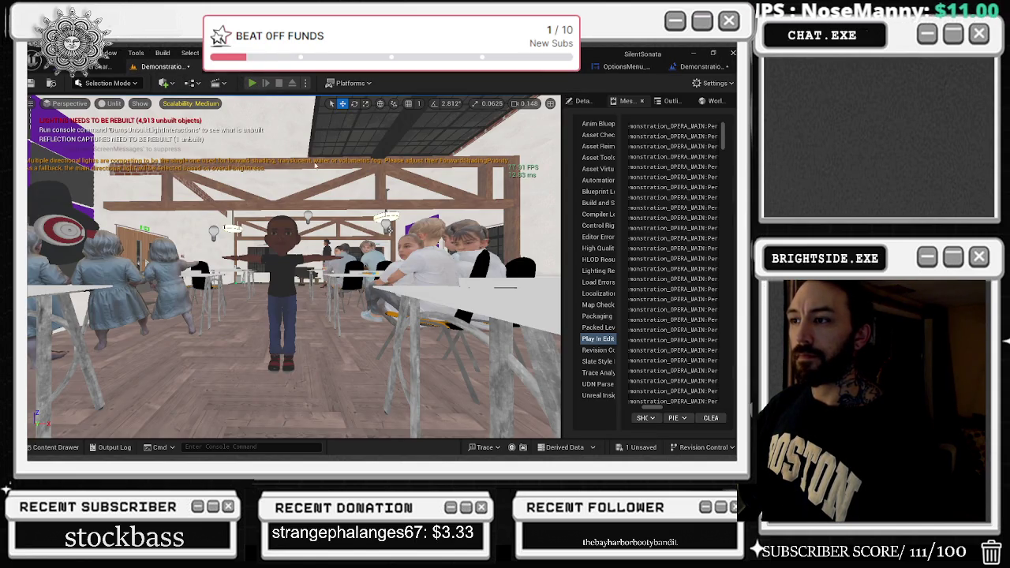
Step: Play and skip the intro, then stop and add a reroute point on the Blueprint's execution wire
key(alt+p)
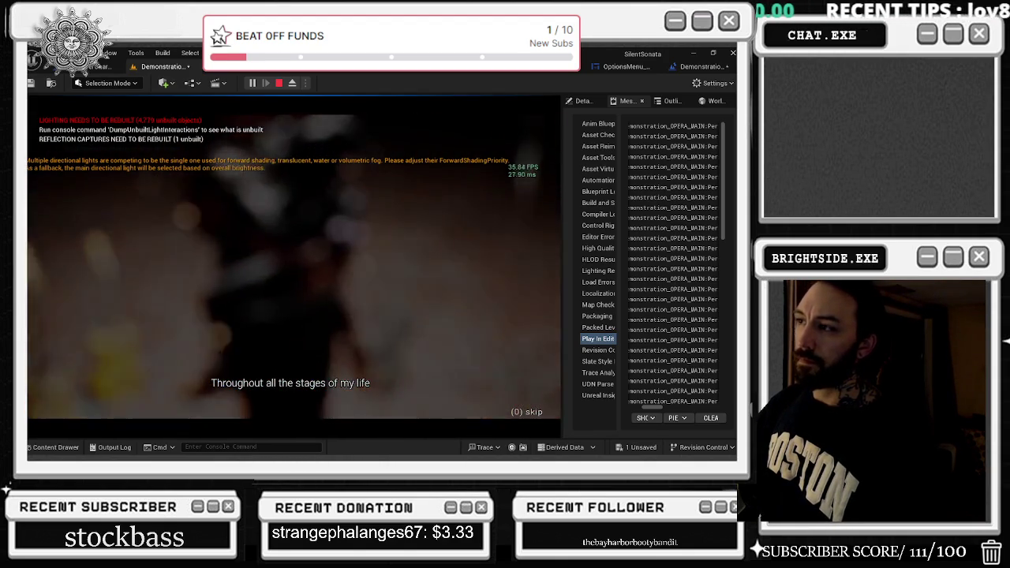
key(shift+F1)
click(280, 83)
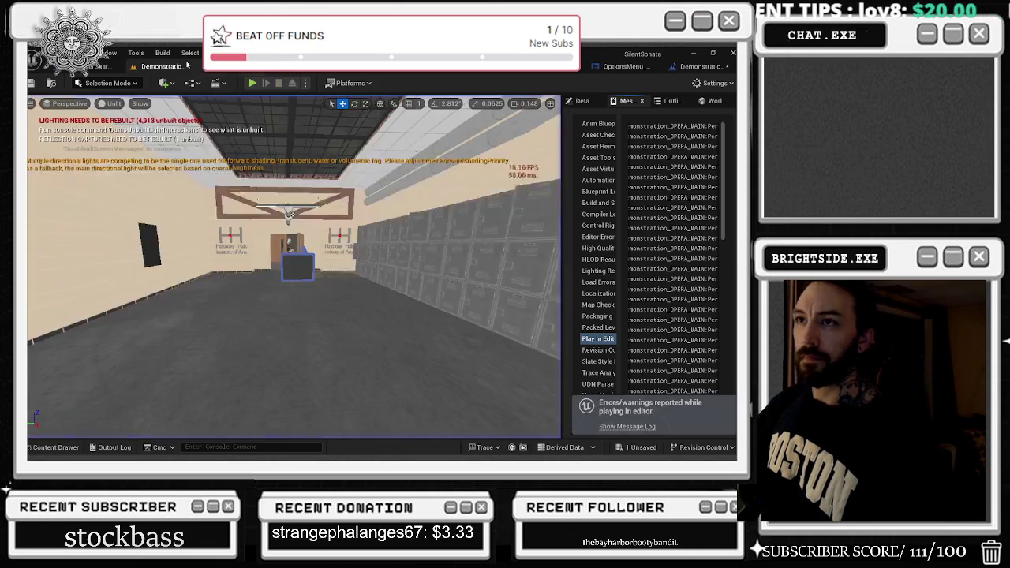
click(190, 88)
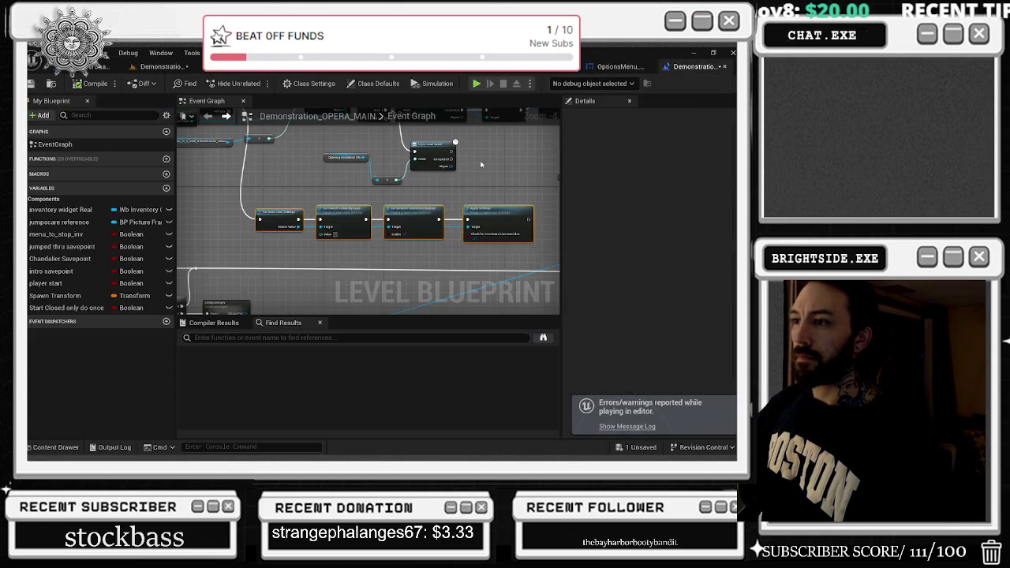
double_click(214, 214)
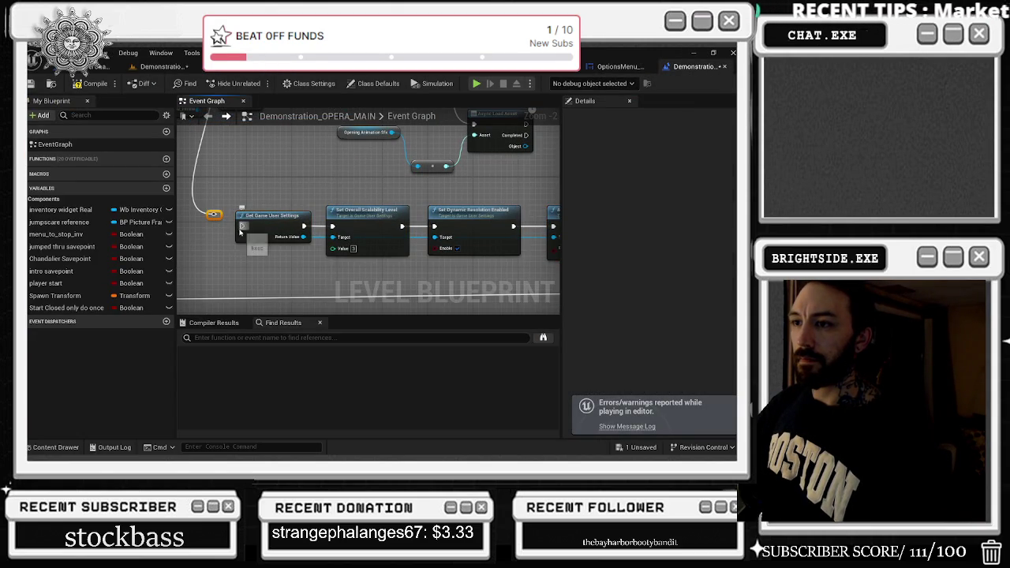
Step: Check the game's options screen, stop play, and wire the loose exec line into Get Game User Settings
click(148, 68)
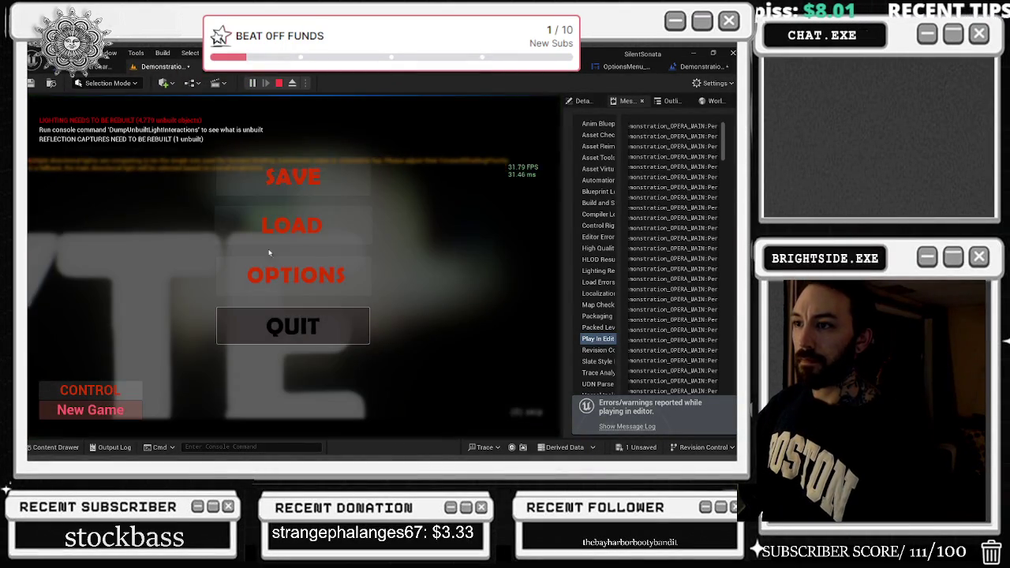
click(282, 281)
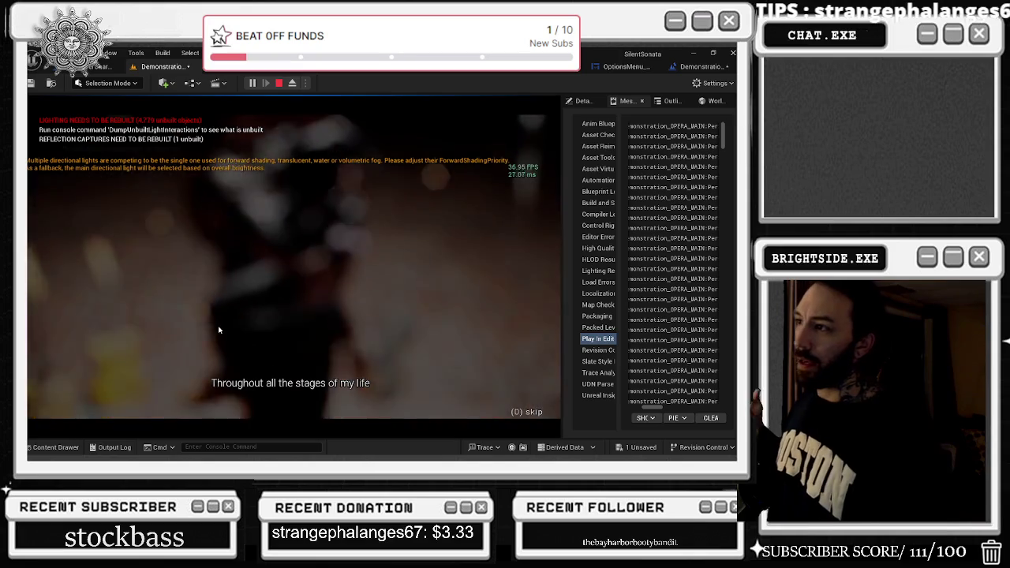
key(Escape)
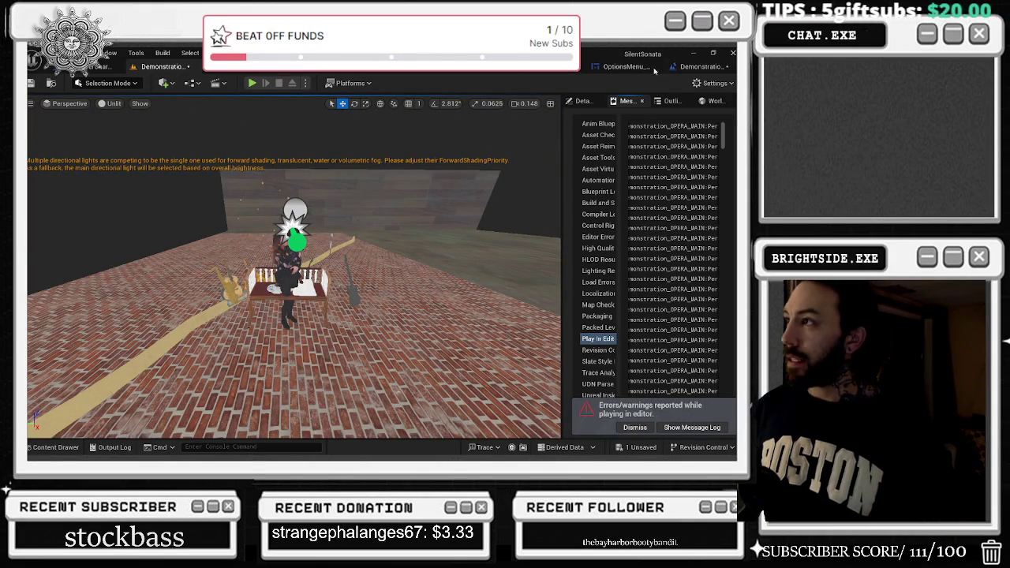
click(690, 67)
drag(213, 213, 242, 227)
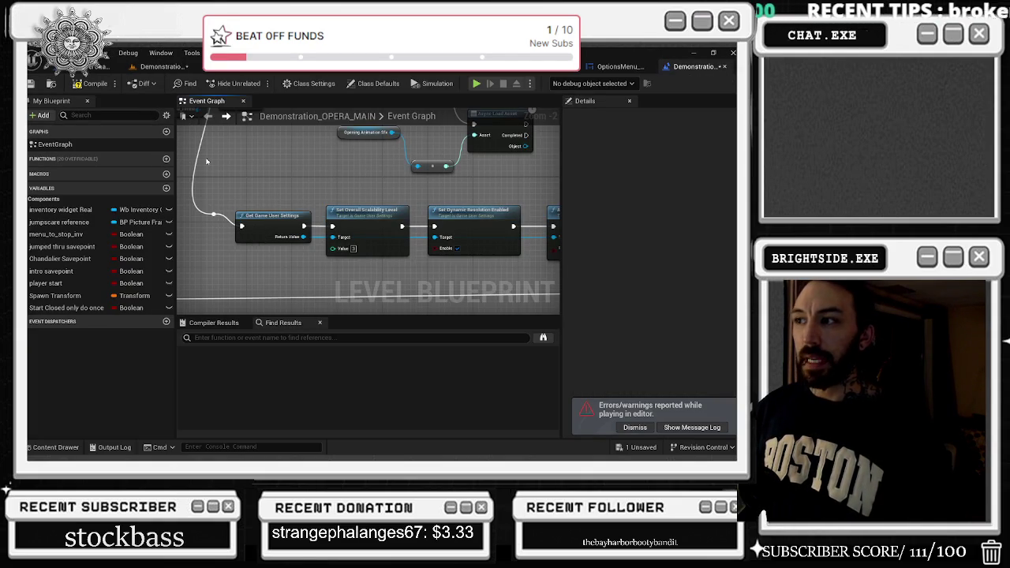
click(159, 68)
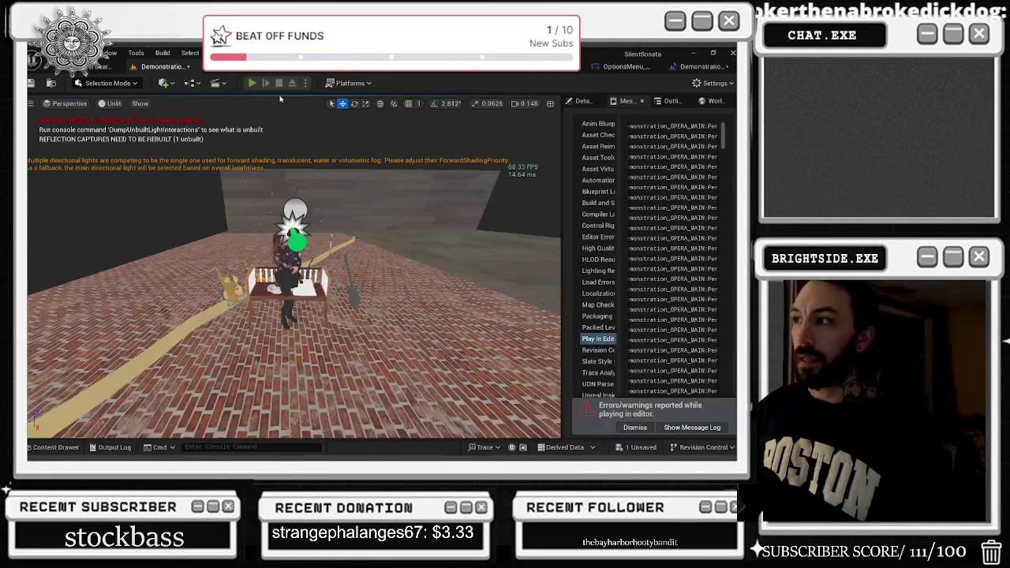
Step: Run the level briefly, then stop it and compile the Level Blueprint
key(alt+p)
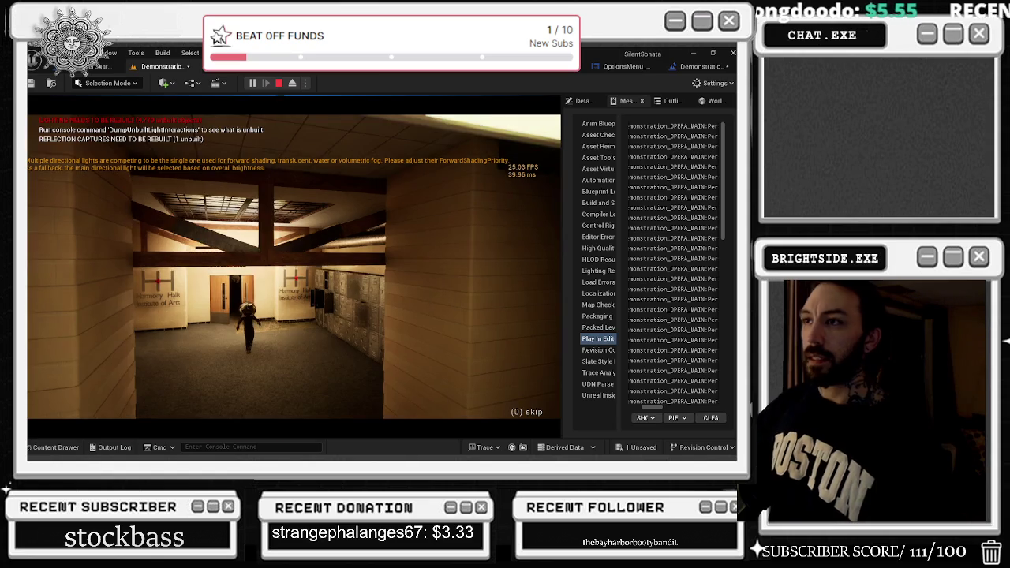
key(Escape)
click(694, 71)
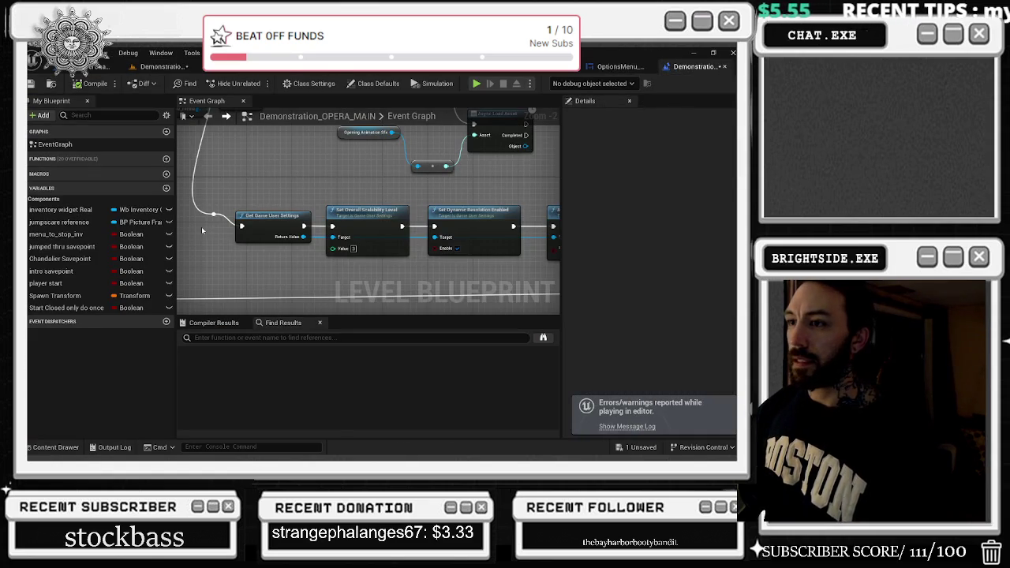
click(90, 82)
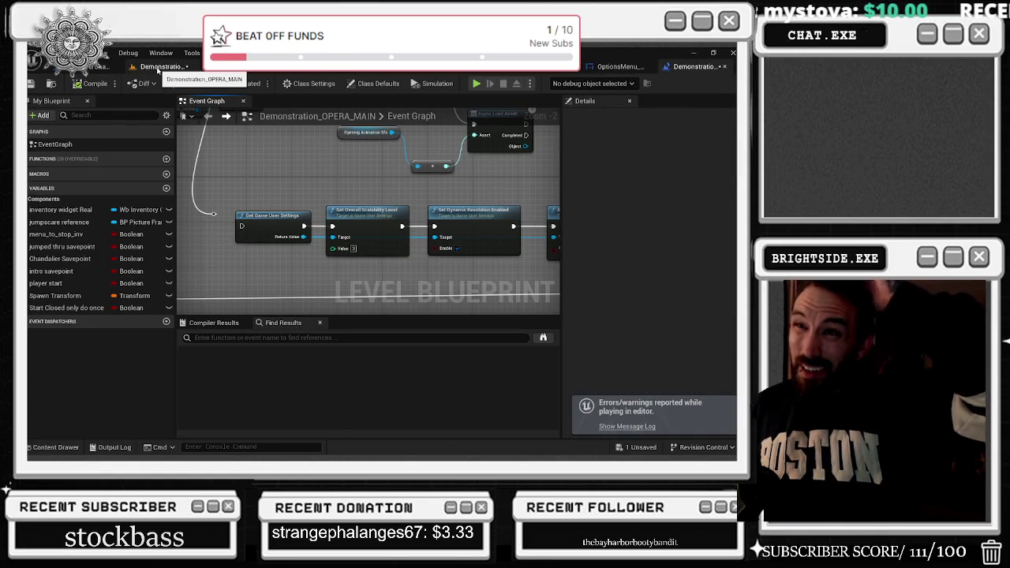
Step: Play the opera level again and go to the game's Options screen
click(162, 68)
click(252, 83)
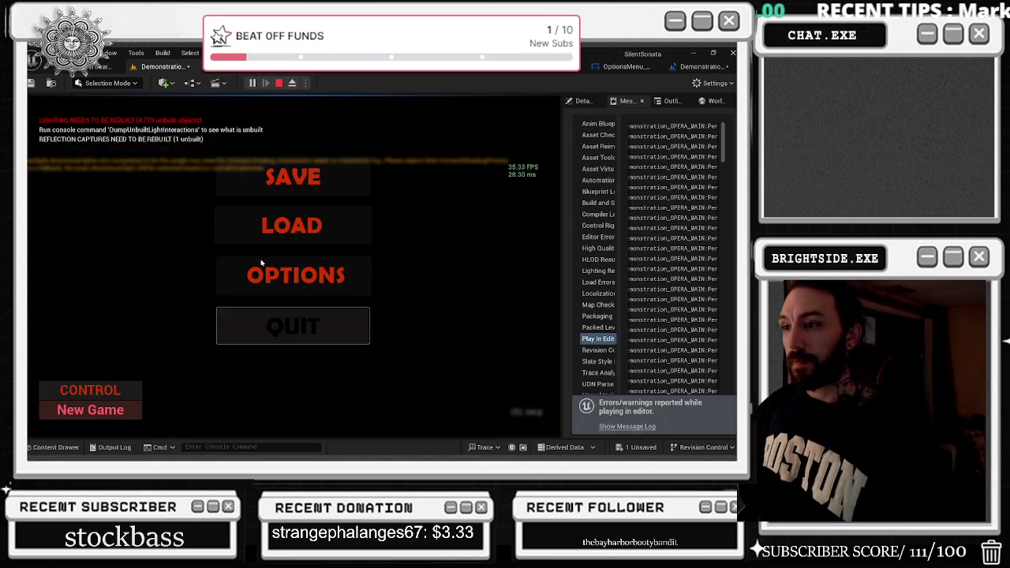
click(299, 286)
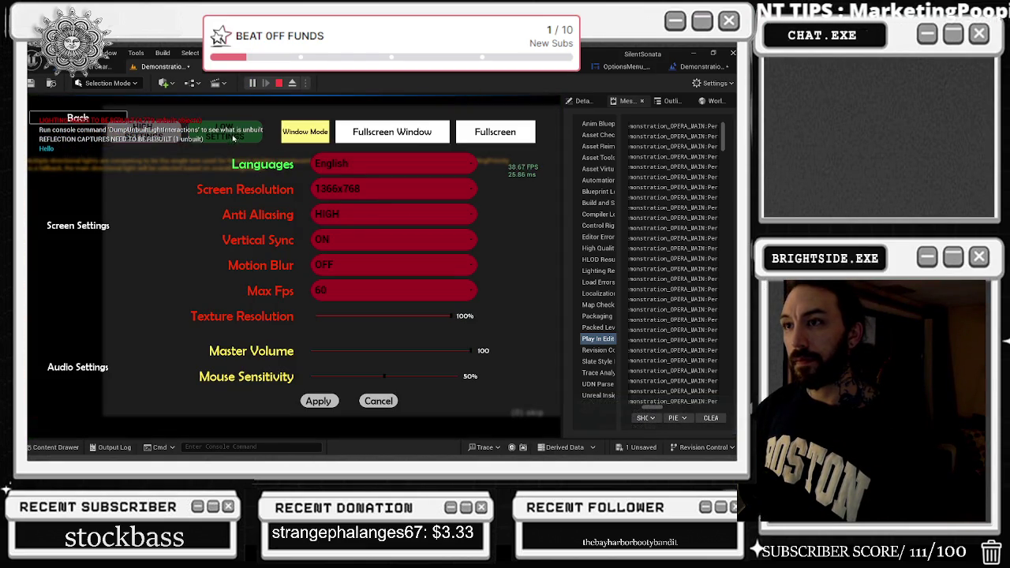
Step: Restart the play test, check Options (Max Fps 60), then play into the opera hall and pause
click(278, 85)
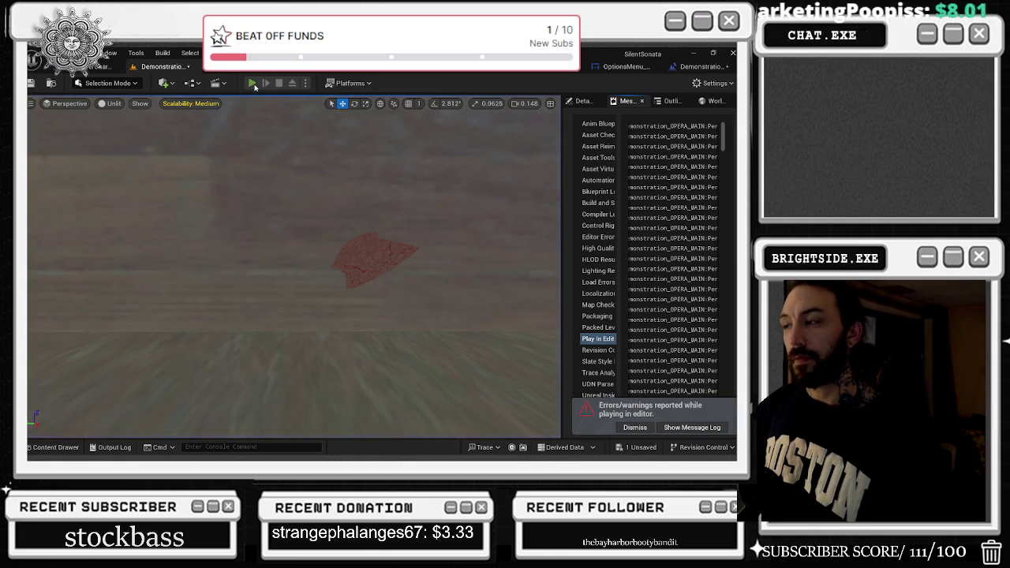
click(252, 84)
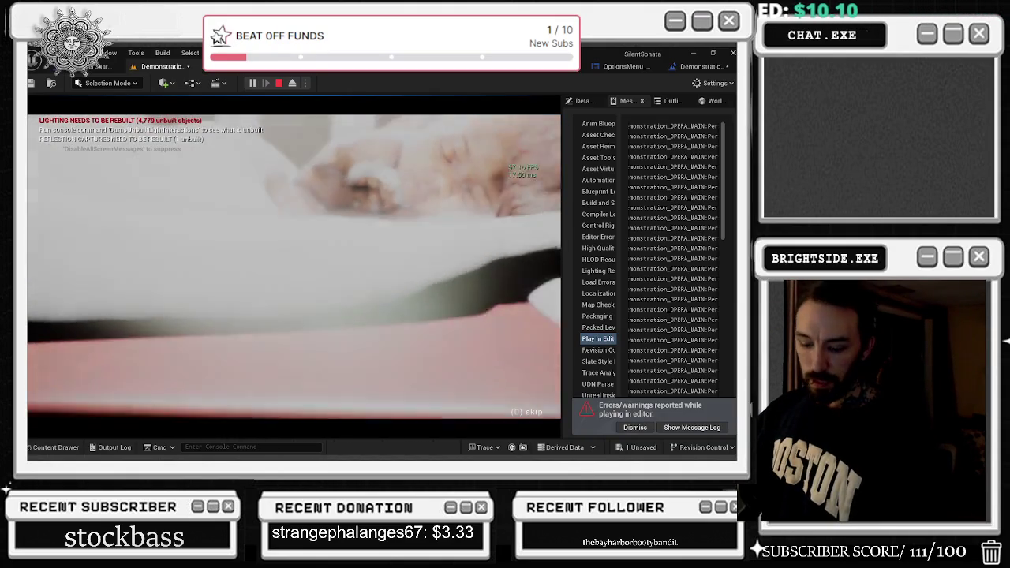
click(268, 273)
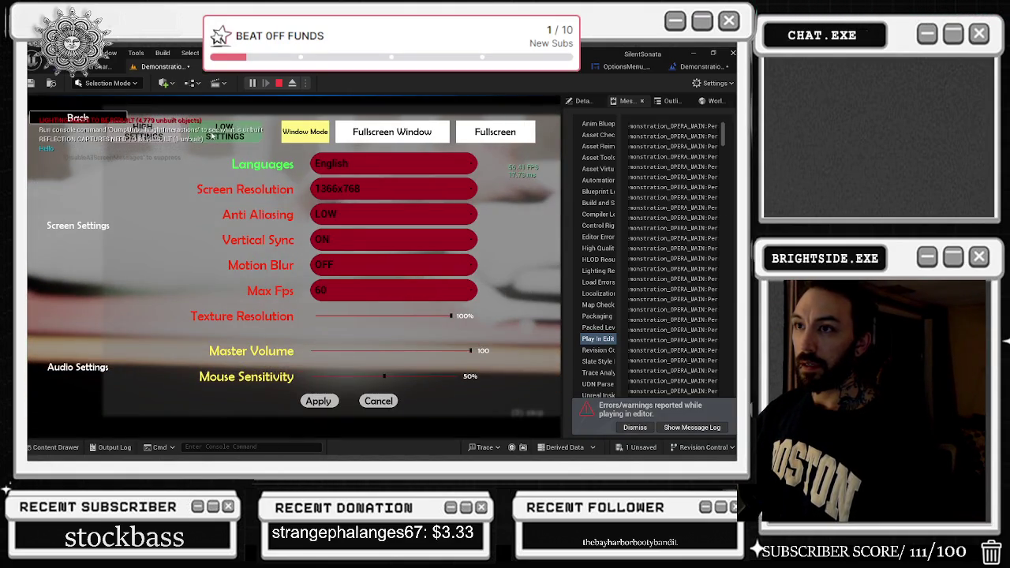
click(78, 117)
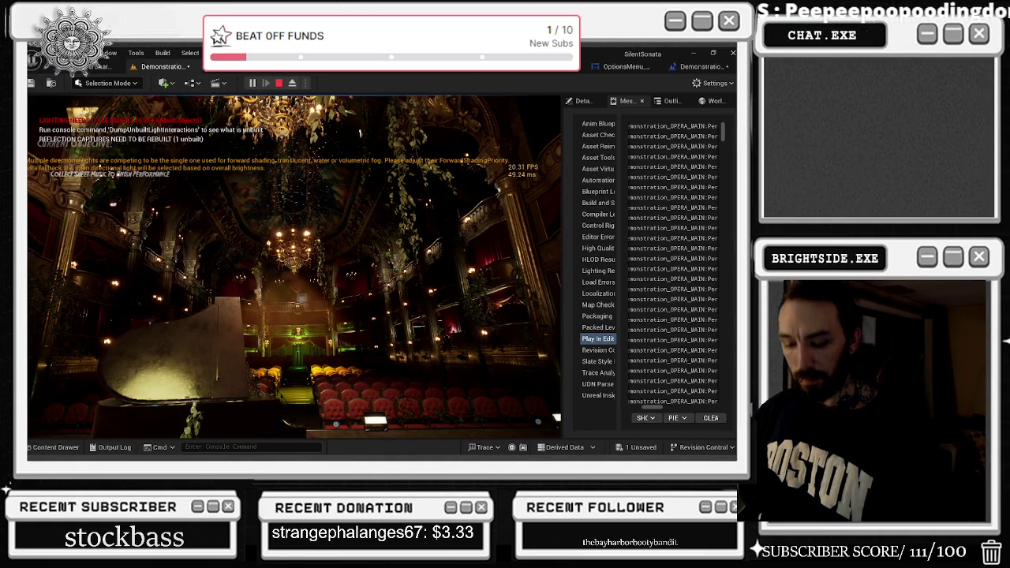
key(Escape)
Step: Open Options from the pause menu, go back, and resume the game
click(253, 276)
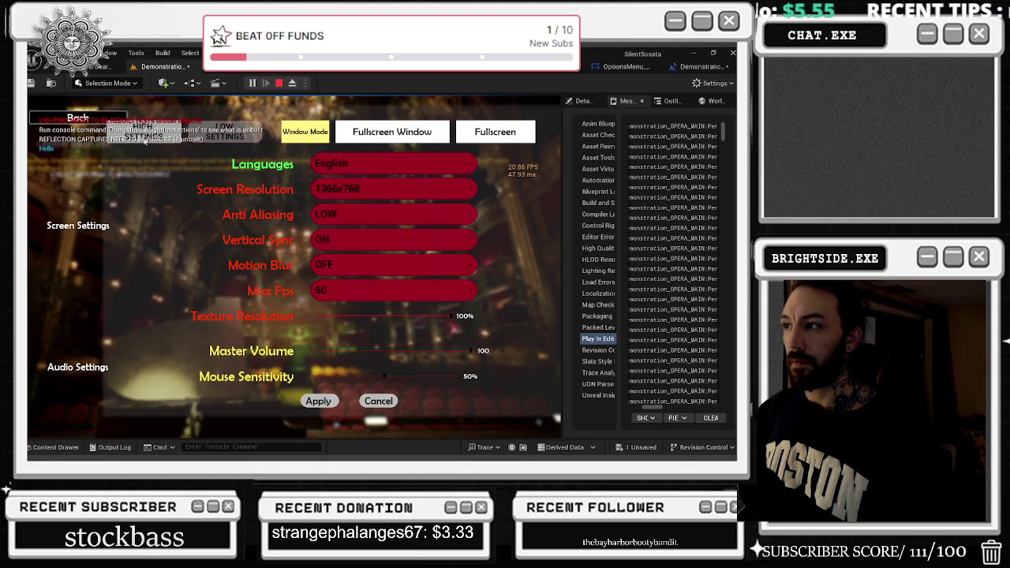
click(89, 121)
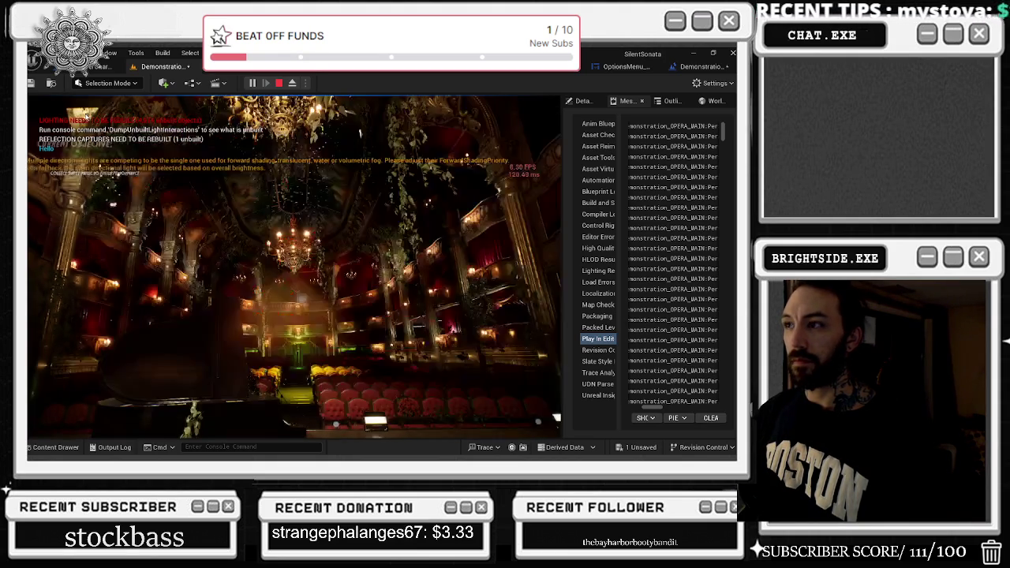
click(535, 110)
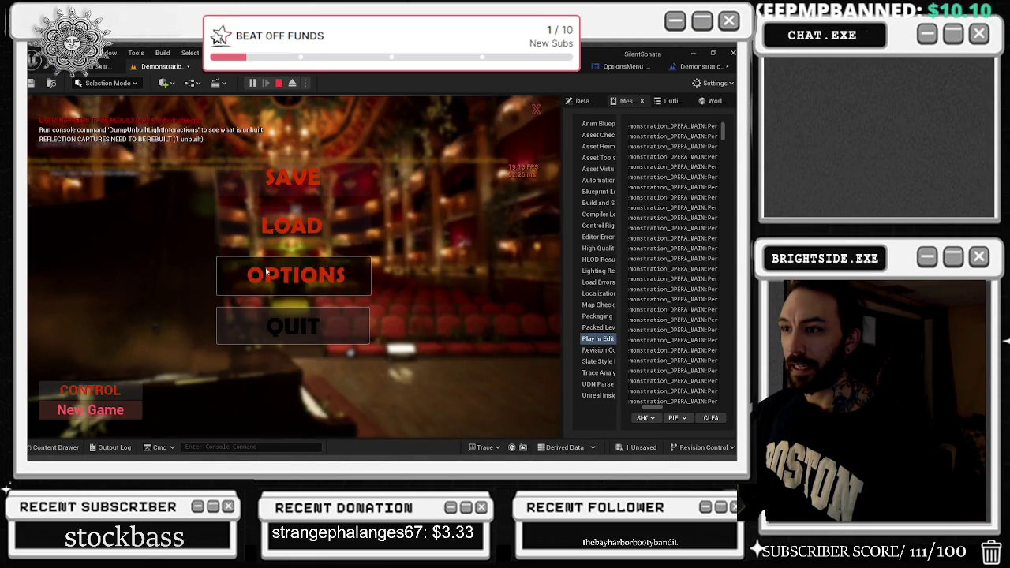
Step: Reopen and close Options, walk backstage to the E door, then end the session
click(266, 277)
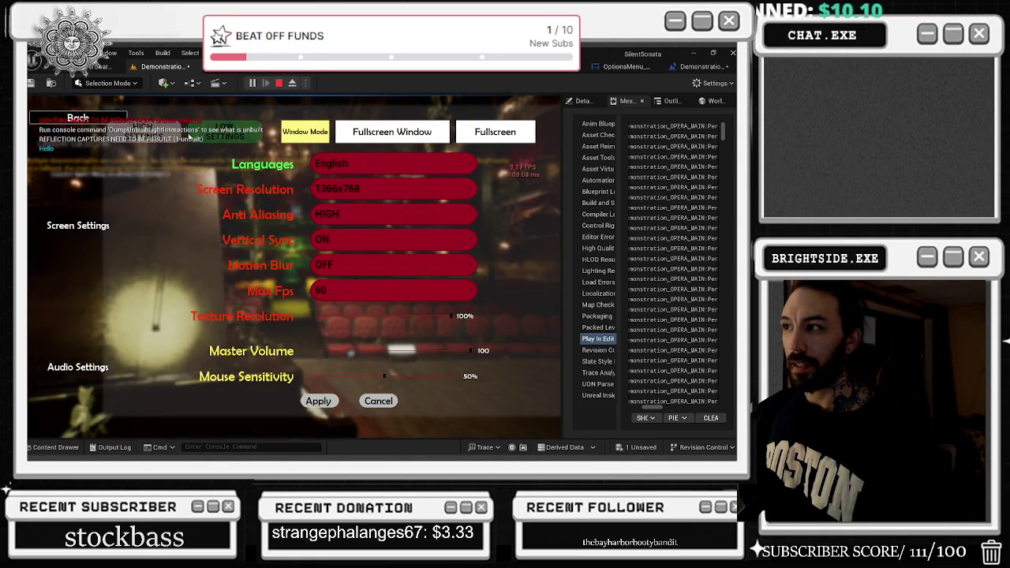
key(Escape)
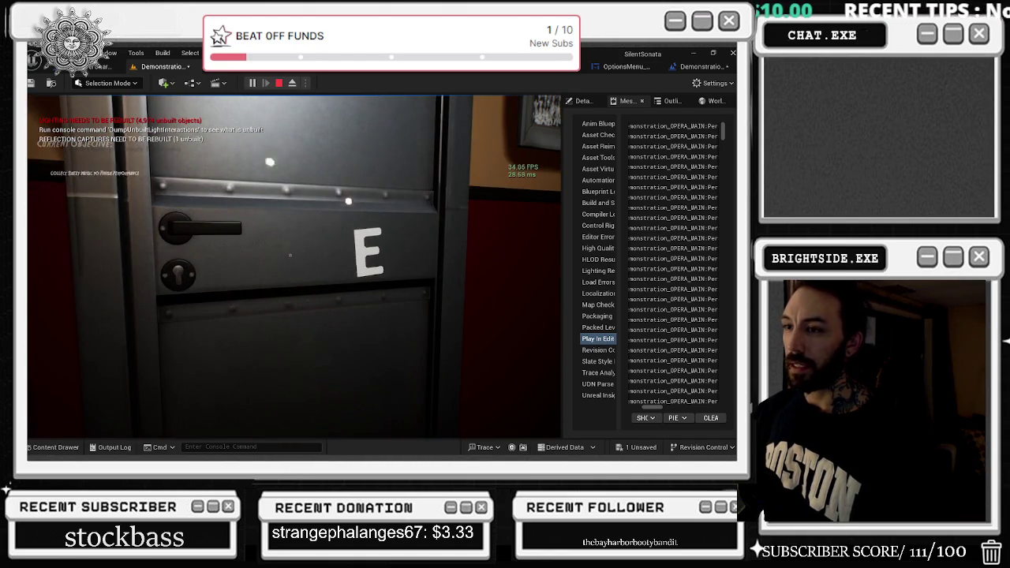
key(Escape)
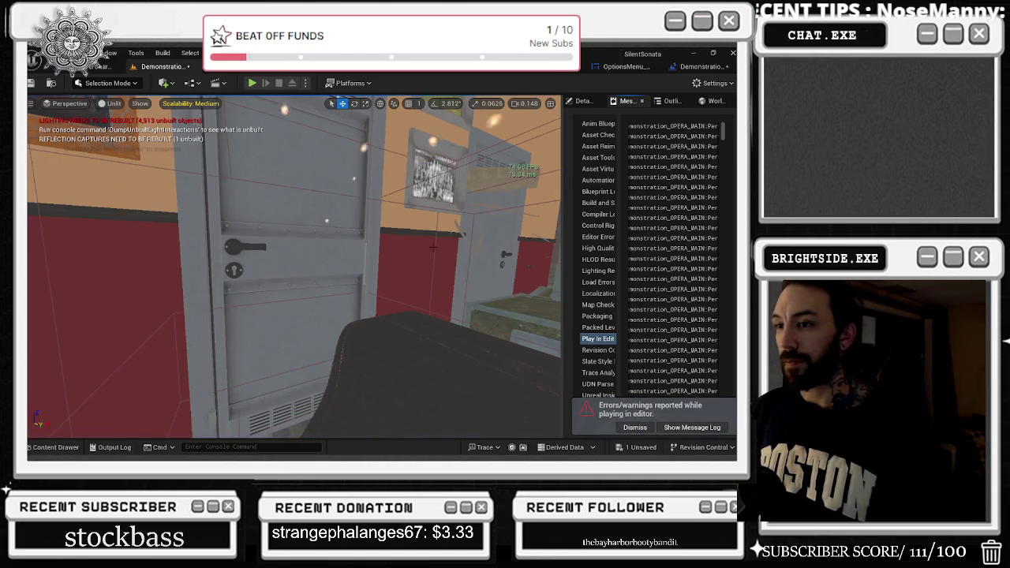
Step: Select and frame the door beside the lockers, test moving it, and undo to restore it
click(331, 267)
key(f)
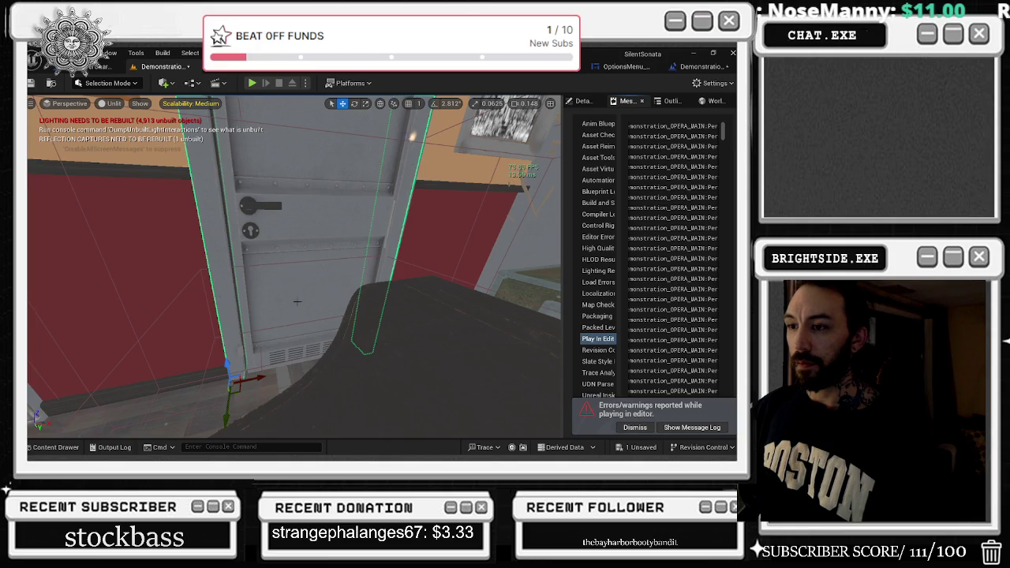
drag(254, 377, 297, 377)
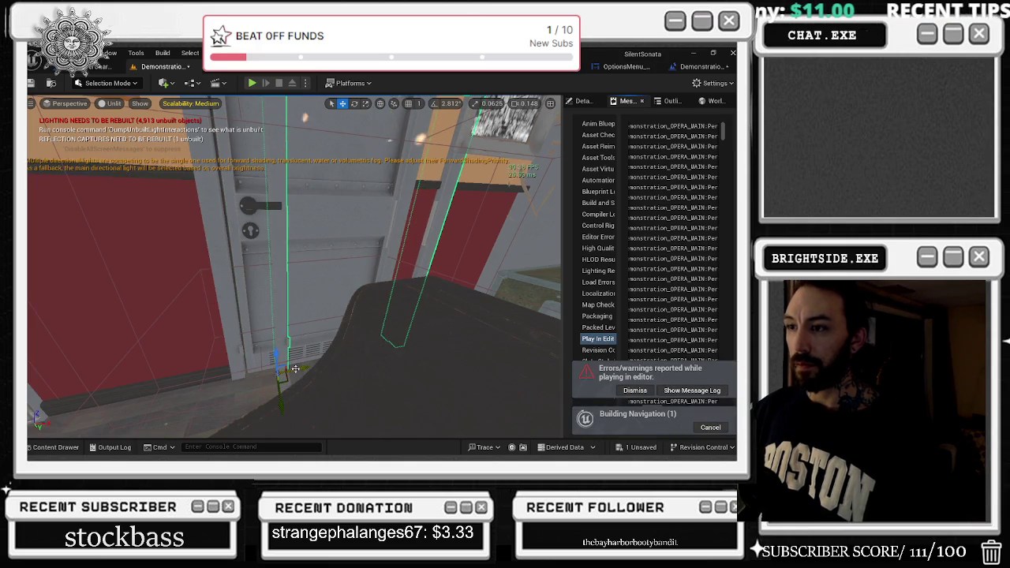
key(Escape)
click(351, 203)
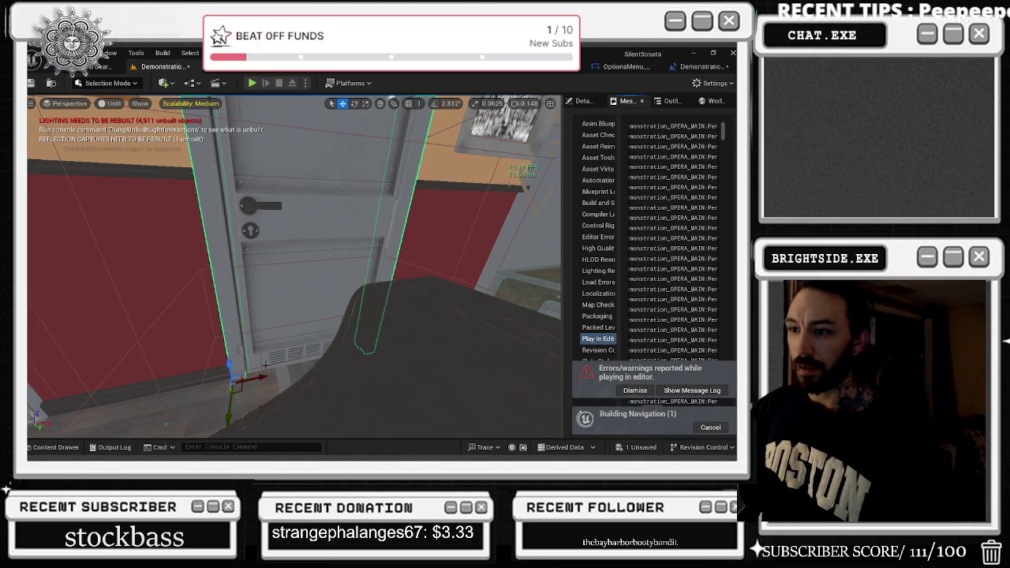
key(ctrl+z)
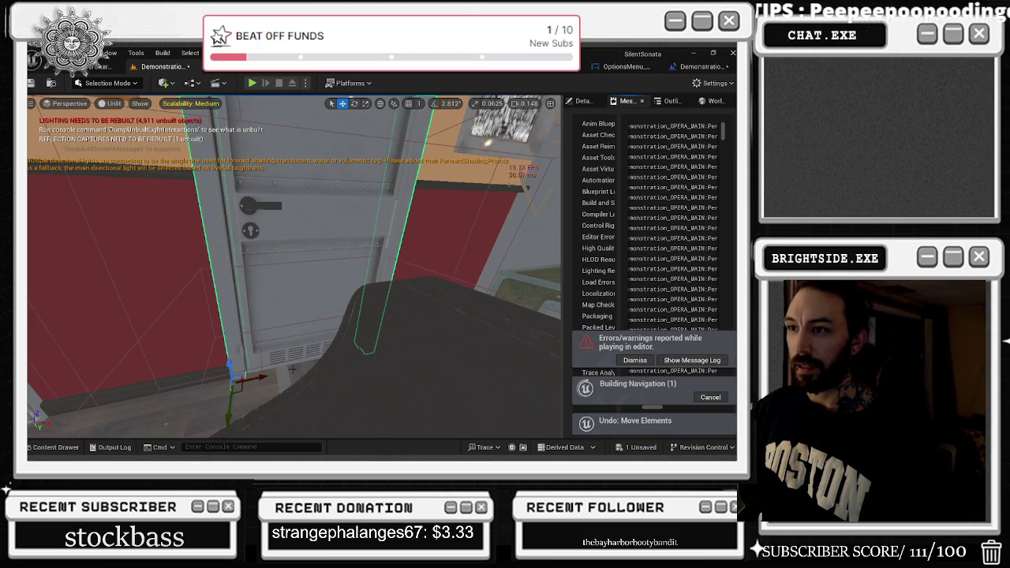
drag(311, 345, 311, 345)
key(ctrl+z)
key(ctrl+z)
key(ctrl+z)
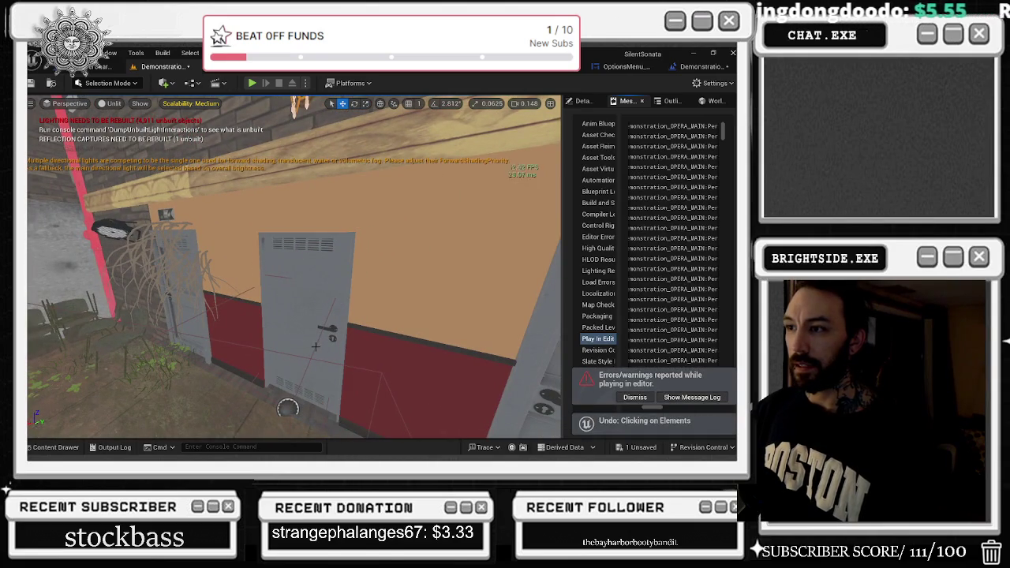
drag(343, 314, 344, 313)
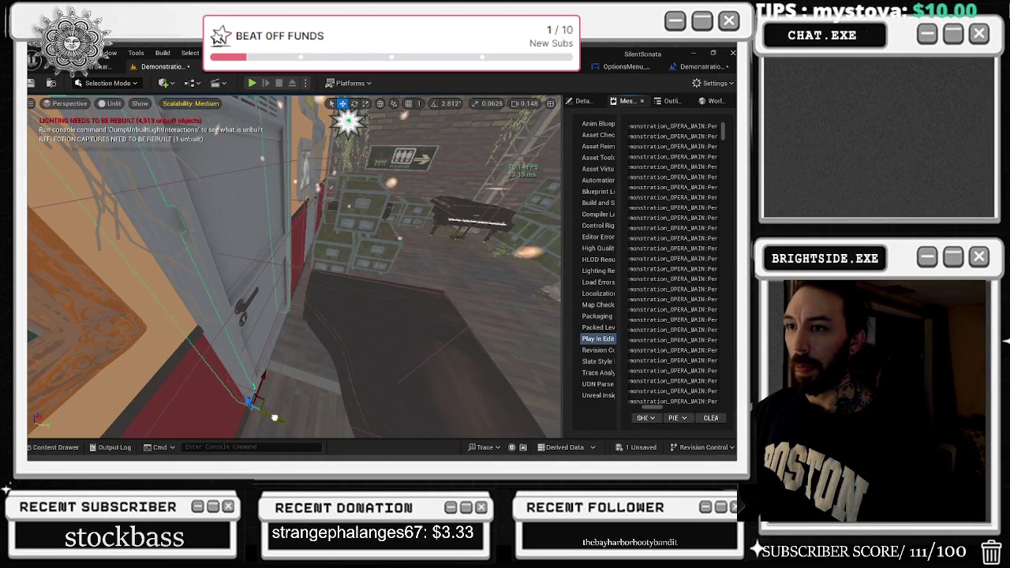
key(f)
drag(344, 314, 344, 313)
Step: Open the Output Log and bring up the Save Content prompt for Demonstration_OPERA_MAIN
key(alt+Tab)
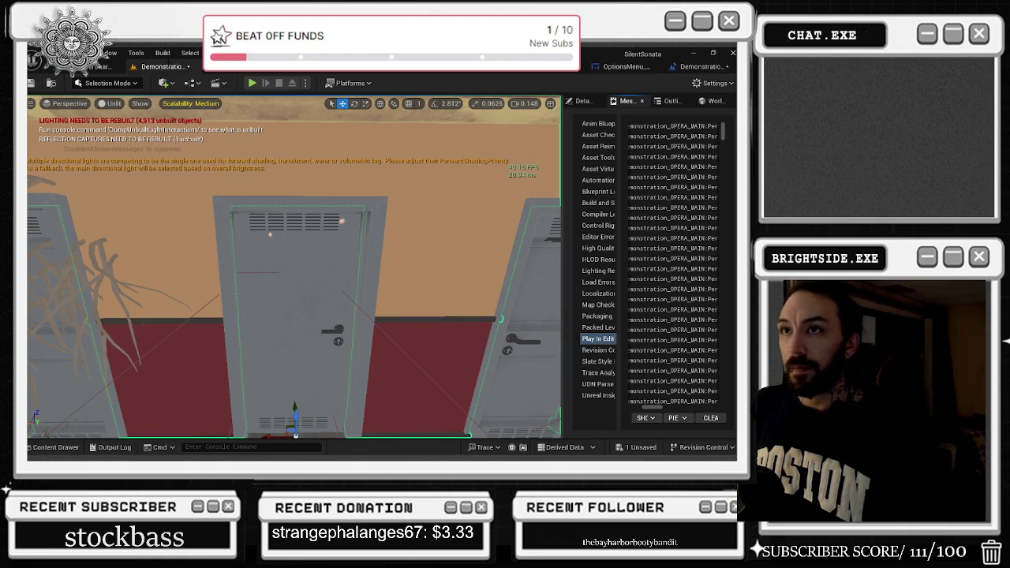
key(alt+Tab)
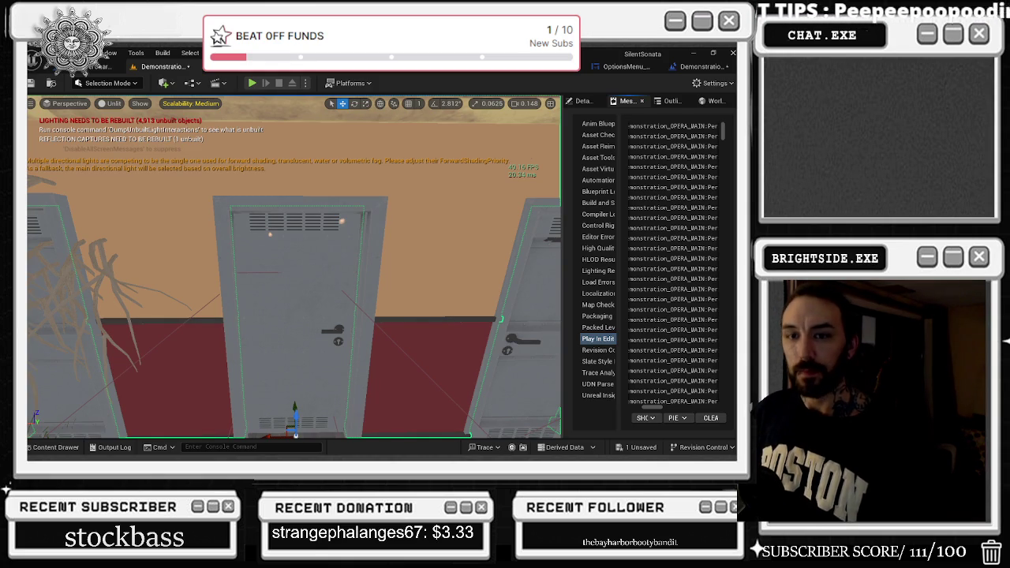
key(ctrl+shift+space)
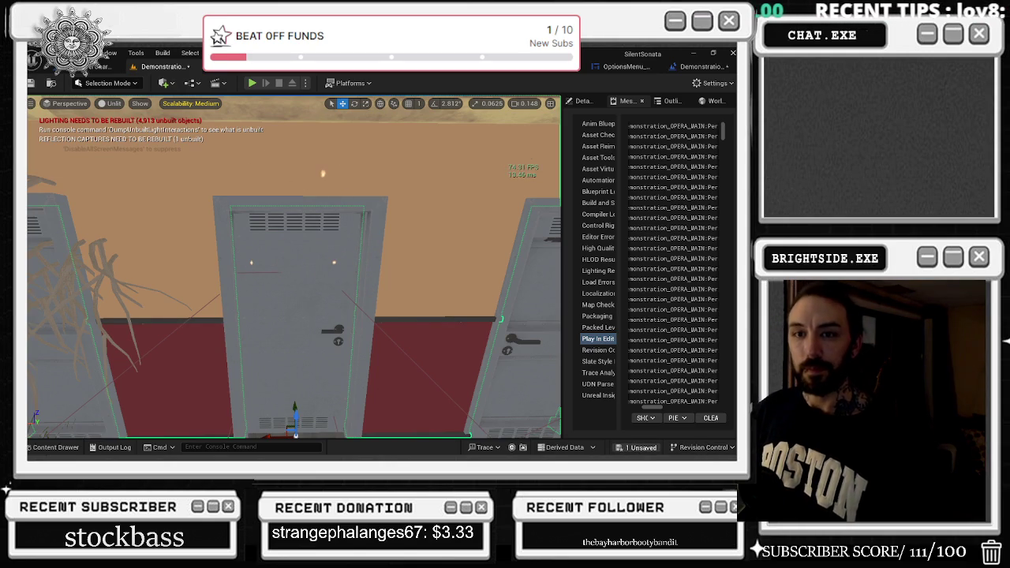
key(ctrl+shift+s)
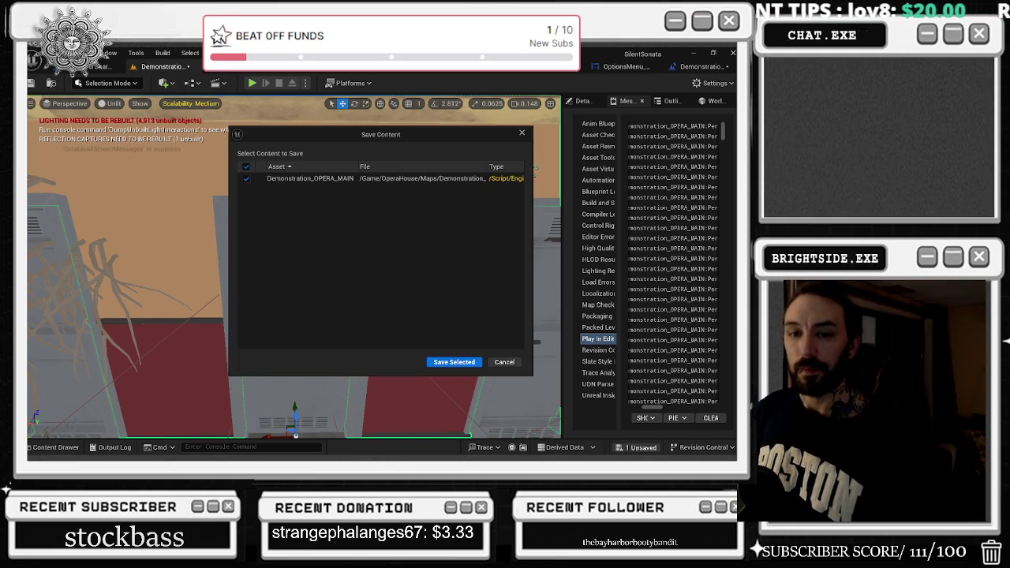
Step: Save Demonstration_OPERA_MAIN, fly into the opera hall, and switch the viewport to Lighting Only
click(454, 362)
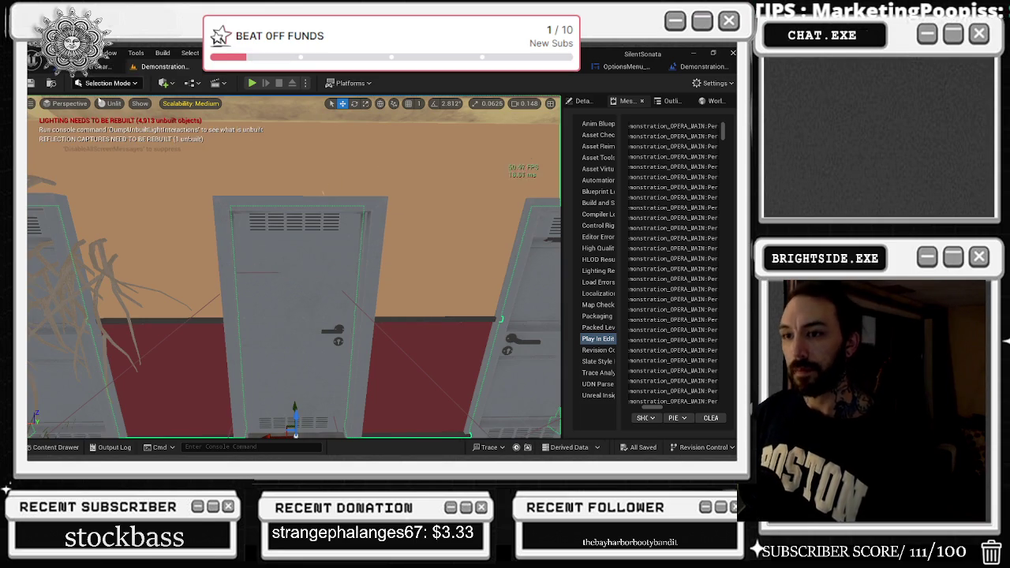
key(Left)
key(Left)
key(Up)
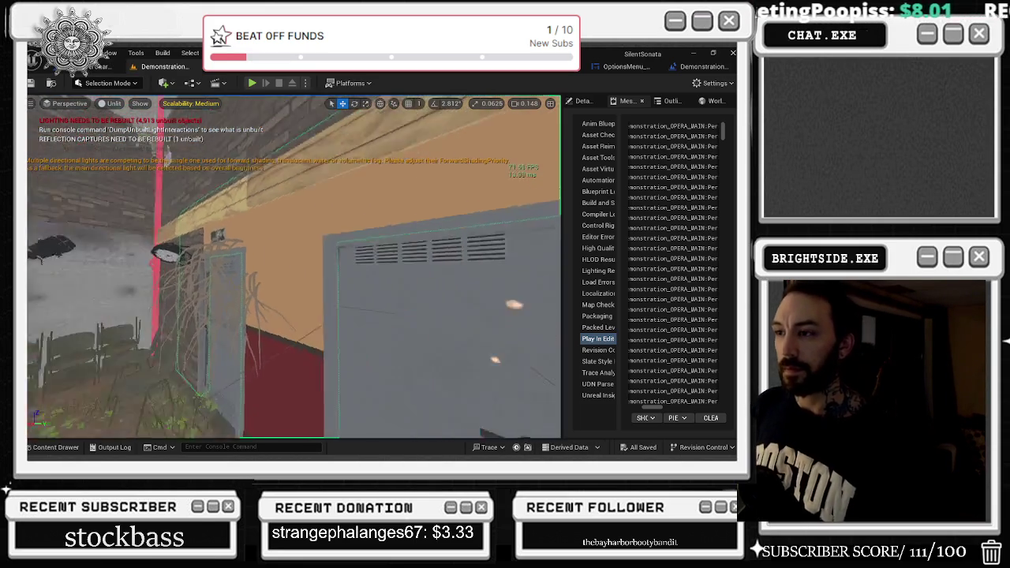
key(alt+4)
key(alt+5)
key(alt+6)
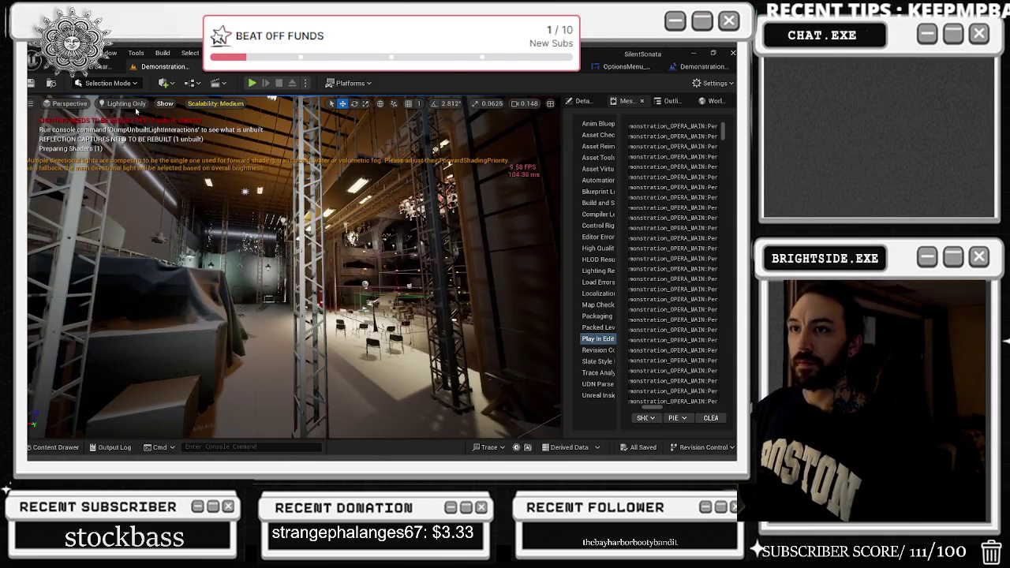
Step: Switch the viewport to the Stationary Light Overlap optimization view and orbit the level
click(127, 103)
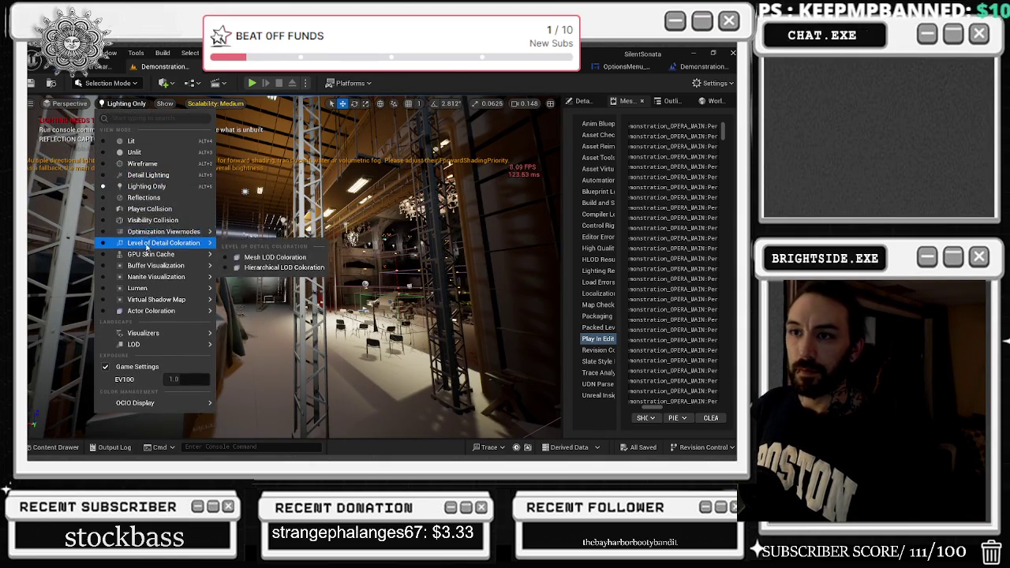
mouse_move(182, 231)
click(271, 277)
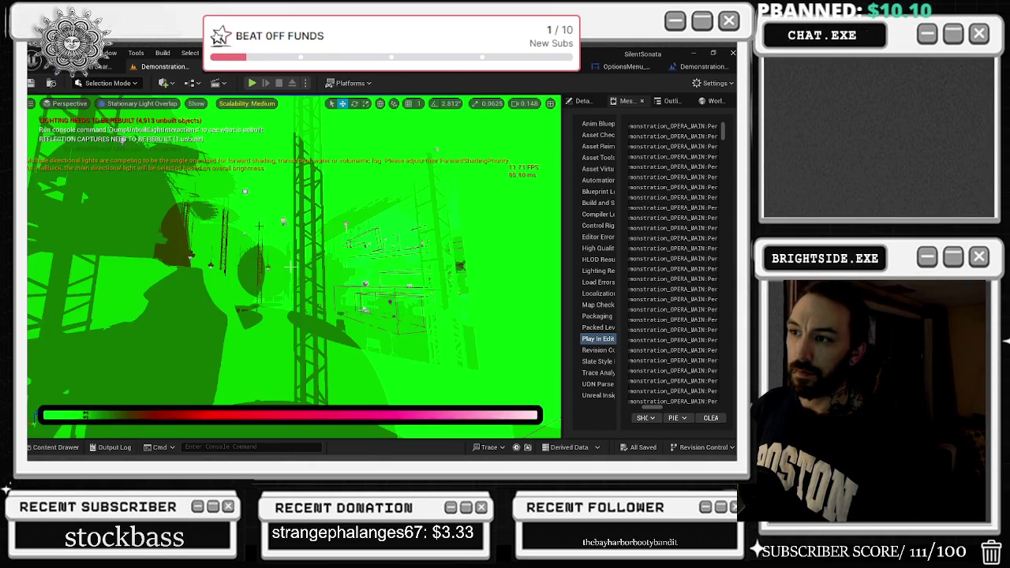
mouse_move(251, 168)
mouse_down()
mouse_move(212, 174)
mouse_move(250, 394)
mouse_move(290, 267)
mouse_move(256, 226)
mouse_move(227, 238)
mouse_move(238, 232)
mouse_up()
Step: Switch the viewport to Light Complexity and inspect SM_DoorWall2's shadow settings
key(alt+4)
key(alt+5)
click(128, 104)
mouse_move(139, 230)
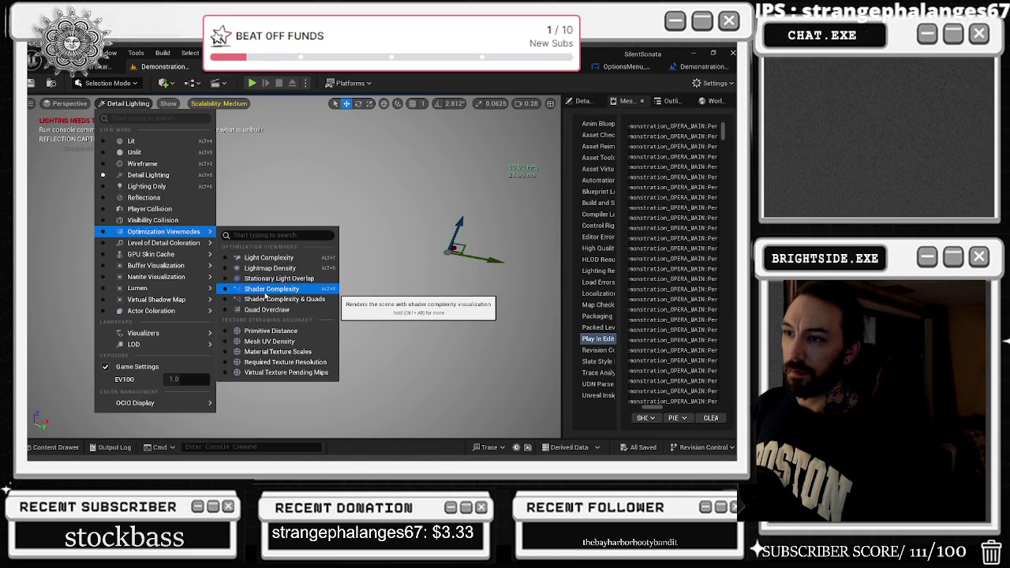
click(268, 257)
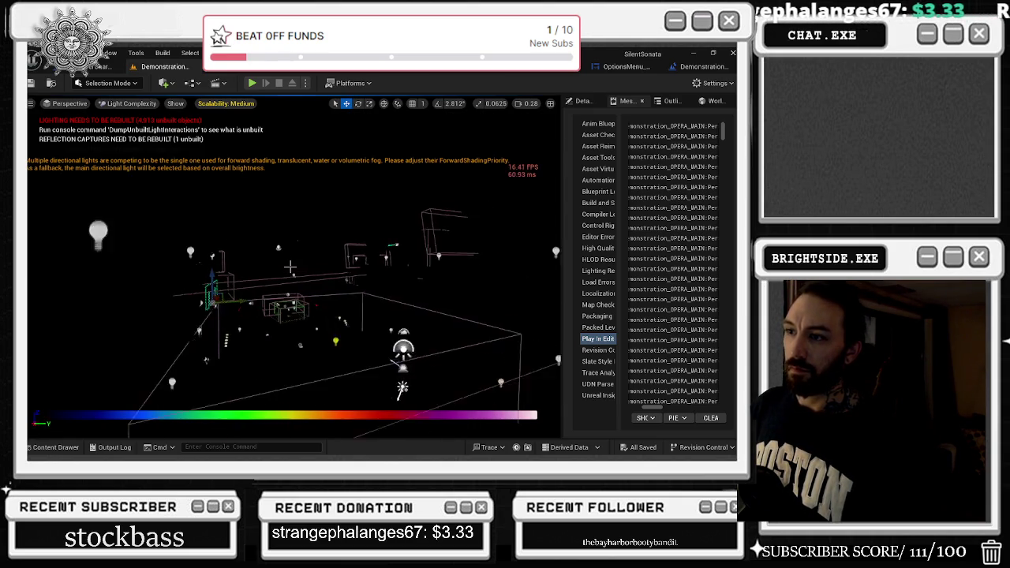
drag(290, 266, 289, 267)
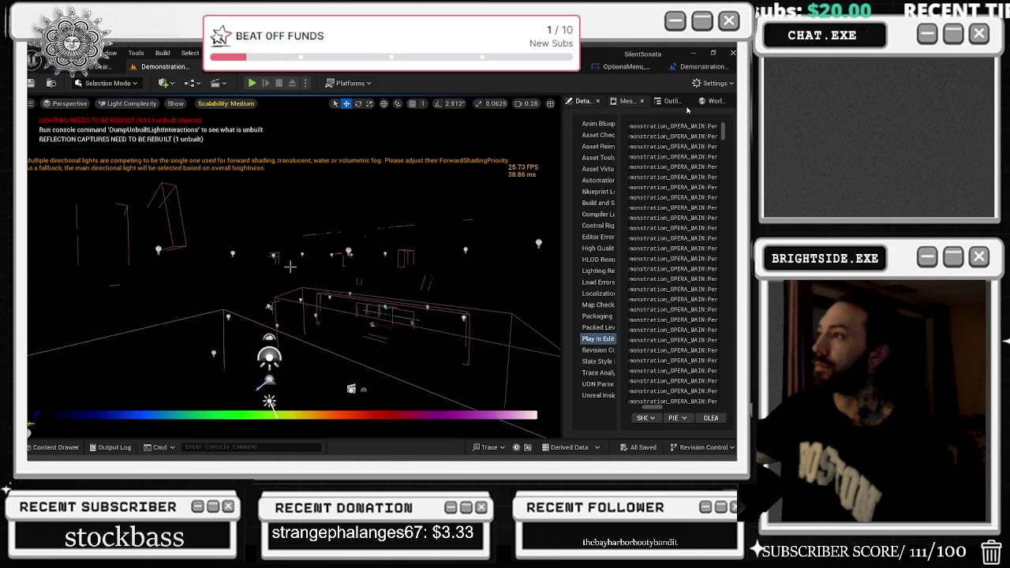
click(585, 102)
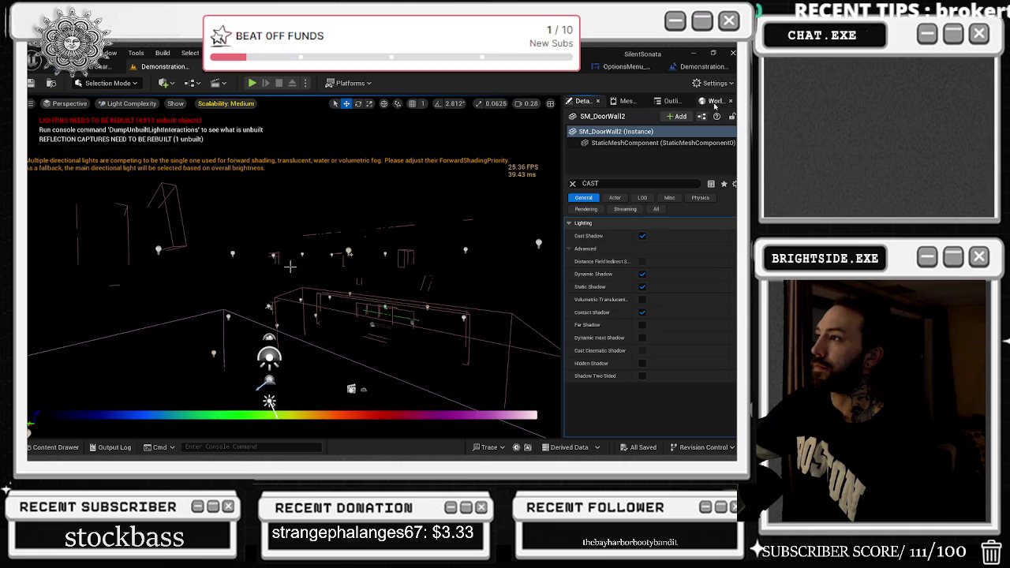
Step: Browse the Outliner's 4,035 actors and filter by 'SKY' to SkyAtmosphere, SkyLight and SM_SkySphere
click(714, 102)
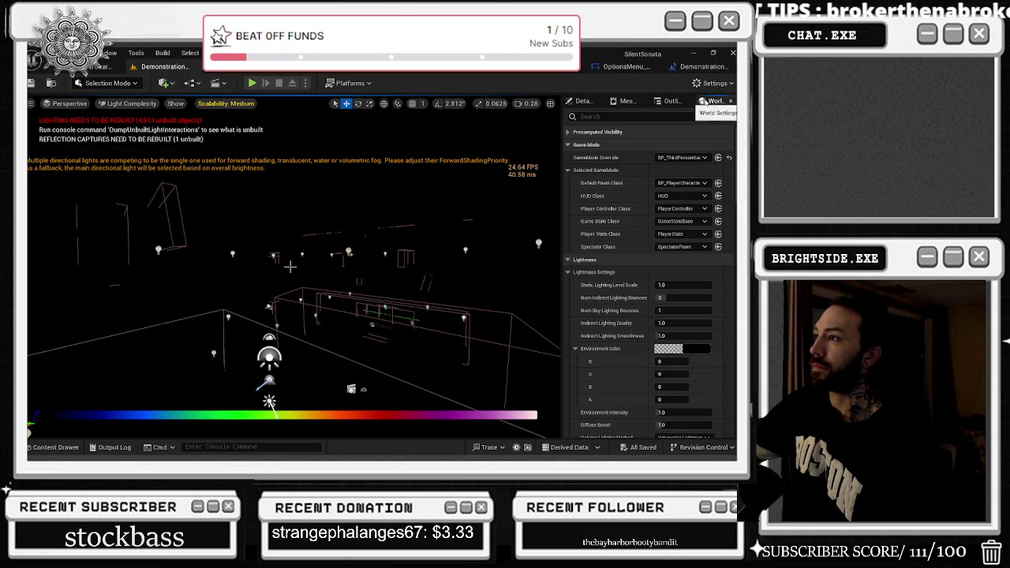
click(671, 101)
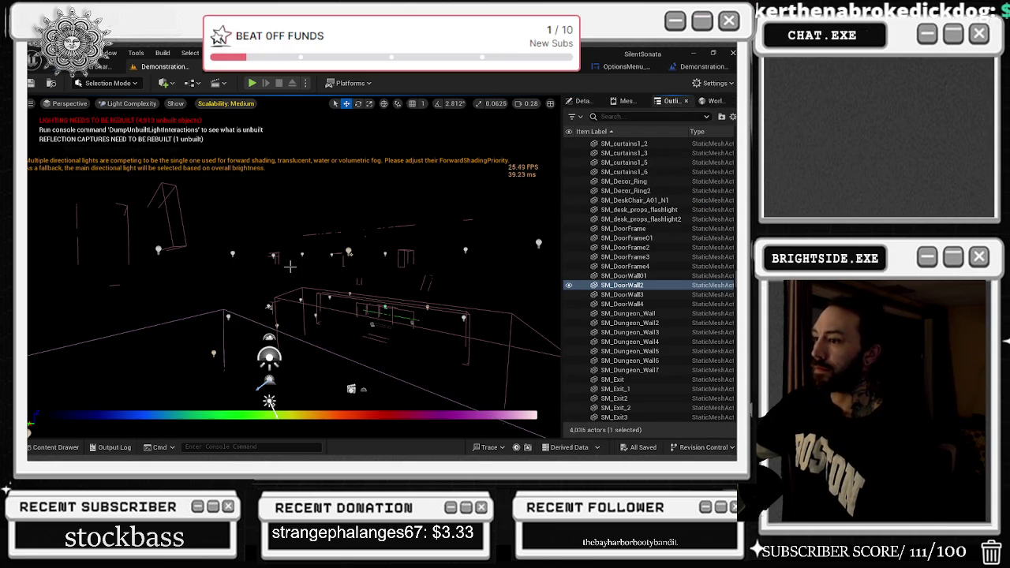
scroll(649, 280, down, 20)
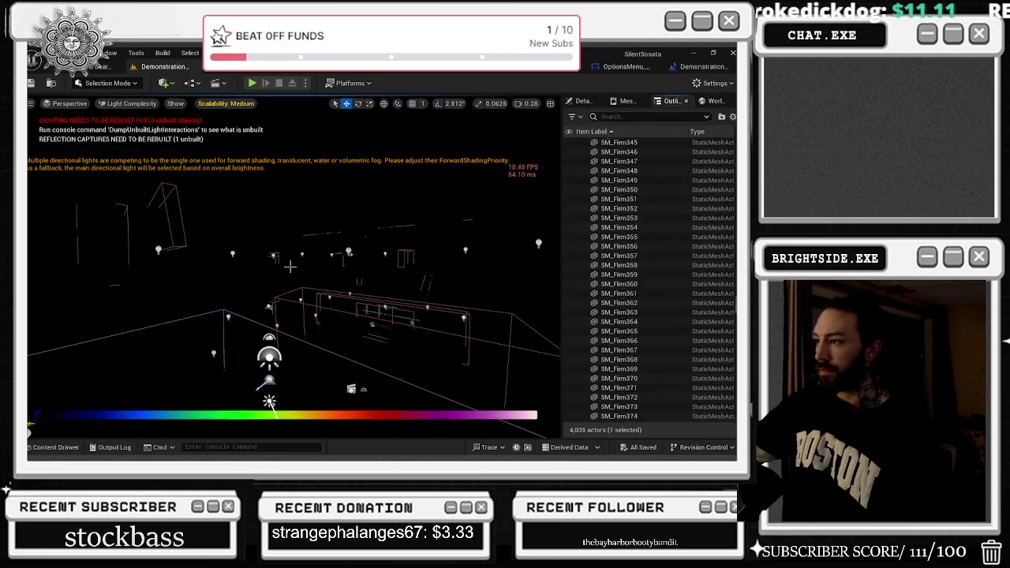
scroll(650, 280, down, 20)
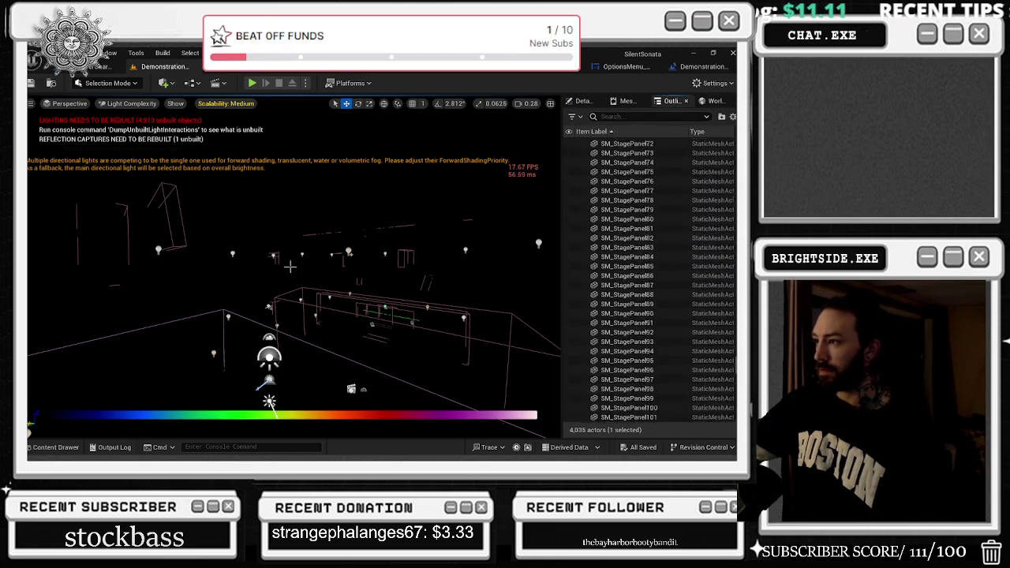
scroll(650, 280, down, 20)
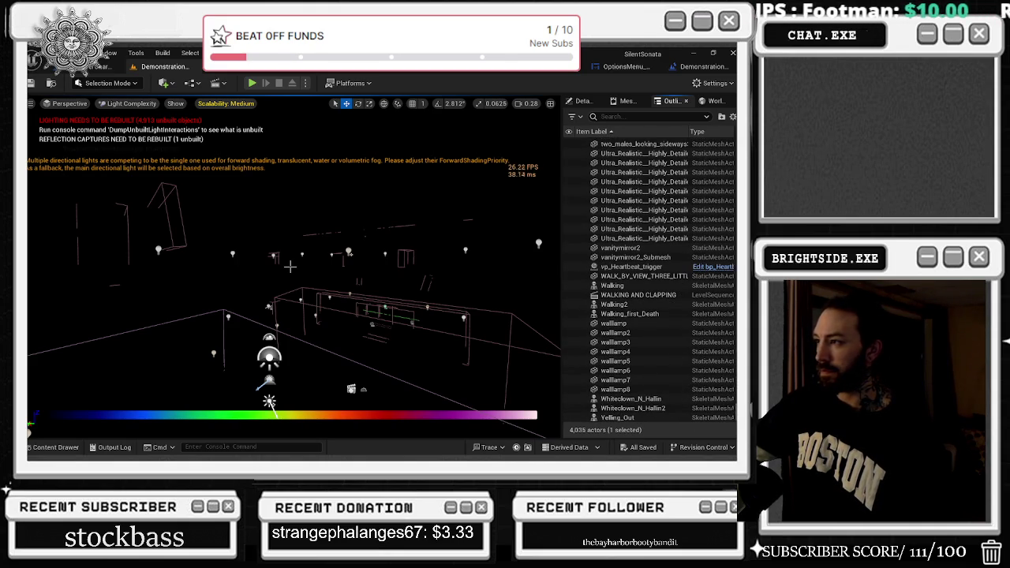
scroll(650, 280, up, 20)
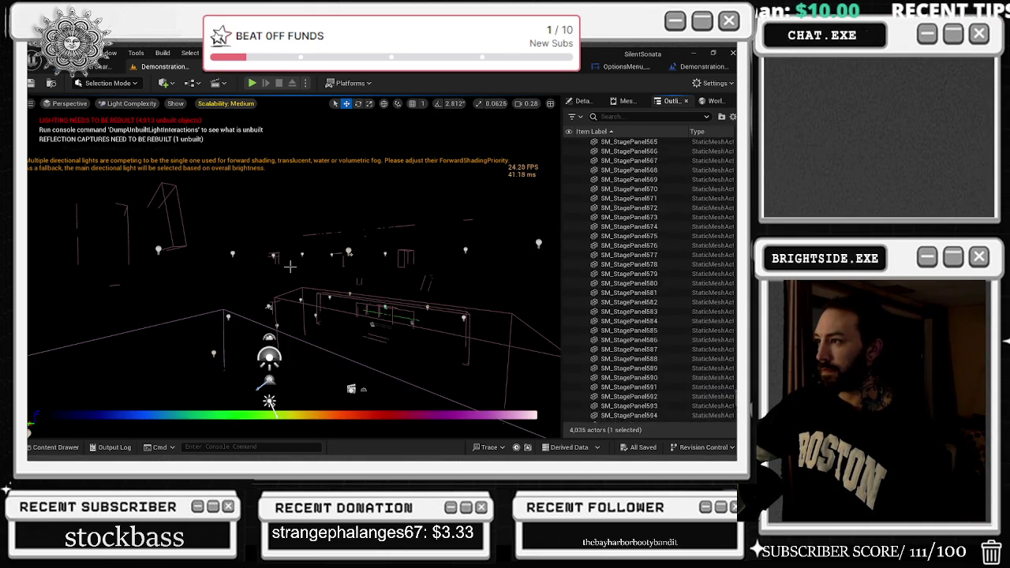
scroll(650, 280, up, 20)
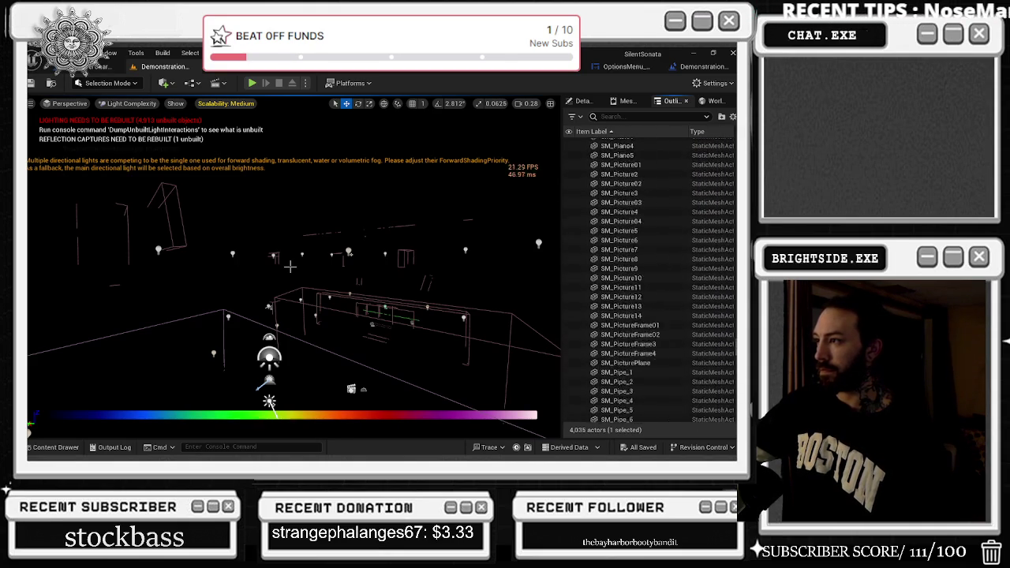
scroll(650, 280, up, 20)
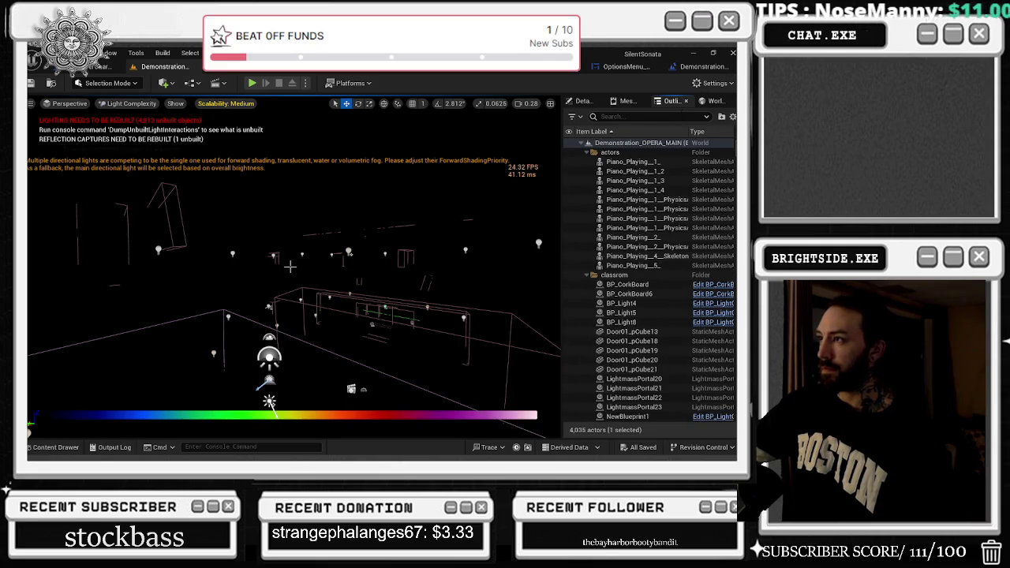
text(SKY)
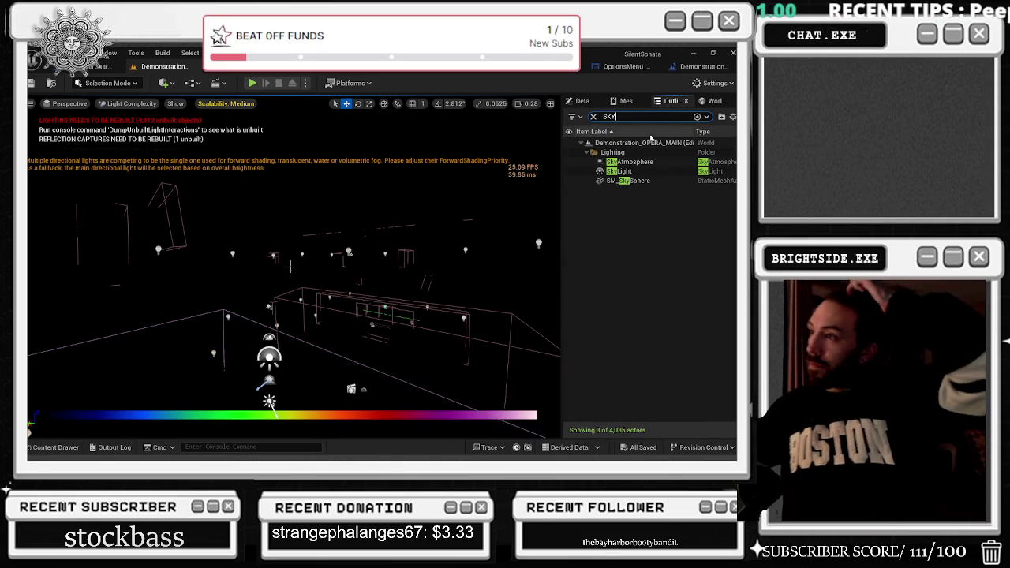
click(658, 182)
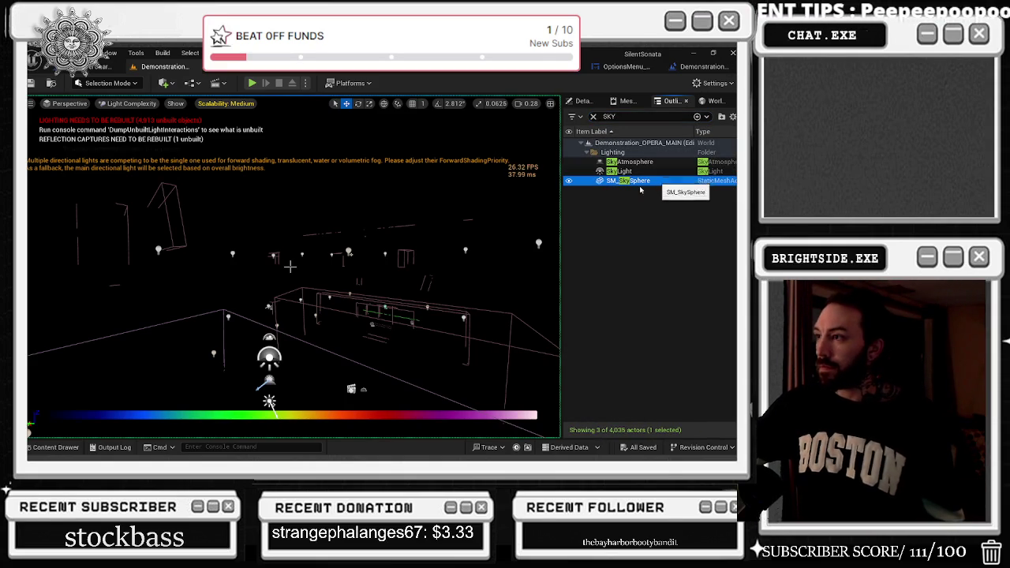
Step: Select and frame the SkyLight, then filter its Details by 'CAS' to show shadow settings
drag(316, 276, 284, 276)
double_click(619, 171)
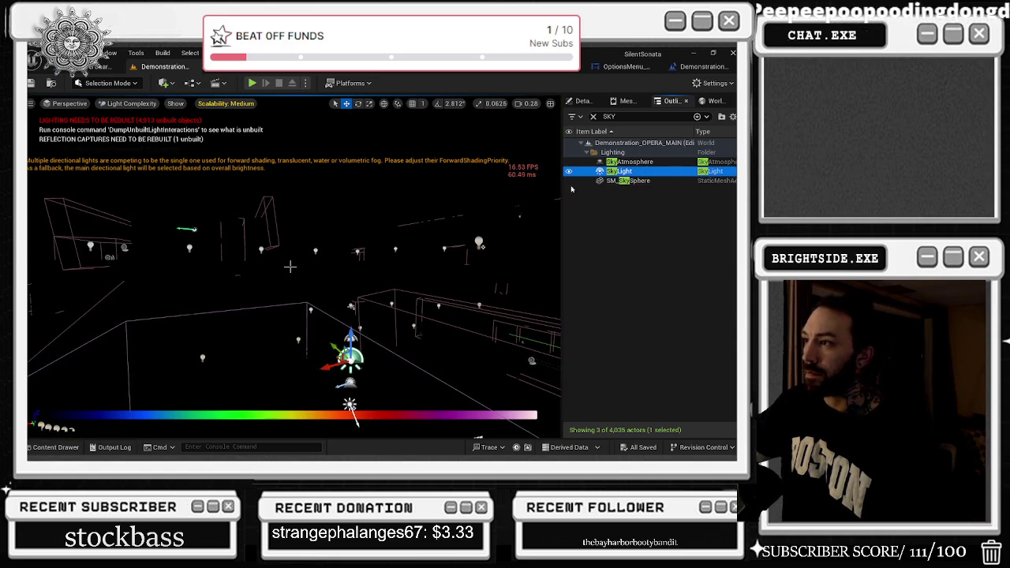
click(593, 116)
click(584, 103)
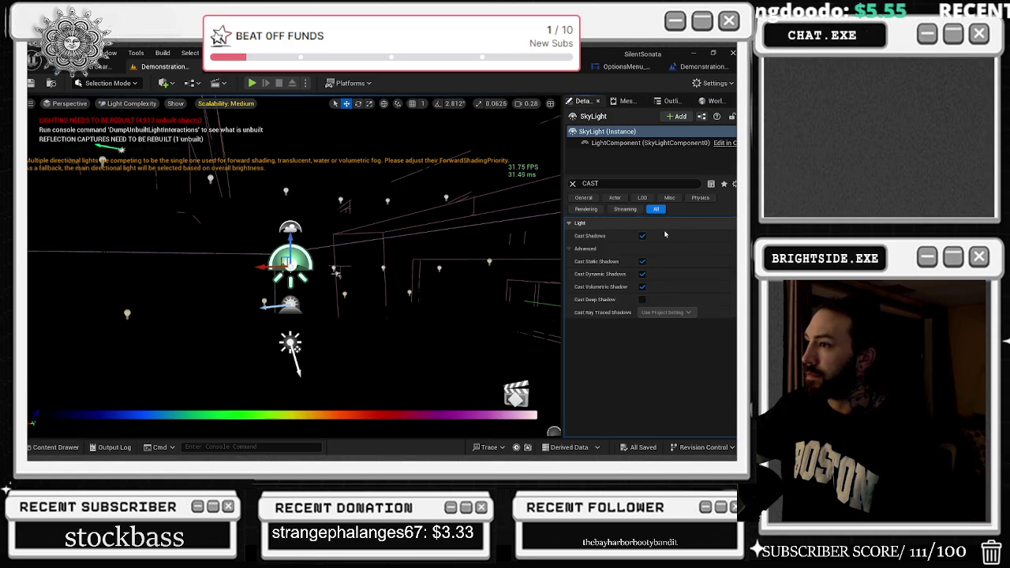
click(573, 183)
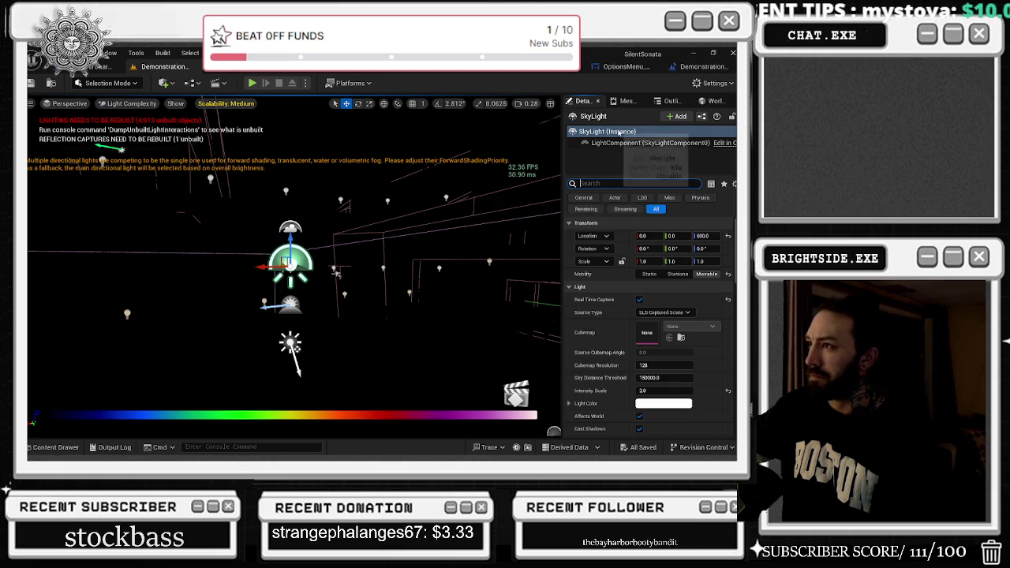
text(CAS)
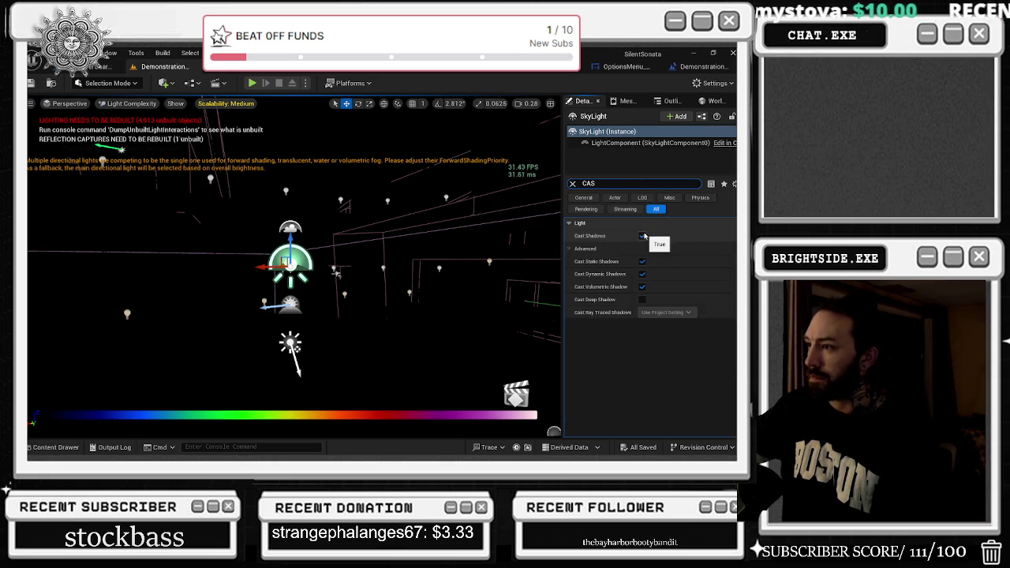
key(alt+3)
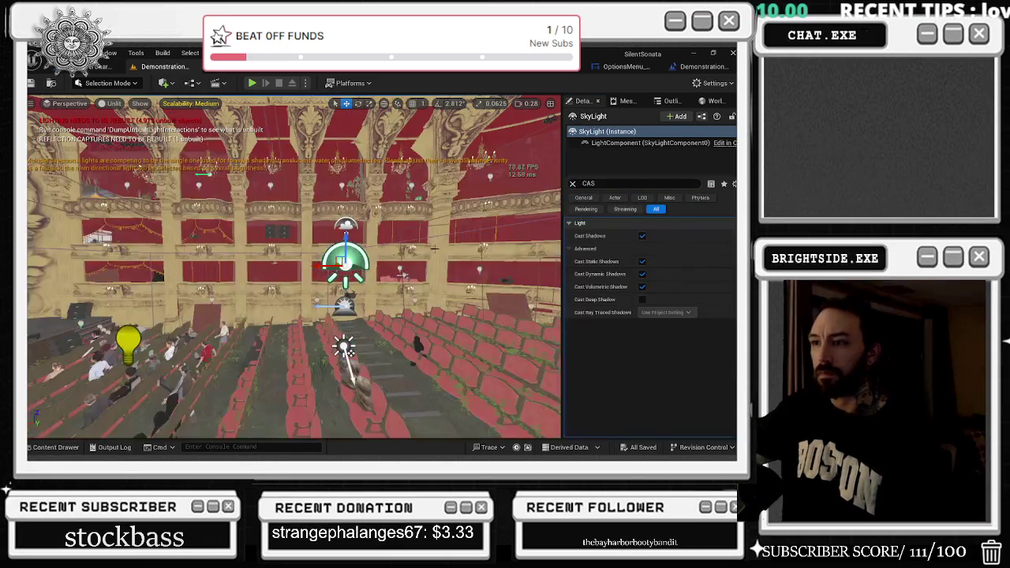
key(alt+4)
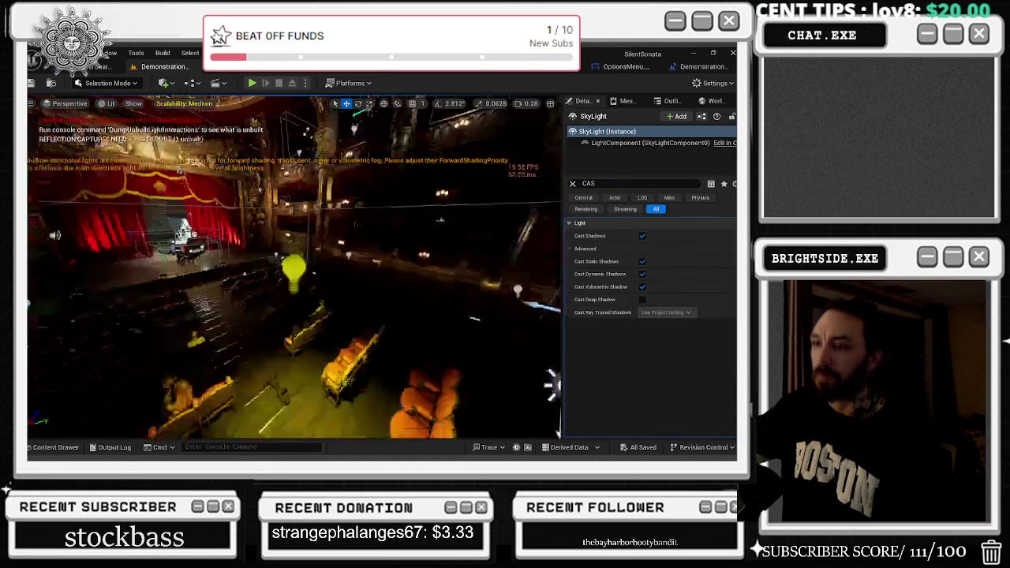
Step: Uncheck the SkyLight's Cast Shadows, Static, Dynamic and Volumetric Shadow options
click(641, 235)
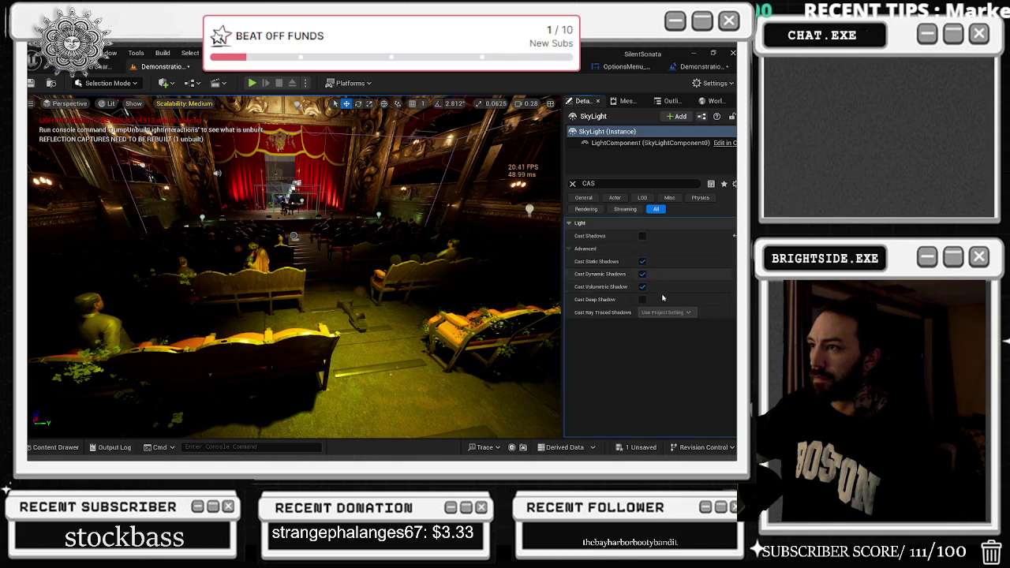
click(641, 274)
click(641, 273)
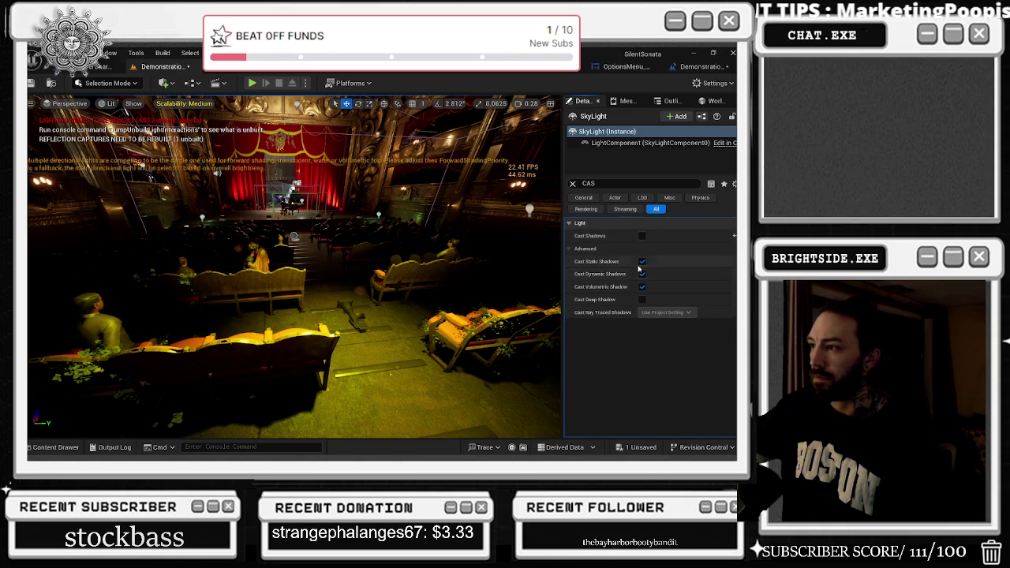
click(642, 261)
click(642, 274)
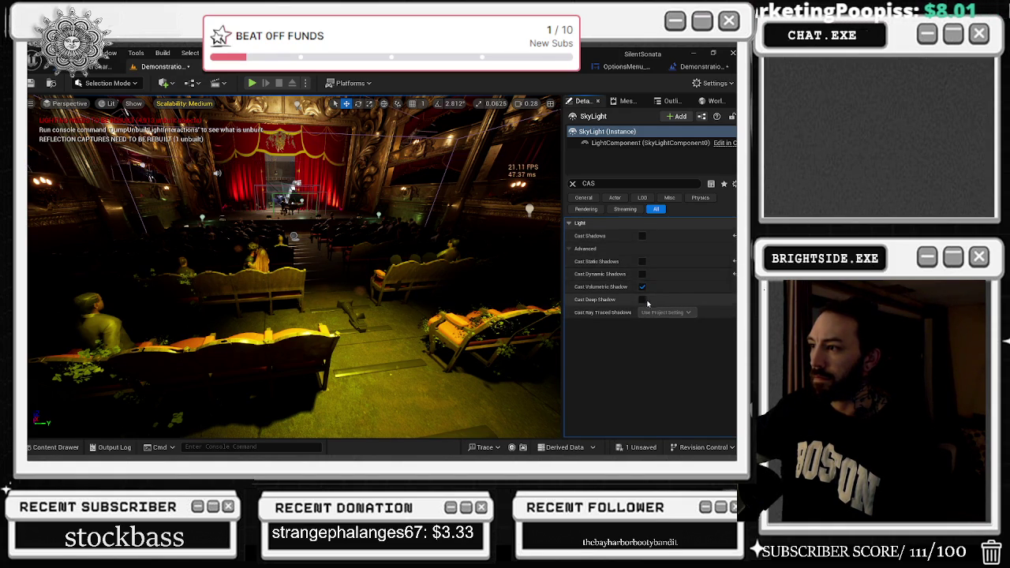
click(641, 286)
drag(316, 276, 294, 197)
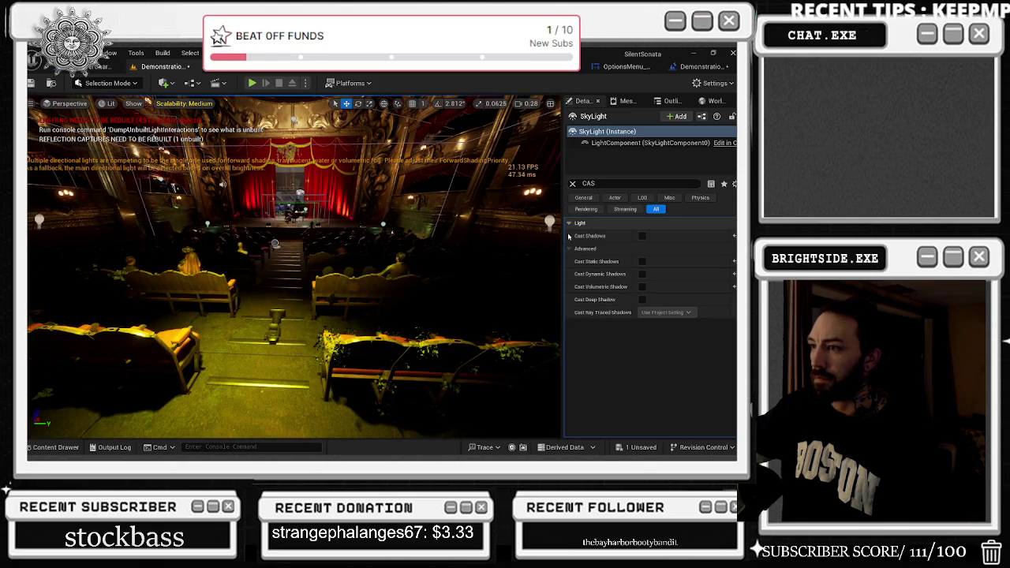
click(600, 143)
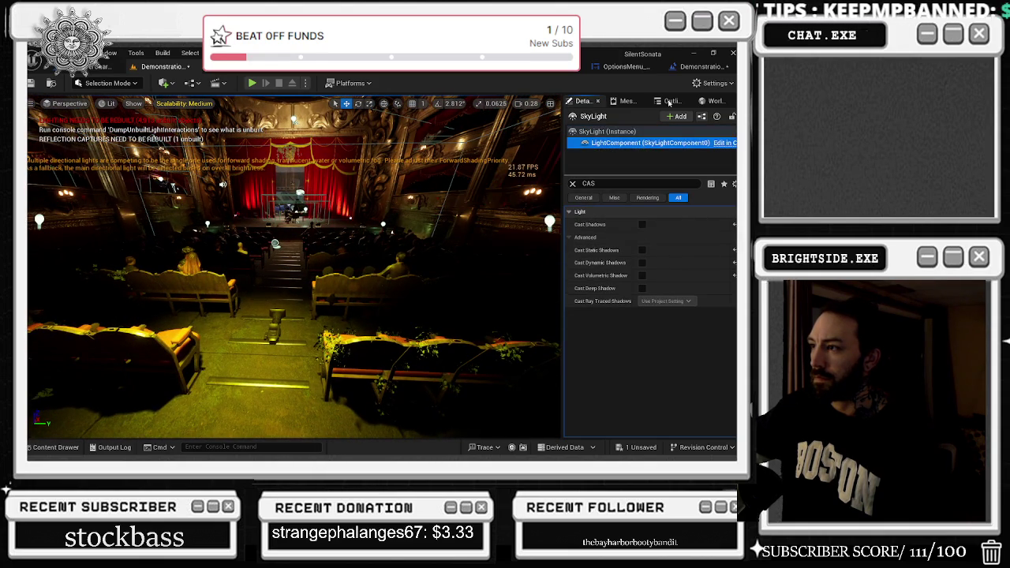
click(573, 184)
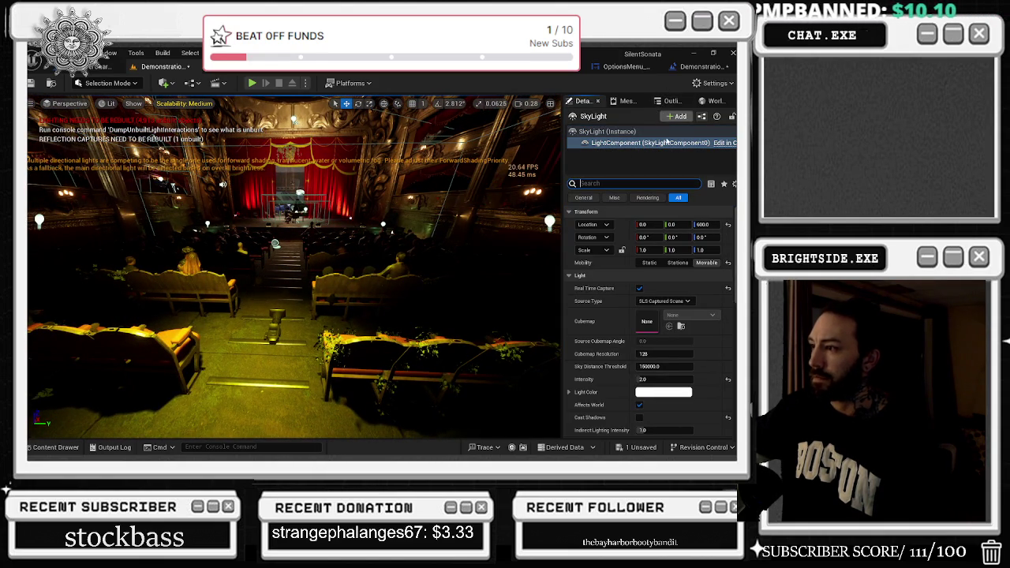
click(666, 100)
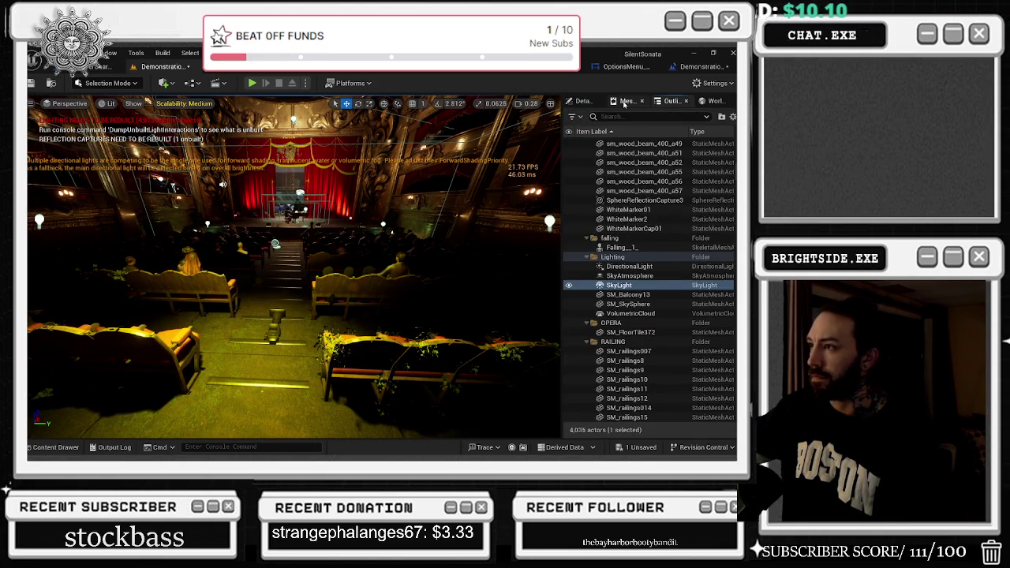
click(627, 101)
click(712, 101)
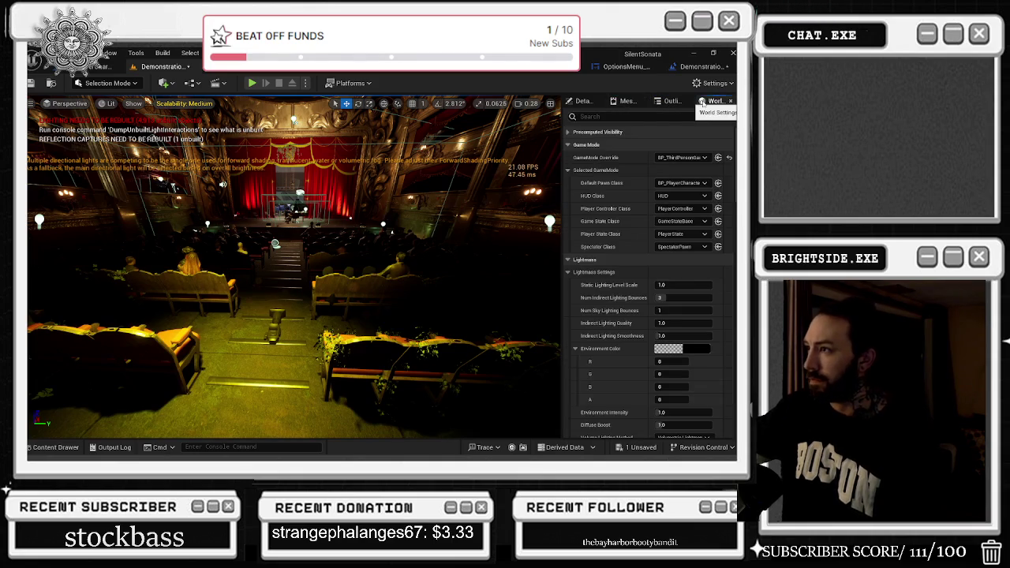
click(667, 102)
click(647, 276)
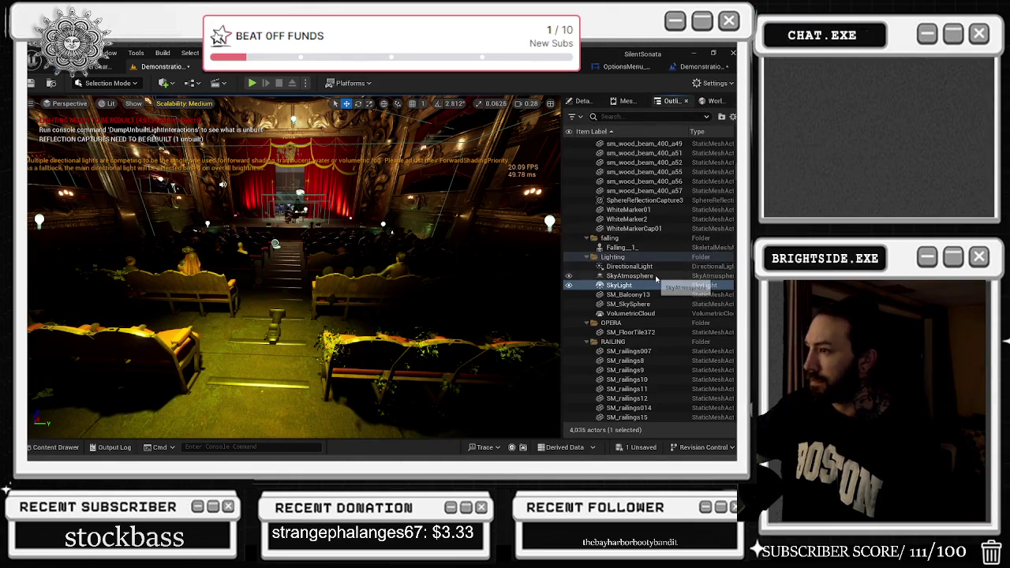
click(584, 101)
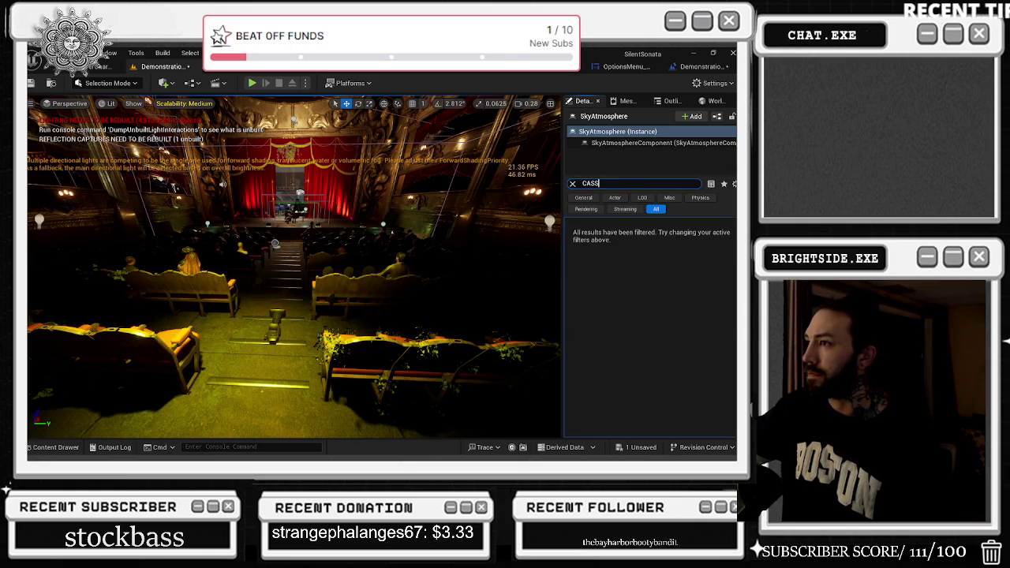
click(650, 144)
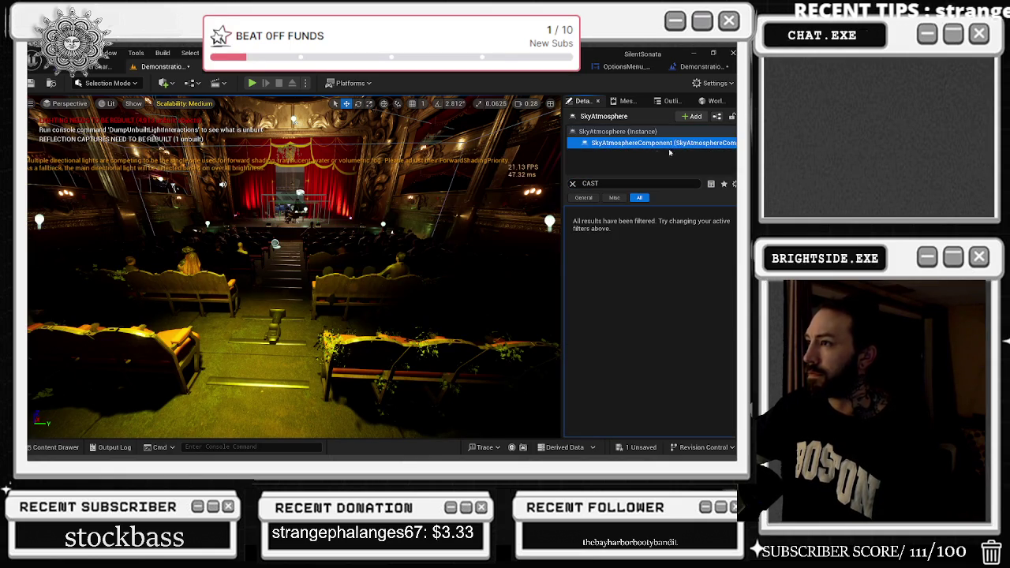
key(Escape)
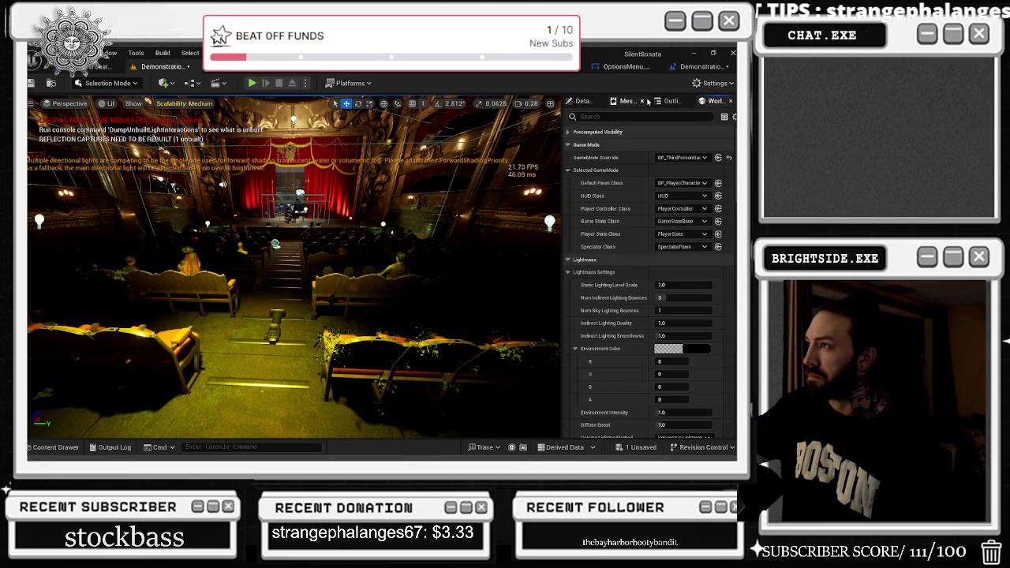
click(667, 101)
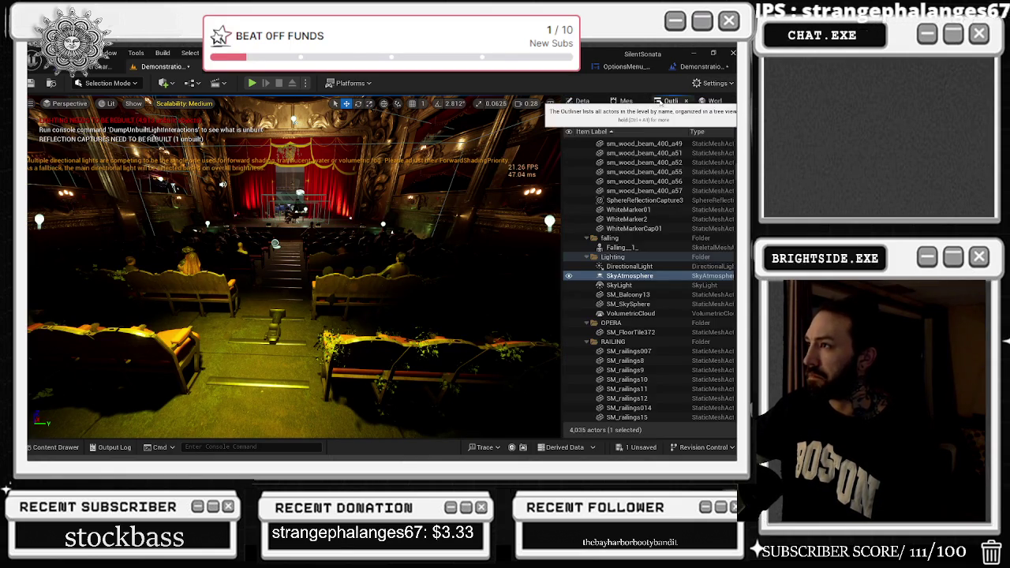
click(649, 266)
click(639, 313)
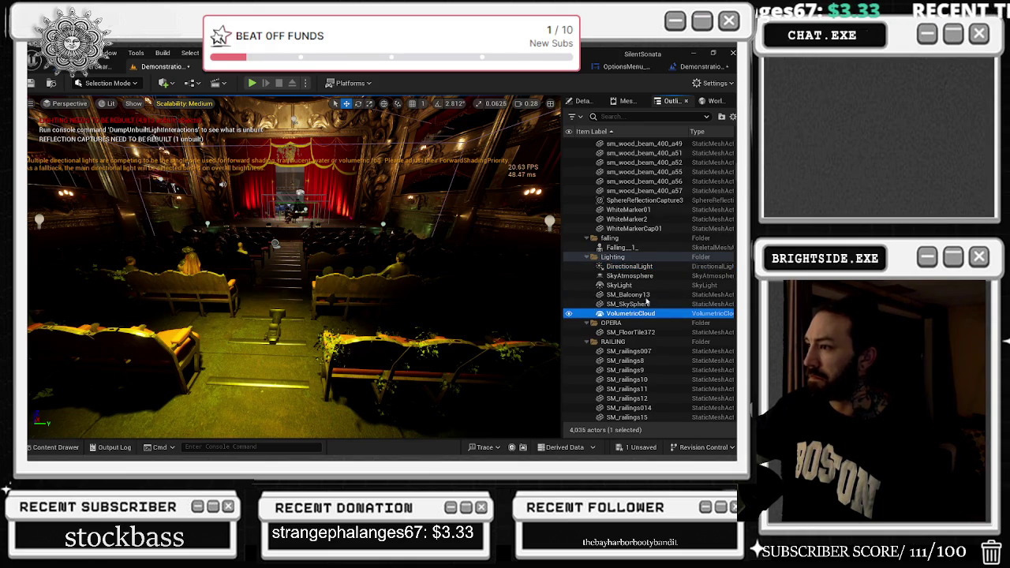
click(599, 101)
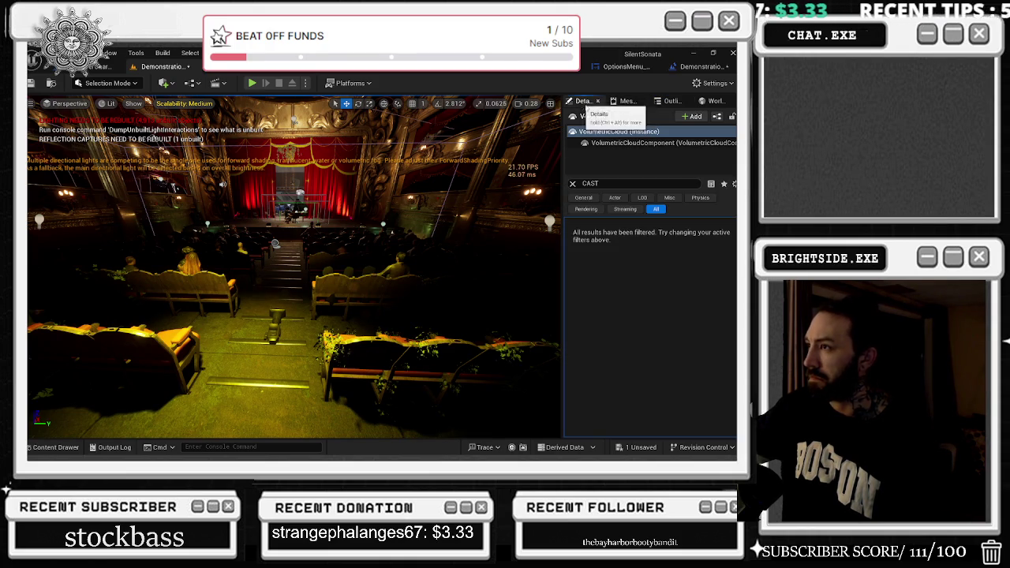
click(573, 184)
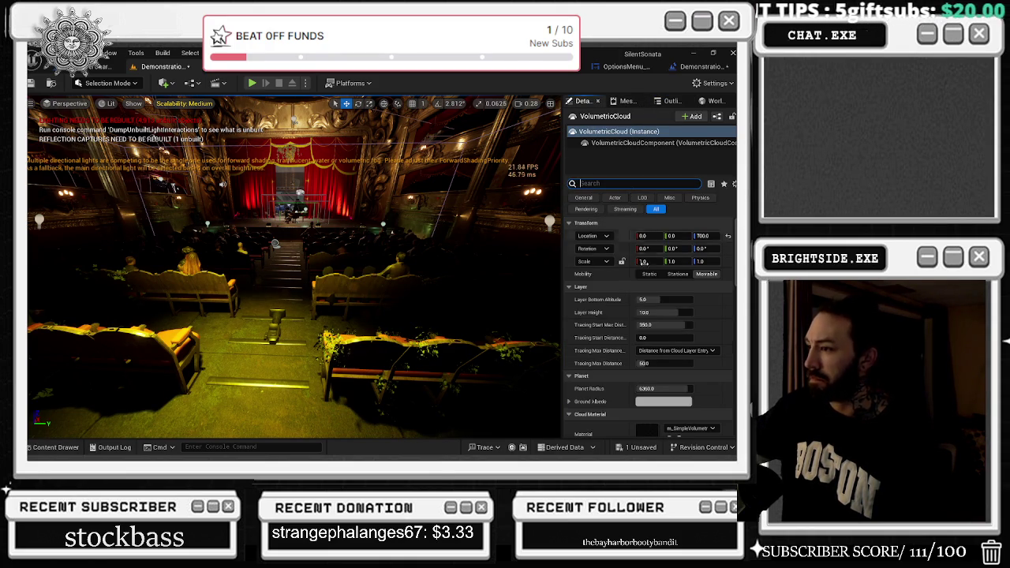
scroll(574, 410, down, 3)
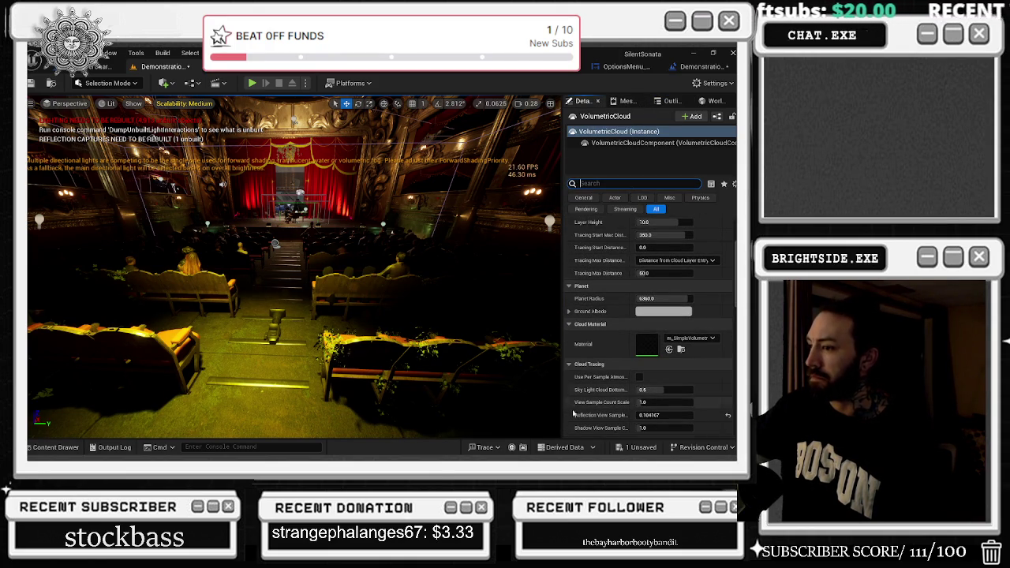
click(55, 447)
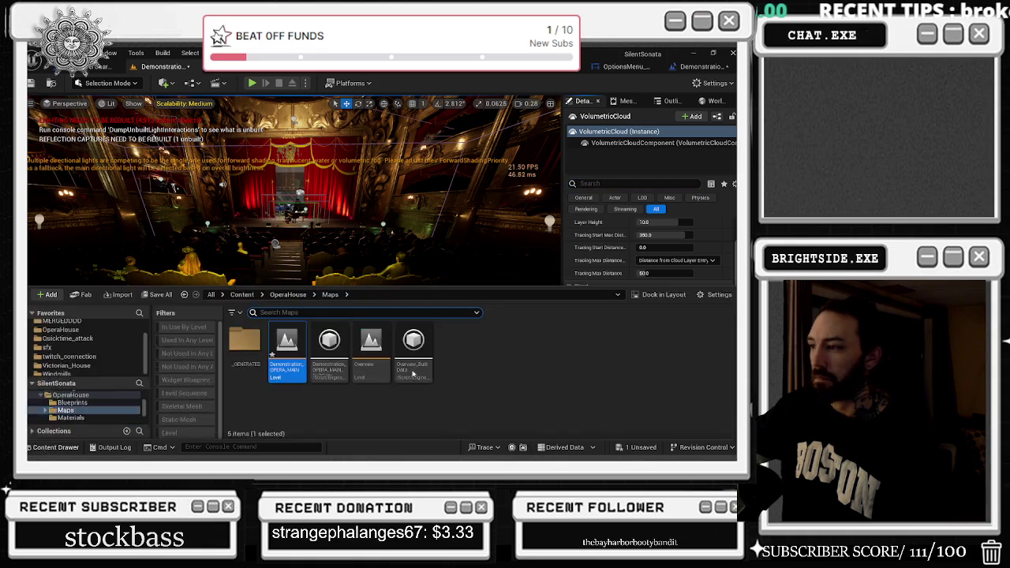
click(47, 448)
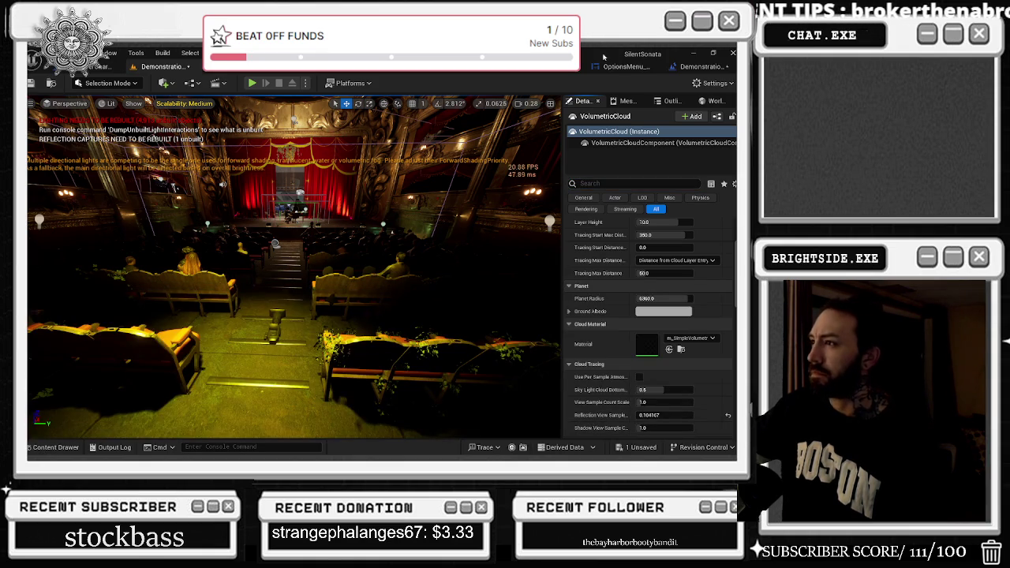
click(627, 101)
click(671, 101)
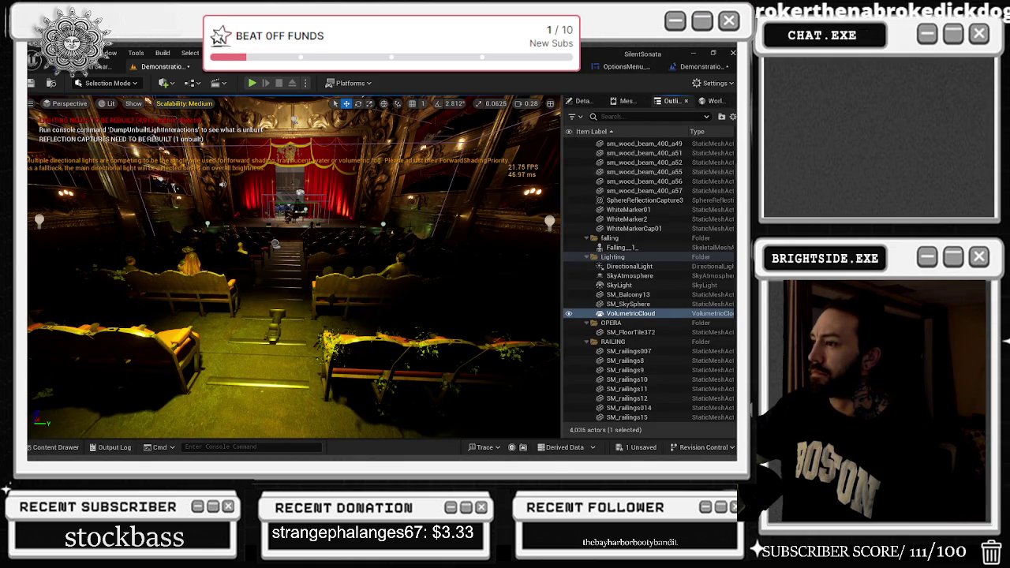
key(f)
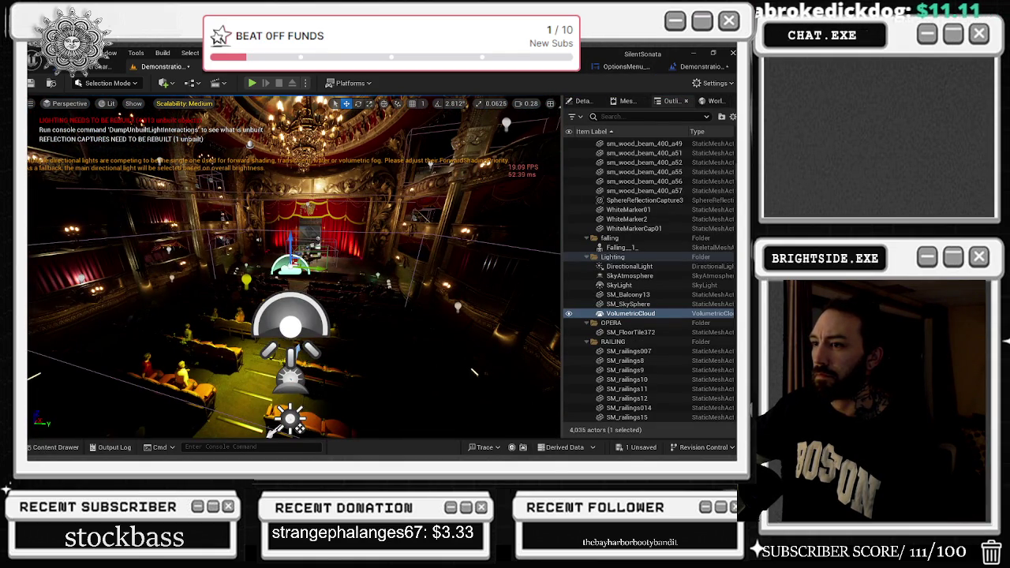
click(579, 102)
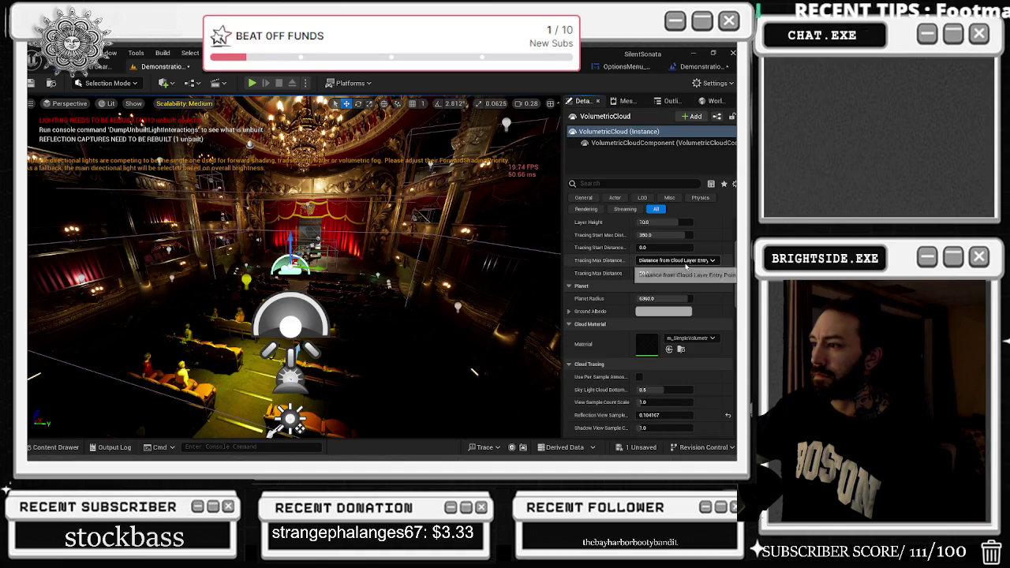
scroll(708, 272, up, 2)
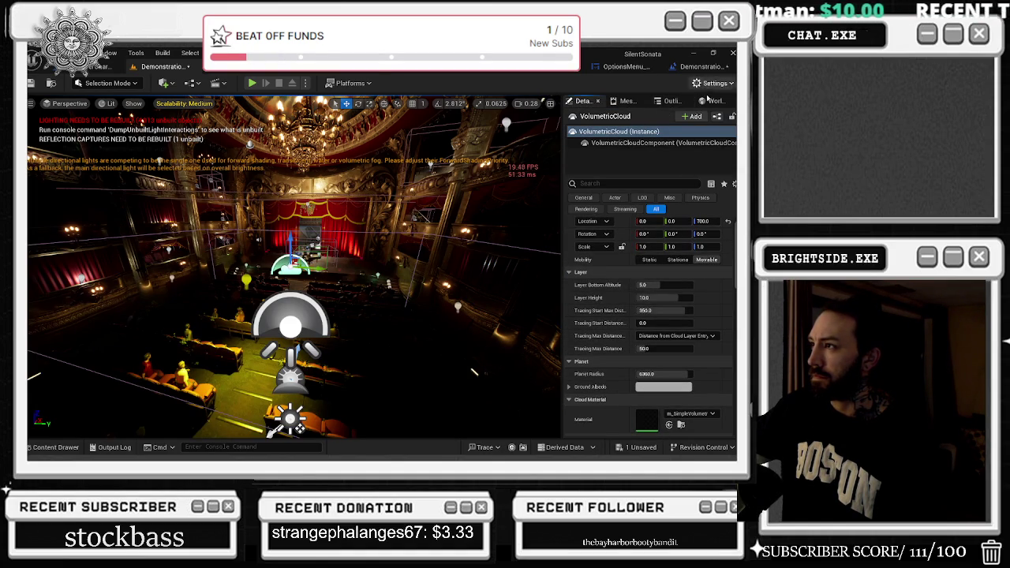
click(712, 101)
click(670, 101)
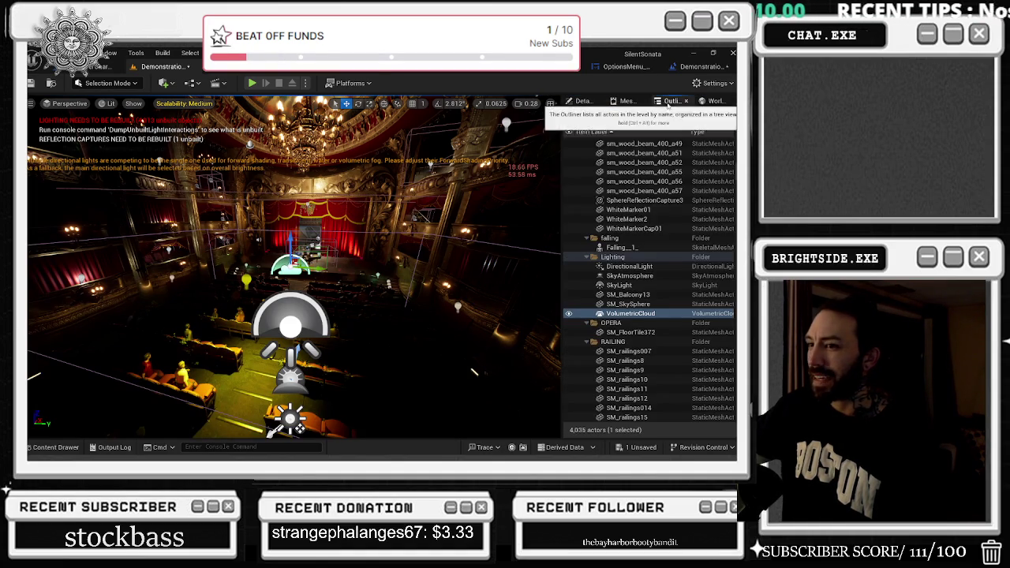
click(635, 285)
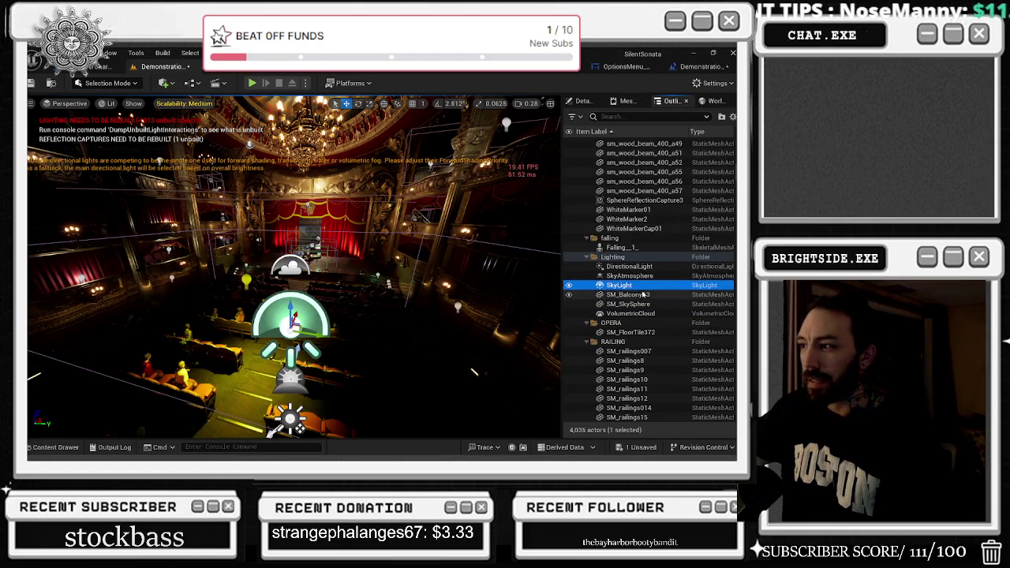
click(585, 102)
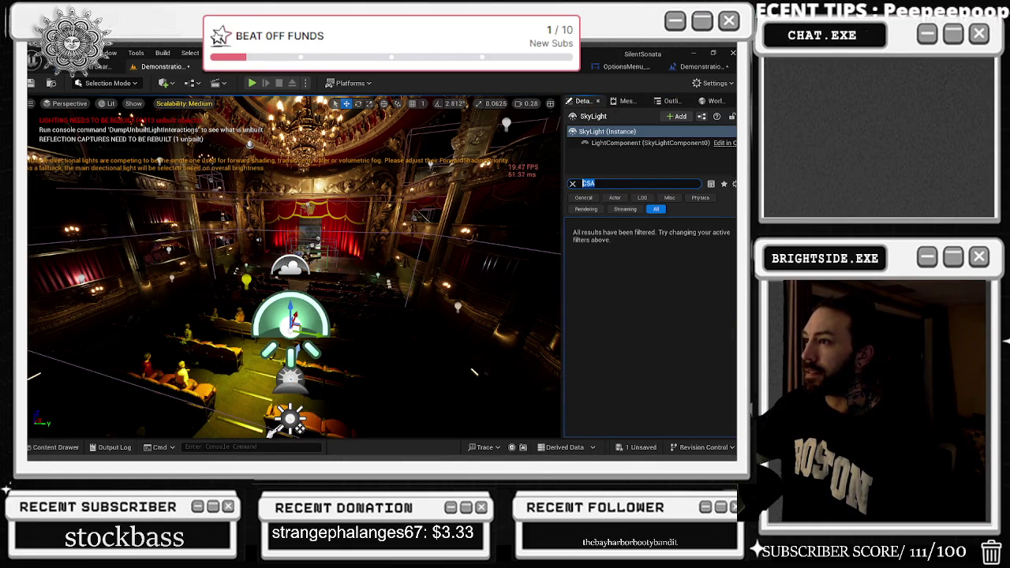
text(S)
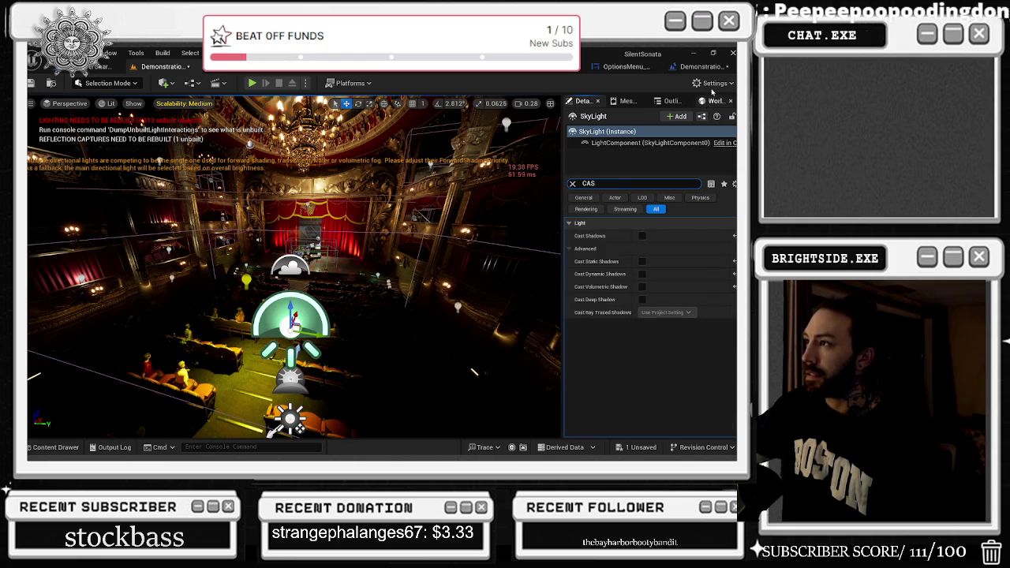
click(713, 100)
click(670, 101)
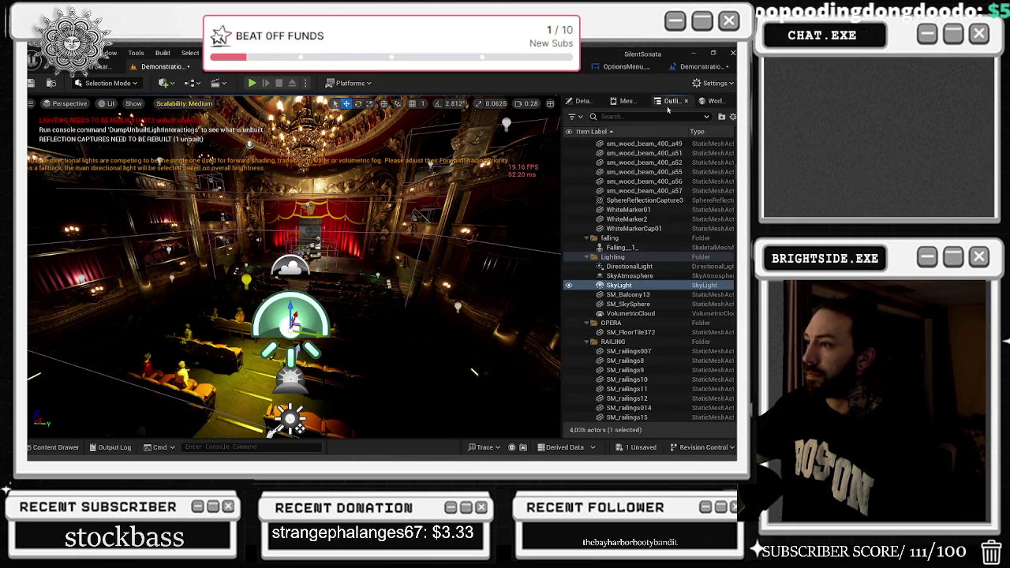
click(629, 266)
Step: Toggle the DirectionalLight's Cast Shadows and Cast Dynamic Shadows off and back on to compare results
click(585, 101)
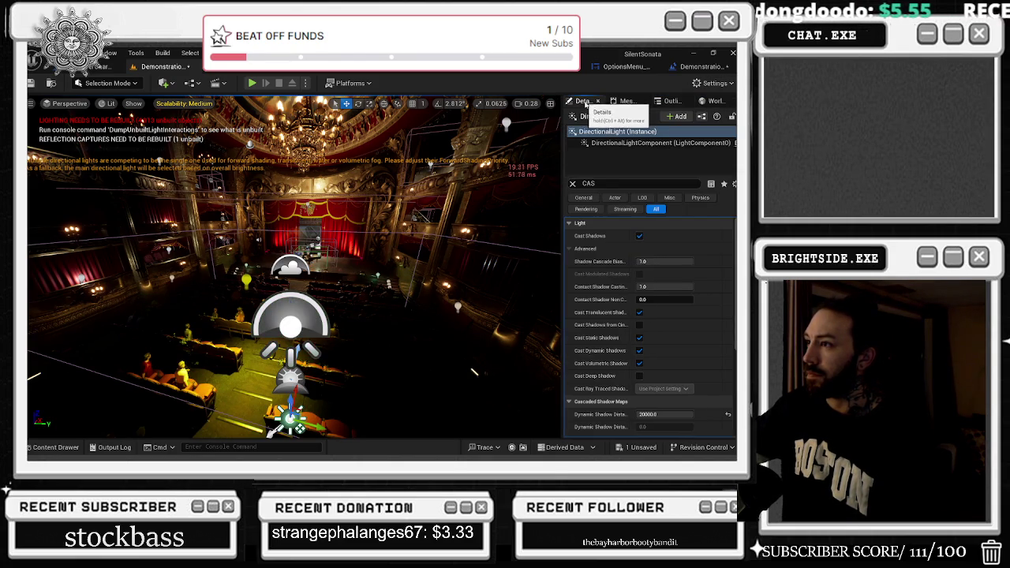
click(638, 235)
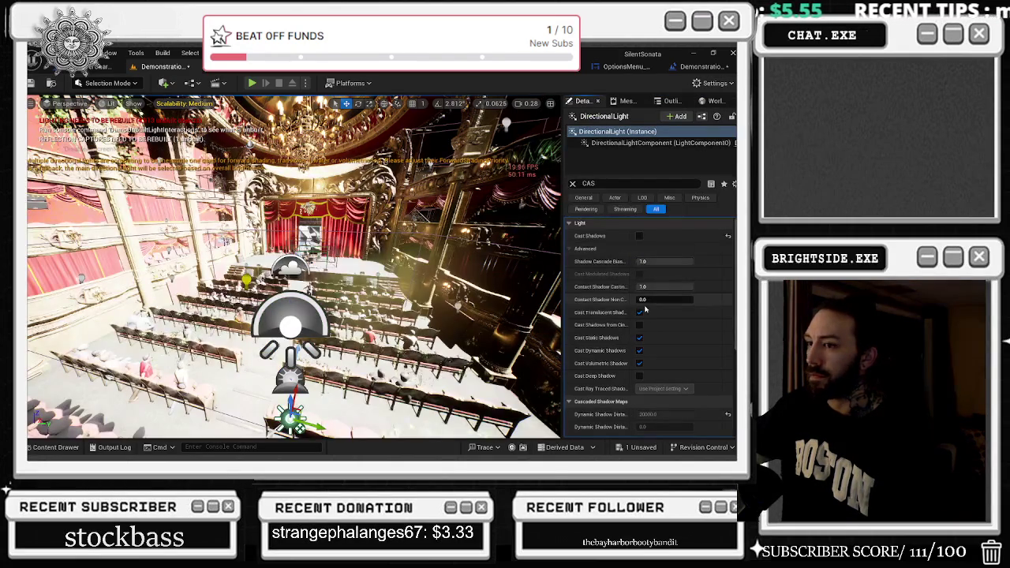
drag(511, 272, 524, 274)
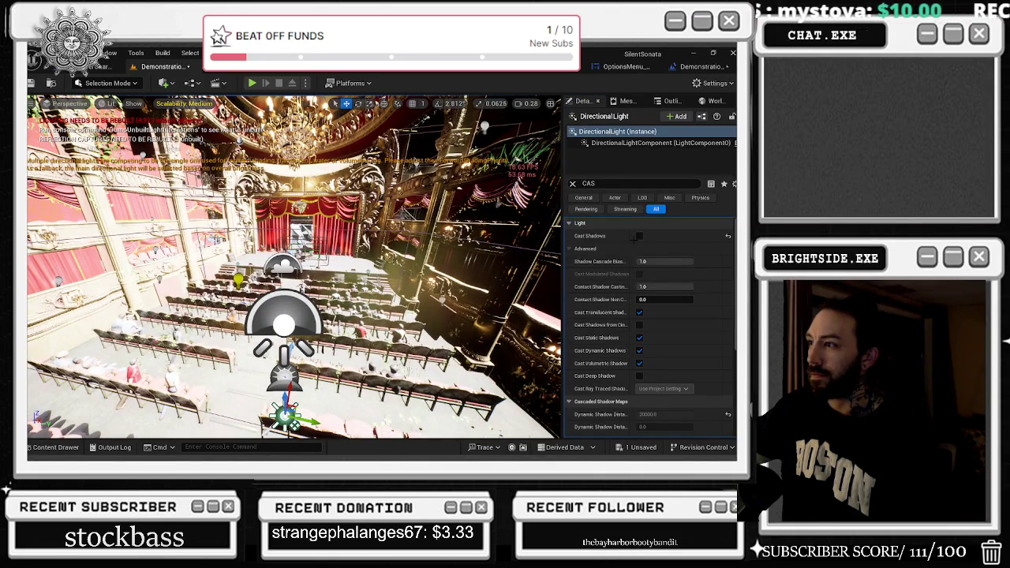
click(638, 235)
drag(442, 347, 497, 344)
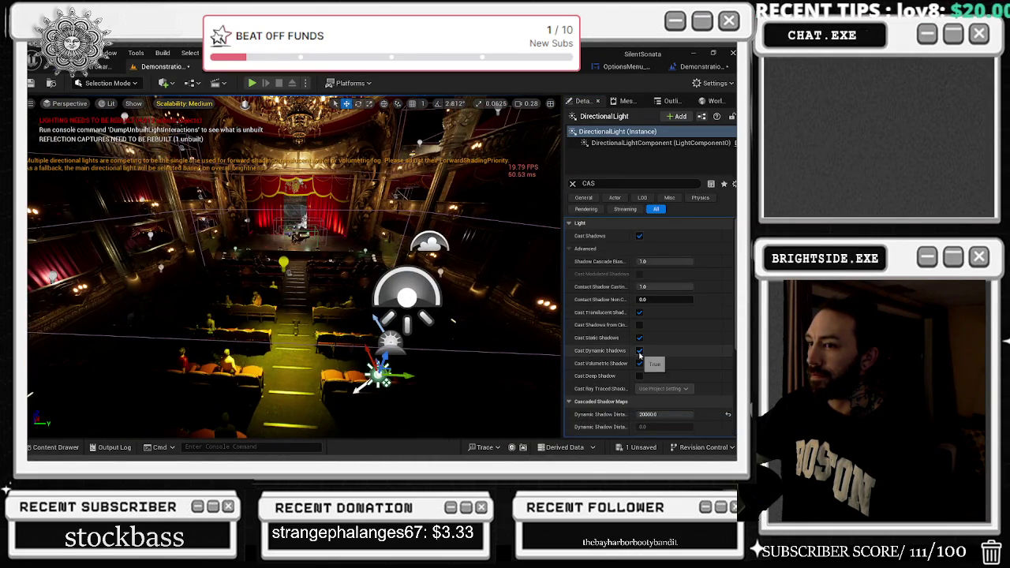
click(639, 352)
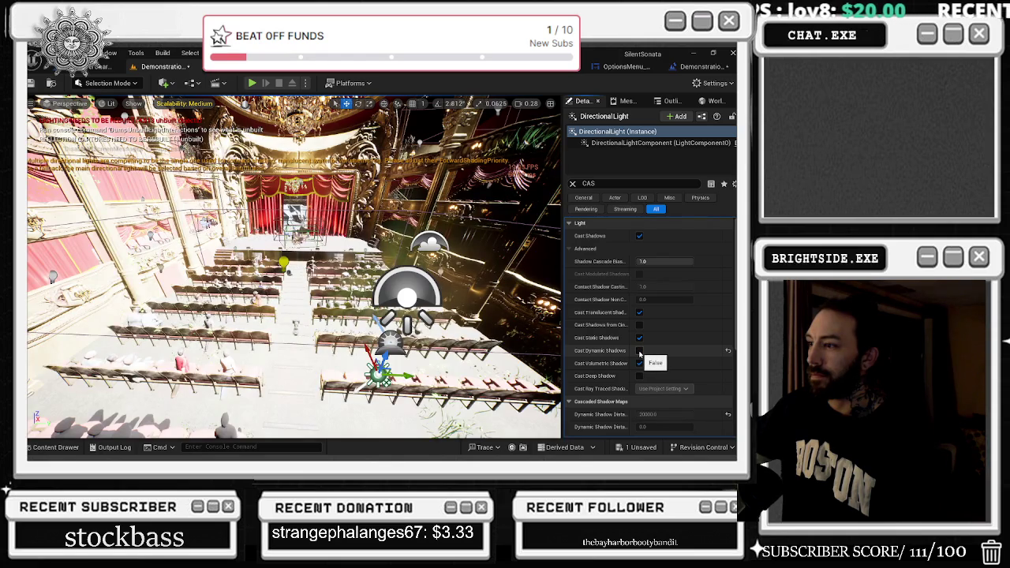
click(638, 351)
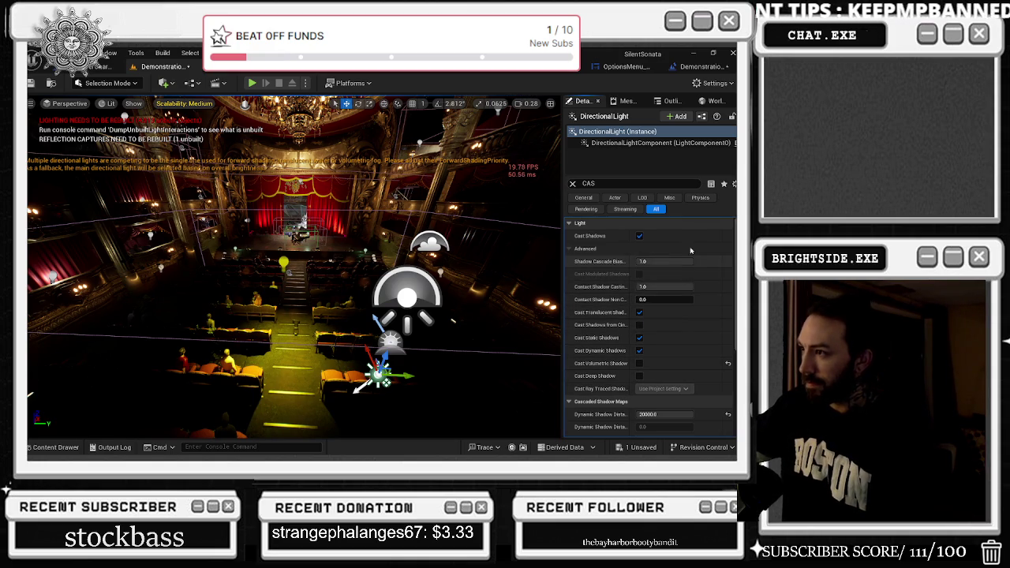
Step: Confirm 2 dynamic shadow cascades and uncheck the DirectionalLight's Cast Shadows on Clouds
scroll(704, 269, down, 3)
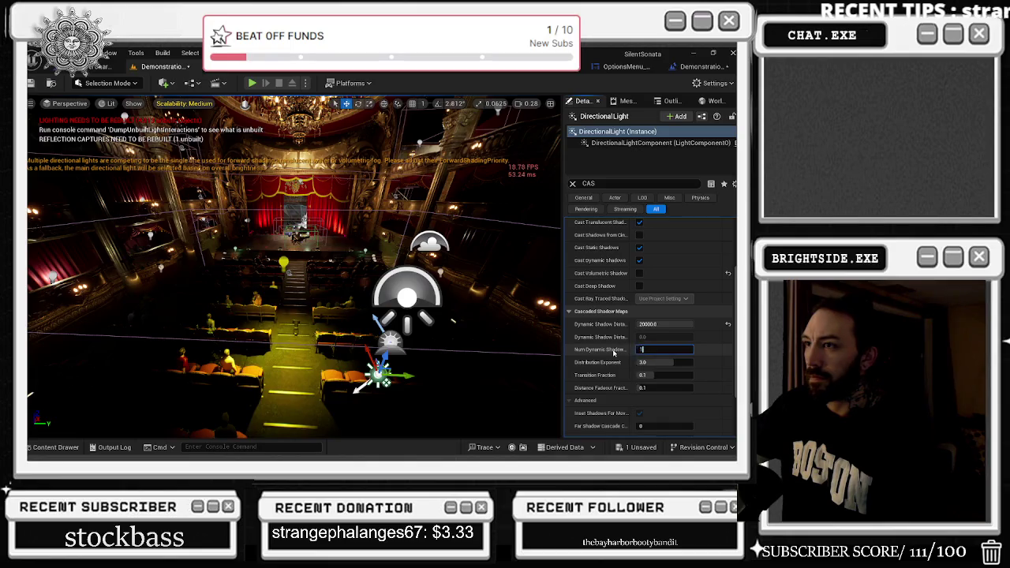
key(Return)
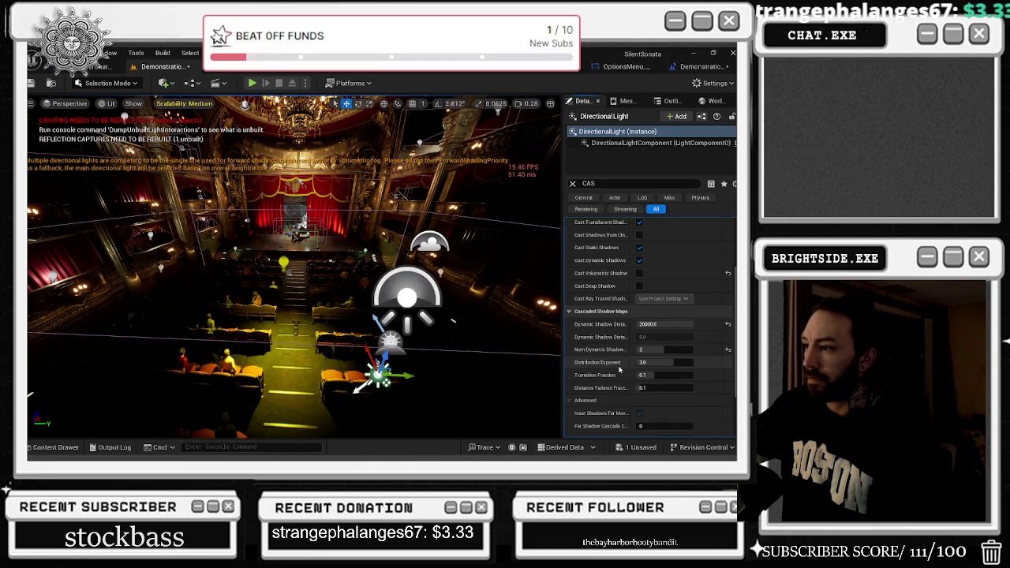
mouse_move(606, 376)
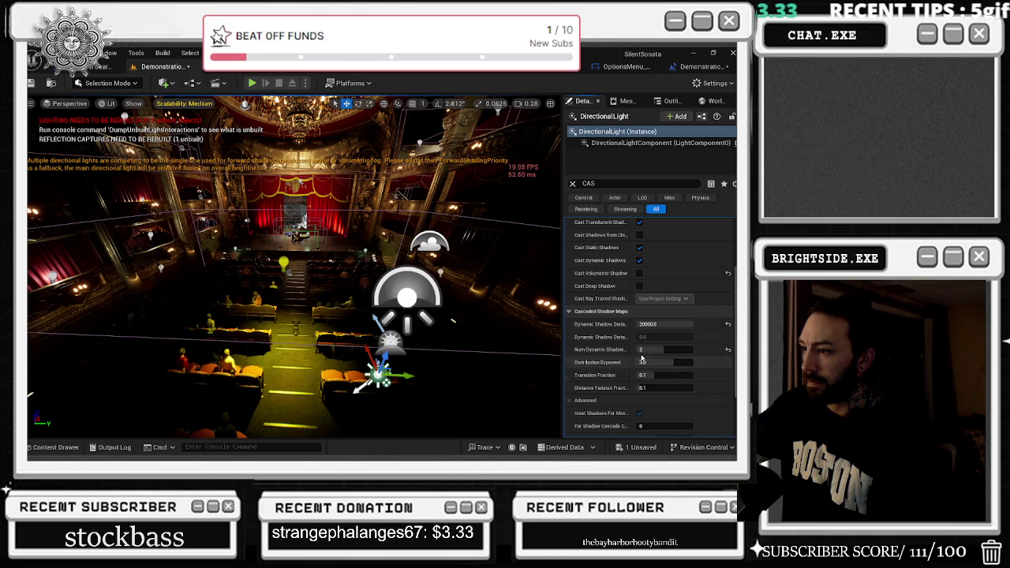
scroll(607, 347, down, 2)
scroll(612, 345, down, 2)
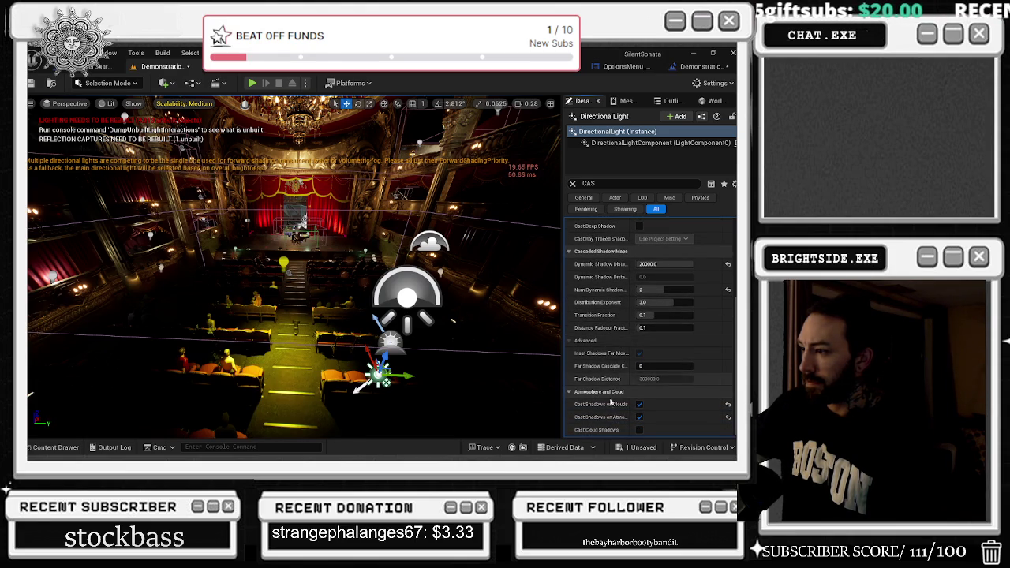
click(639, 404)
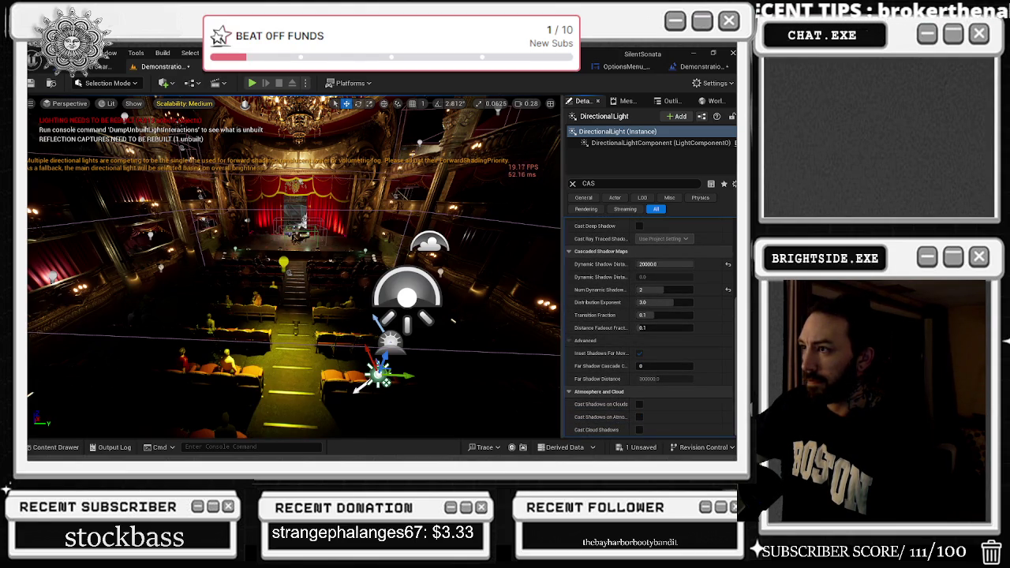
scroll(729, 276, up, 6)
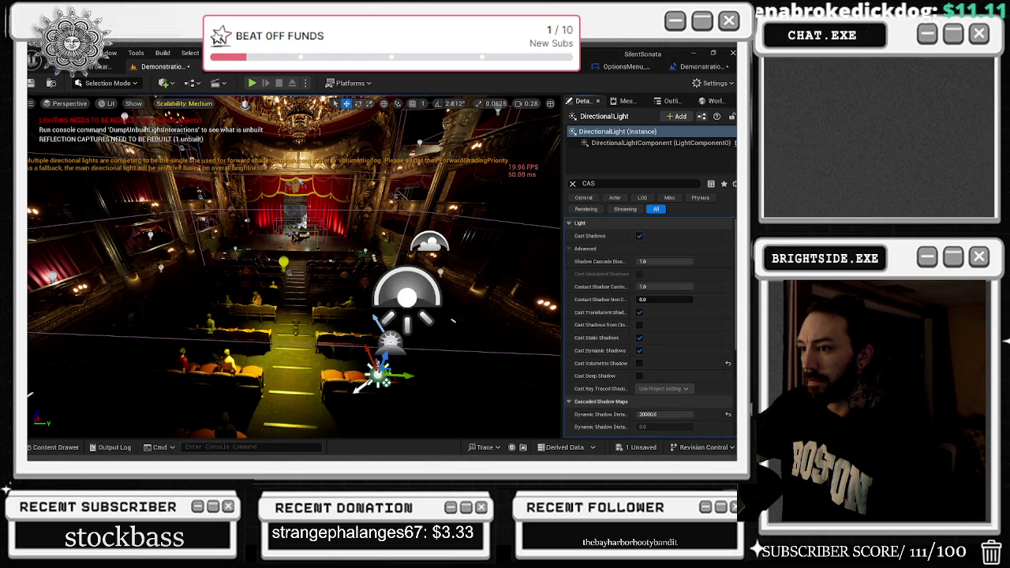
click(572, 183)
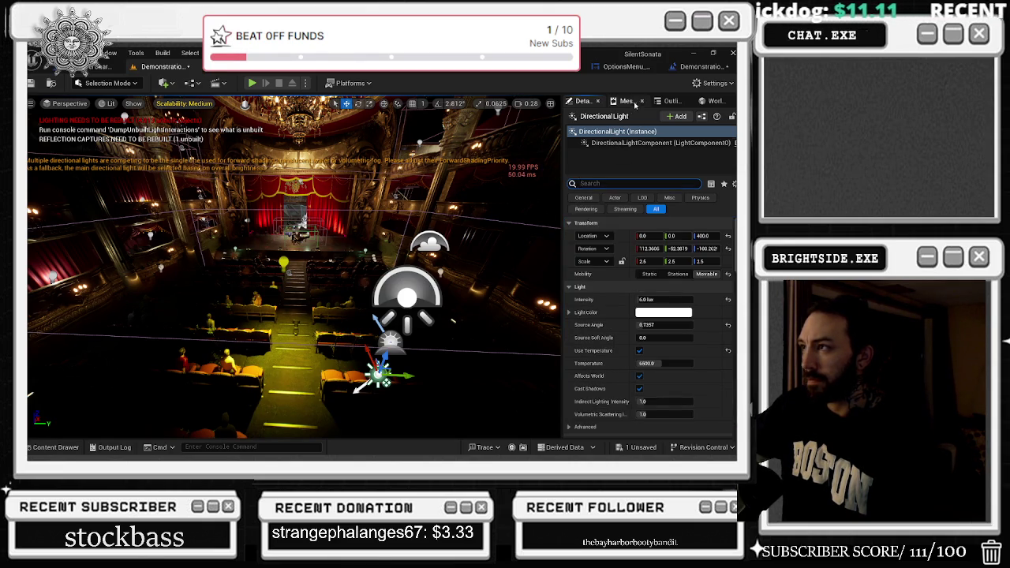
click(670, 101)
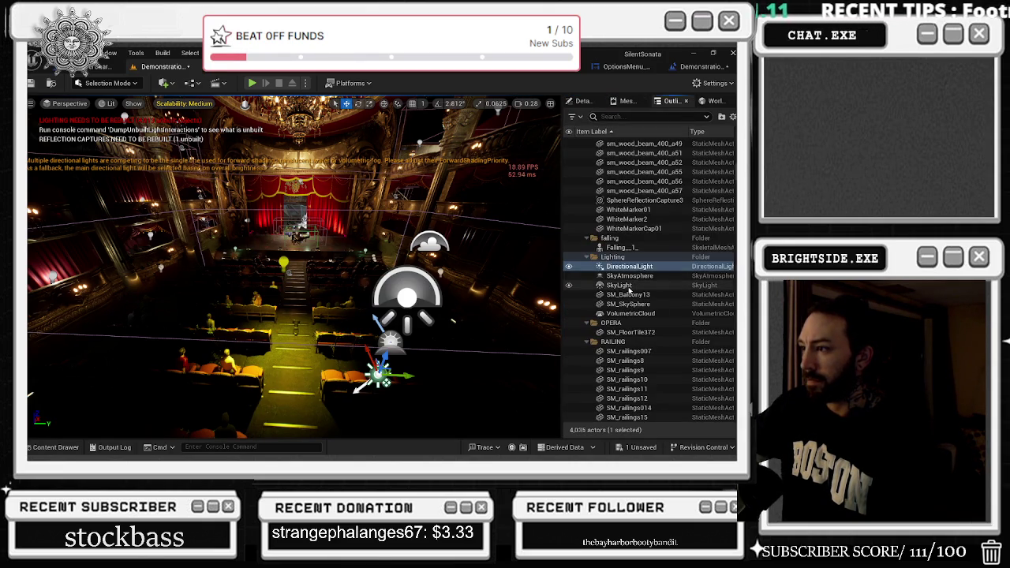
Step: Delete the VolumetricCloud actor from the opera house level
click(623, 285)
click(631, 314)
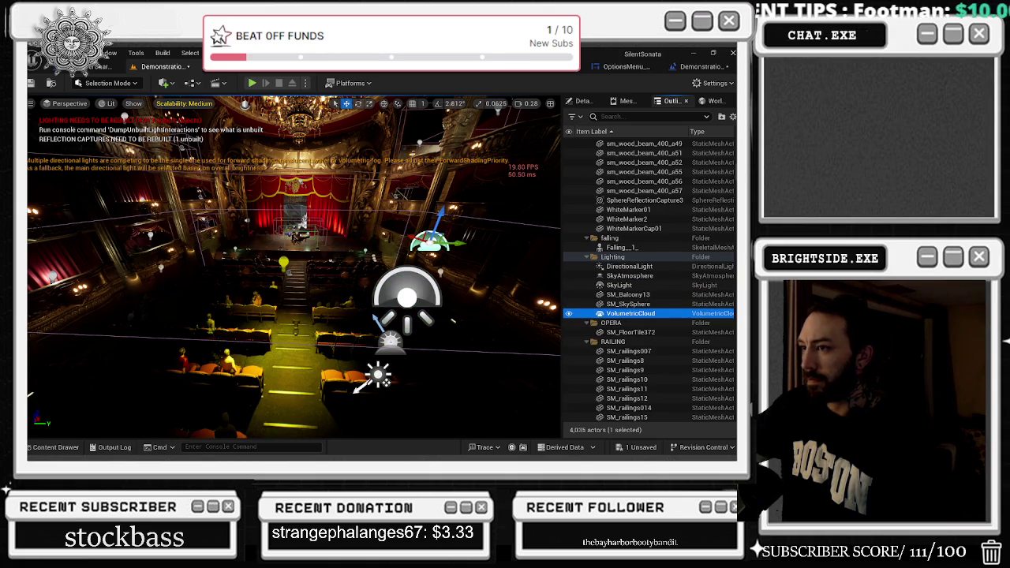
mouse_move(451, 321)
mouse_down()
mouse_move(544, 373)
mouse_move(438, 318)
mouse_up()
key(Delete)
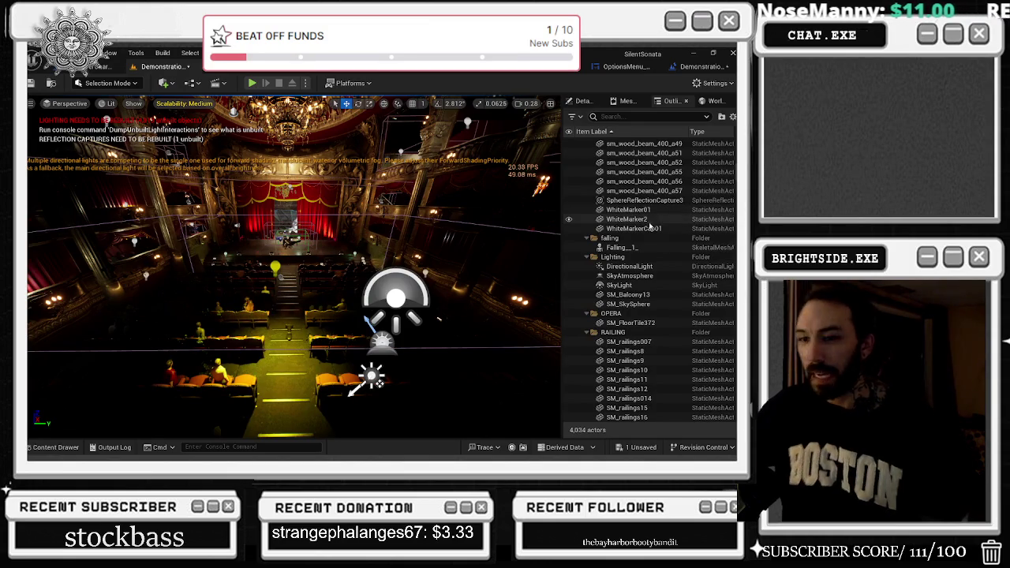
Step: Select Piano_Playing_1_ at the top of the Outliner and open the Level Blueprint
scroll(661, 267, up, 2)
scroll(662, 266, up, 10)
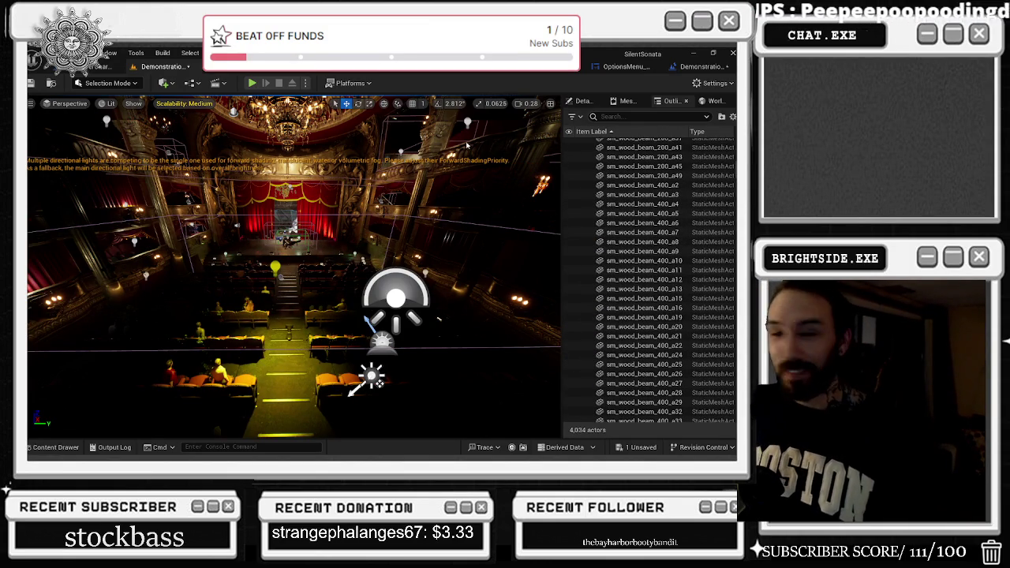
scroll(723, 176, up, 15)
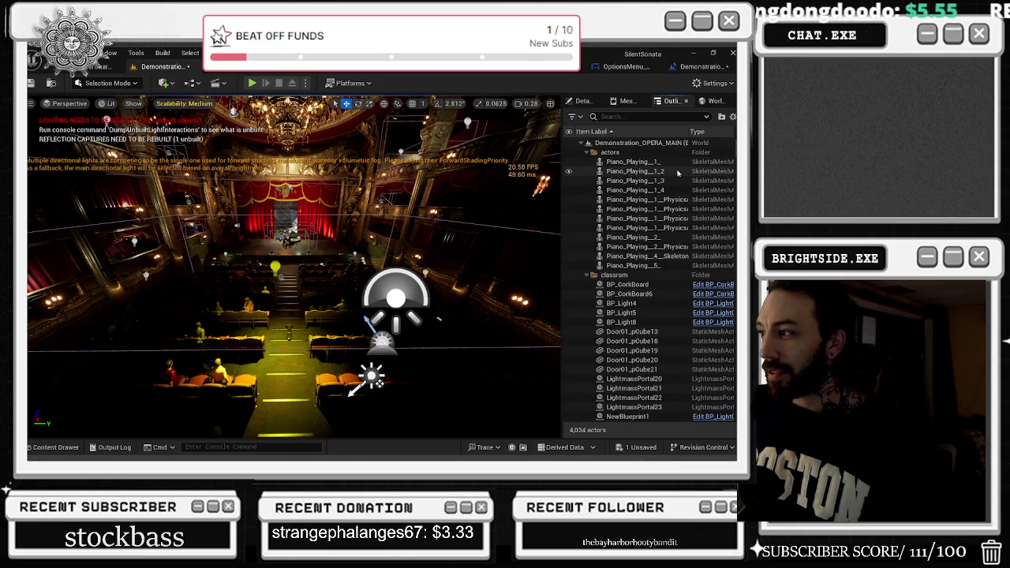
click(661, 161)
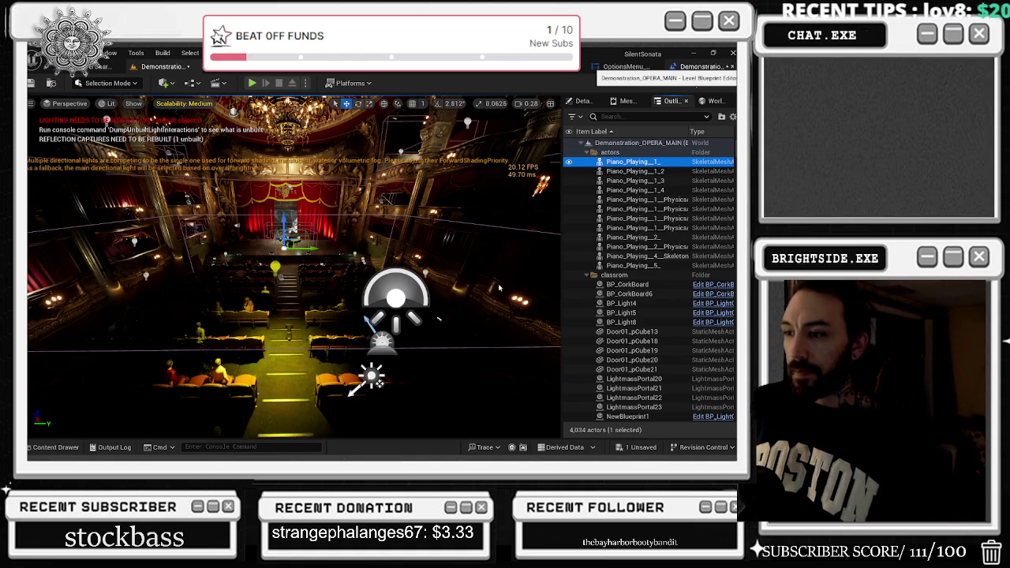
click(697, 66)
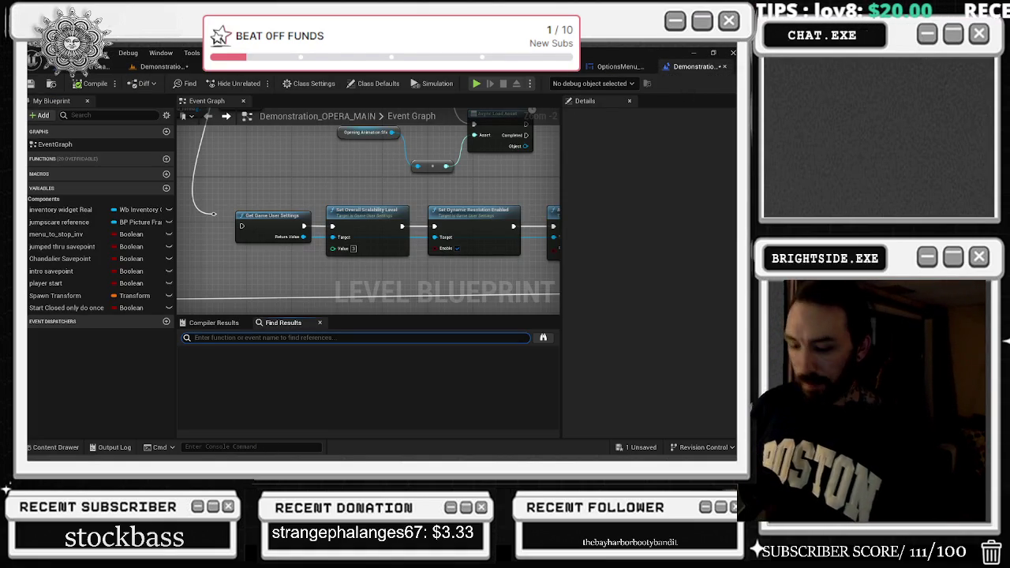
text(PIANO)
key(Return)
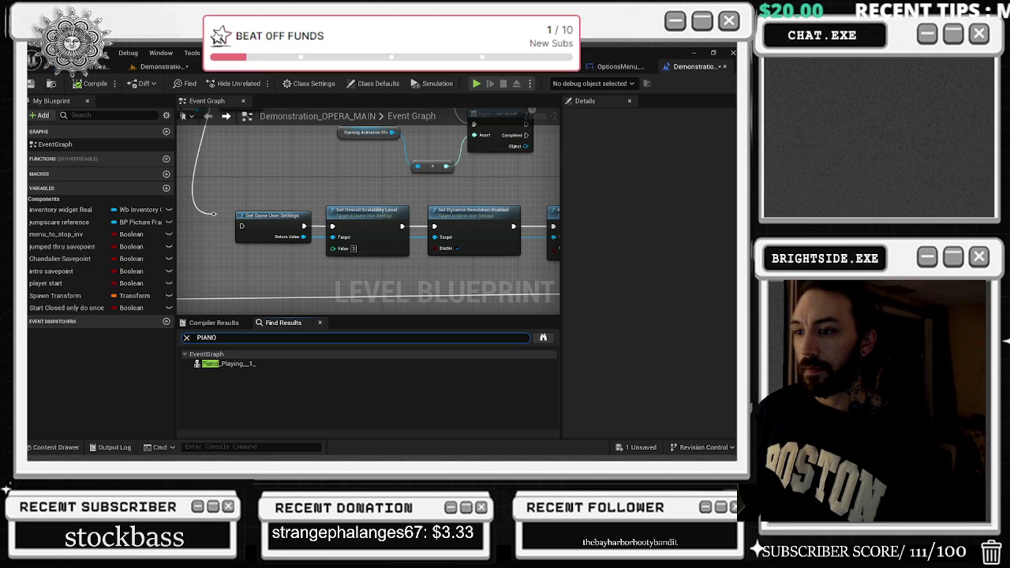
click(263, 364)
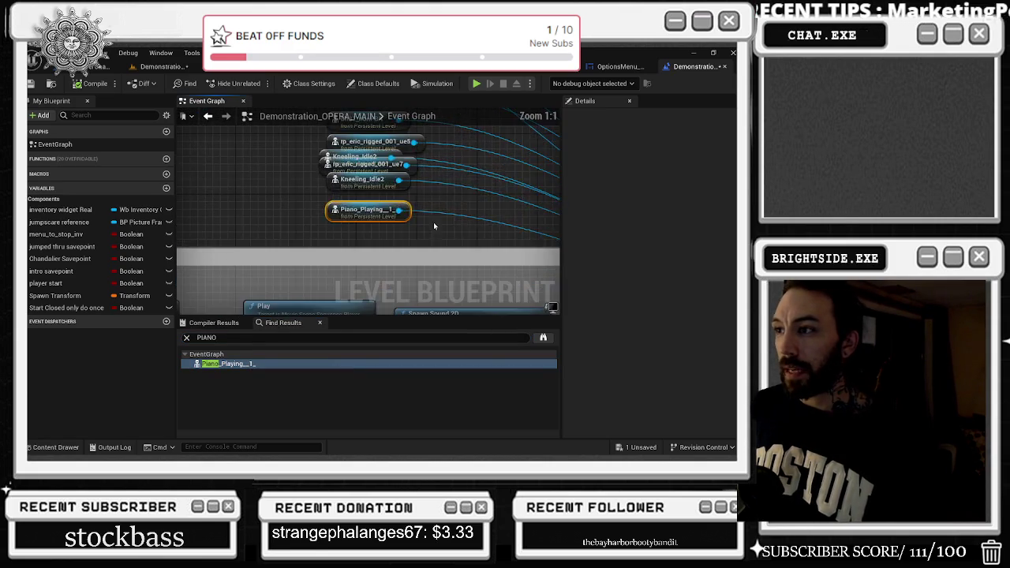
click(96, 66)
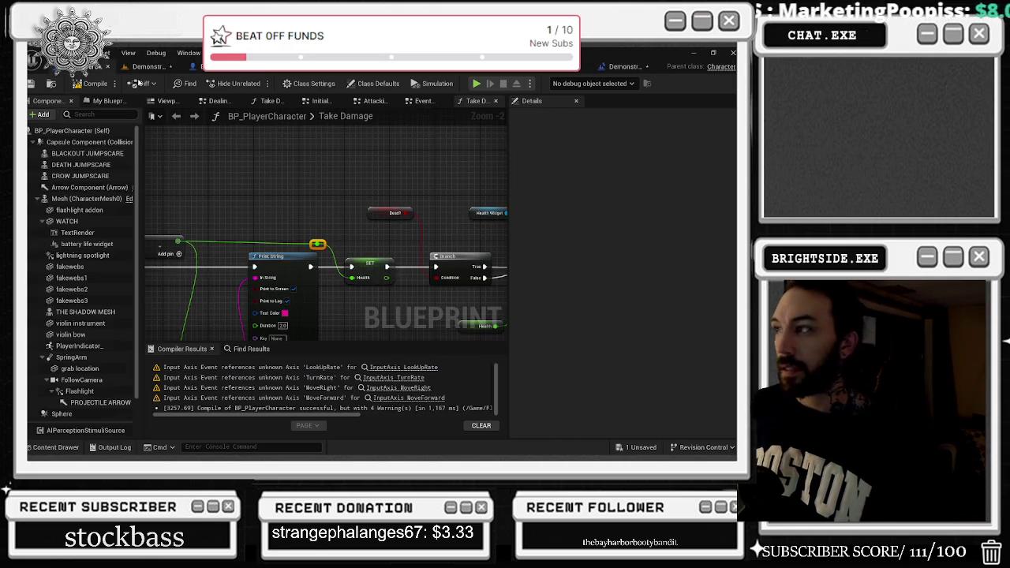
click(151, 67)
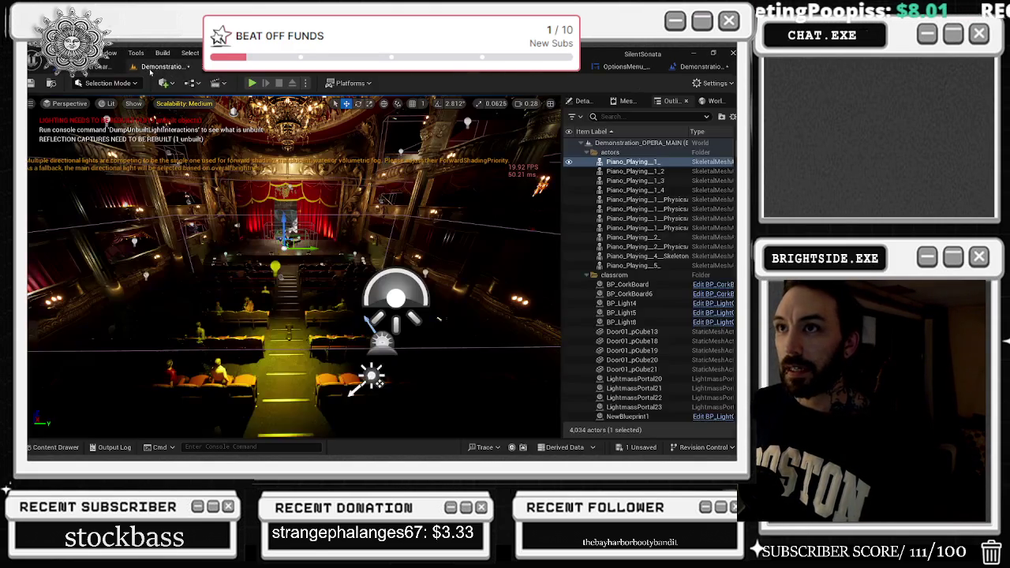
Step: Select the twelve piano actors in the Outliner, from Piano_Playing_5 up to Piano_Playing_1_
click(635, 171)
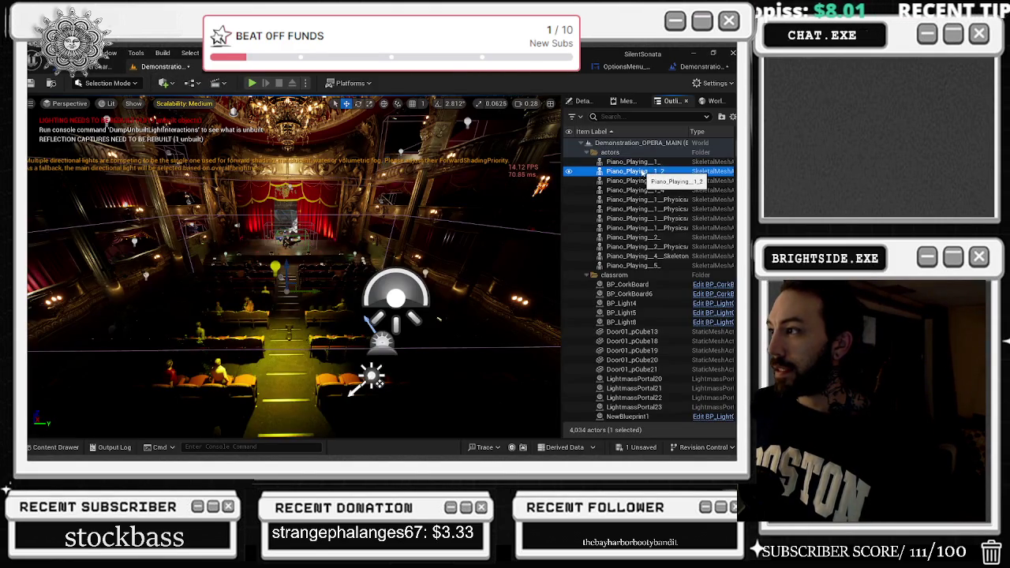
shift+click(655, 267)
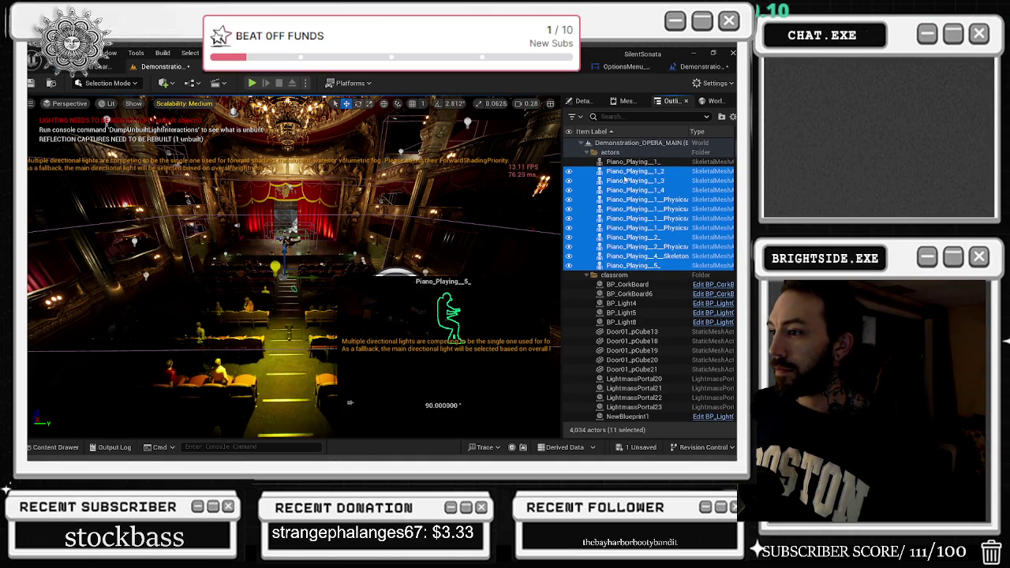
click(624, 173)
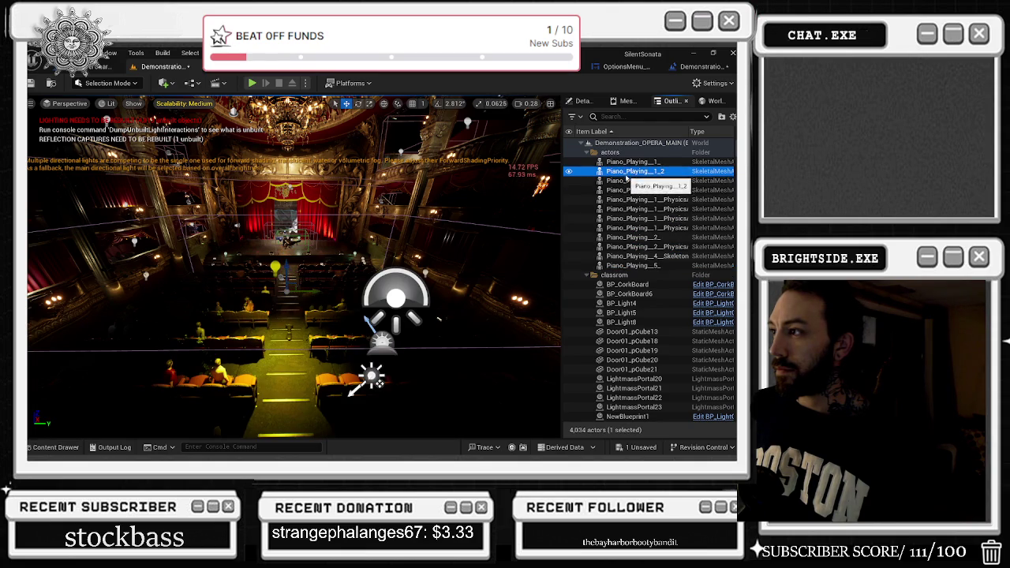
click(620, 182)
click(639, 191)
click(647, 200)
click(655, 210)
click(662, 219)
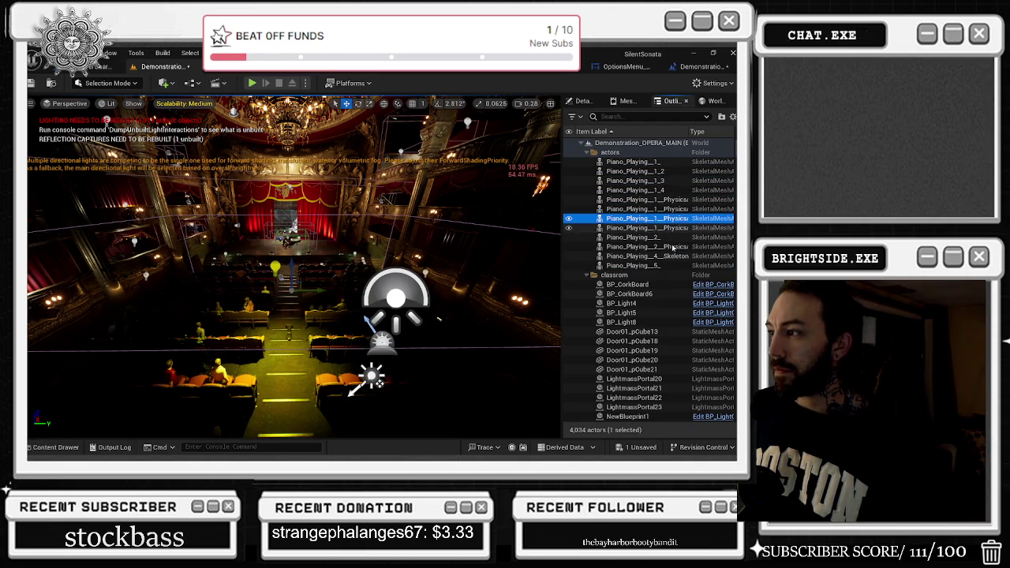
click(631, 265)
shift+click(631, 160)
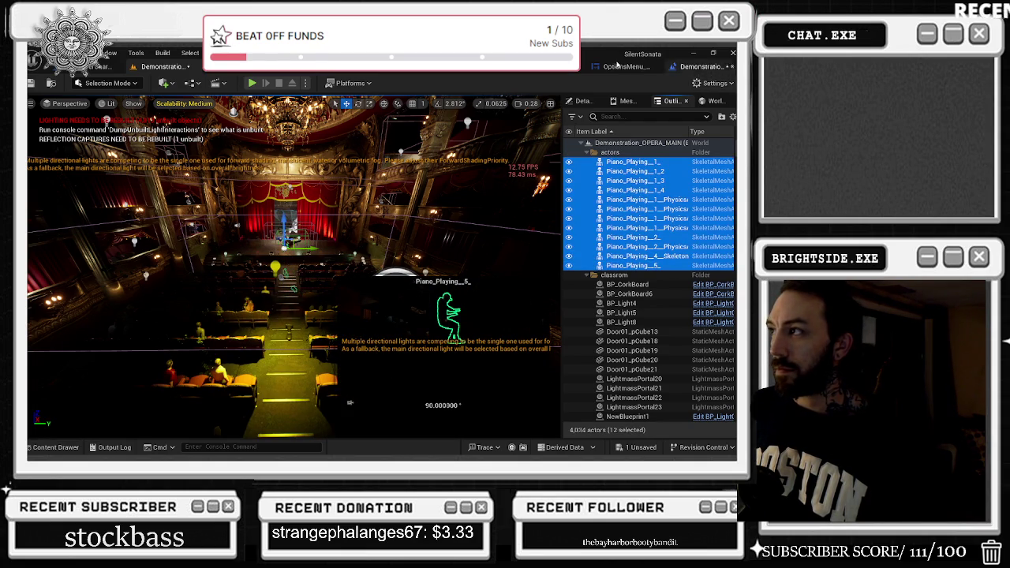
Step: Create Level Blueprint reference nodes for the 12 selected piano actors and move them to open space
click(702, 66)
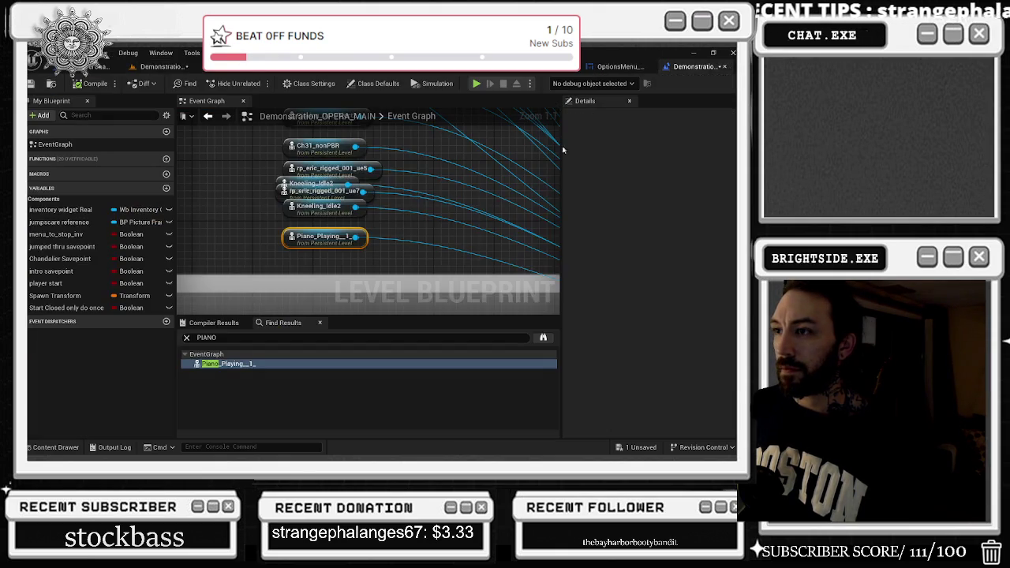
right_click(270, 213)
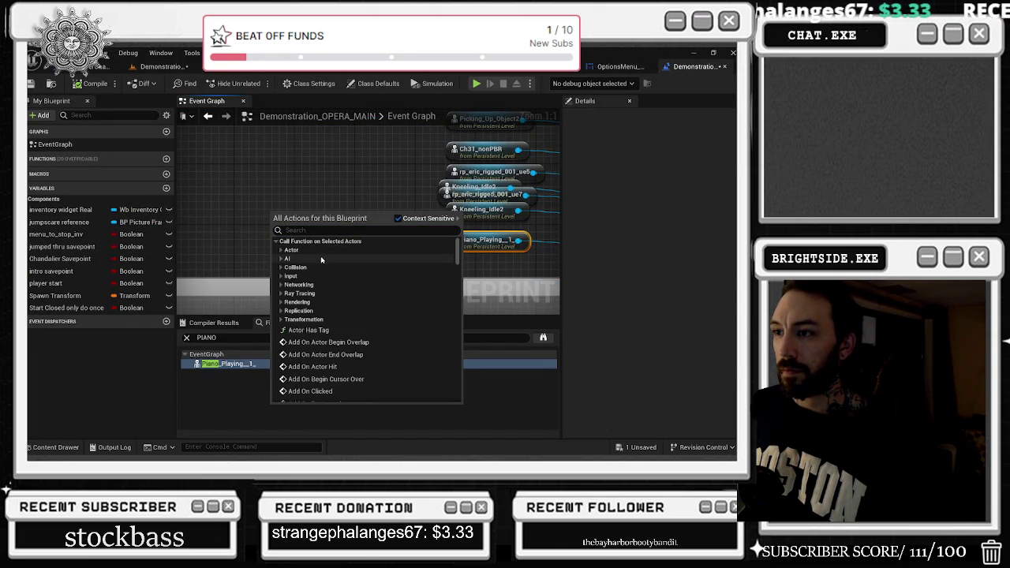
click(281, 250)
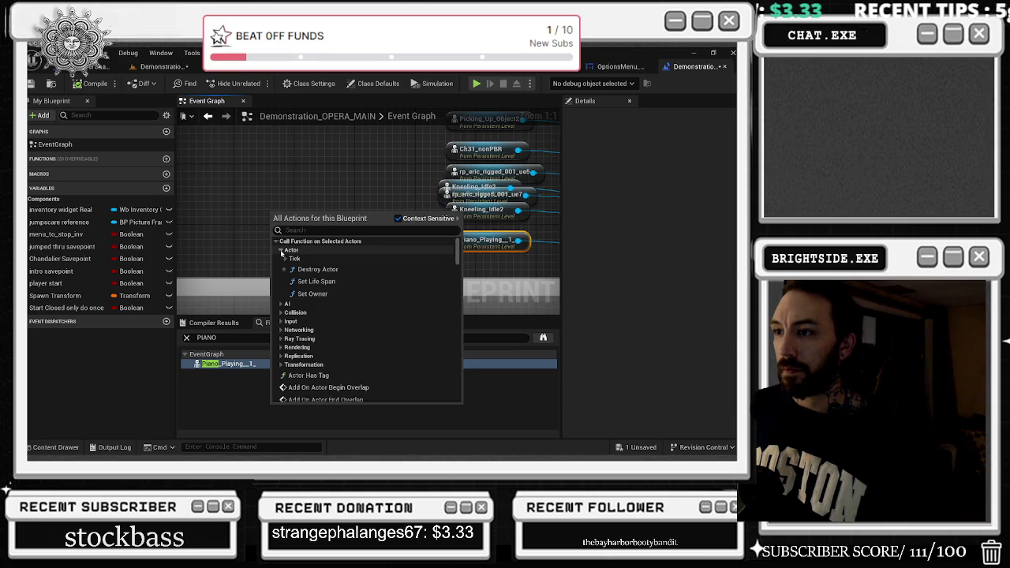
click(281, 251)
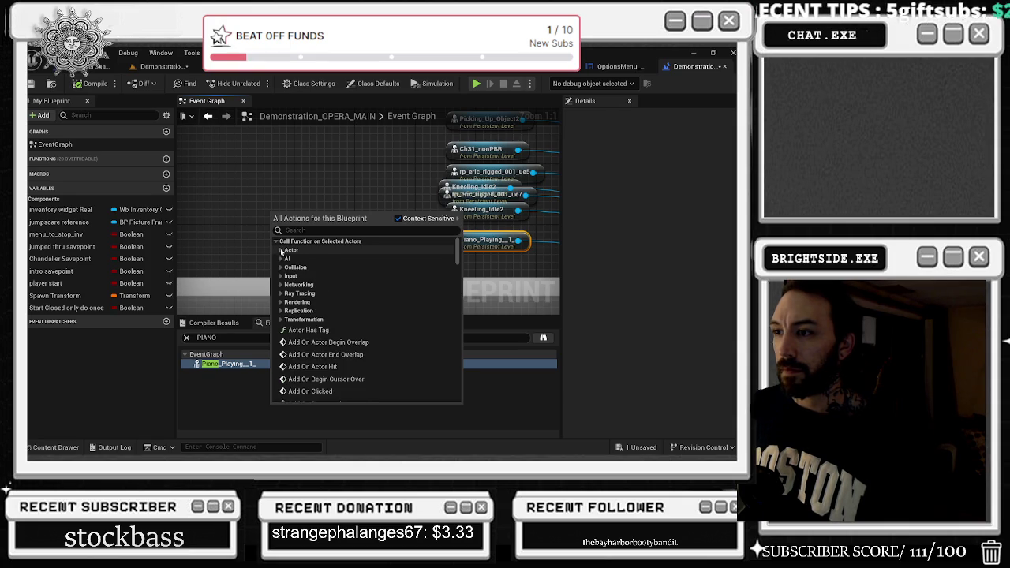
click(276, 241)
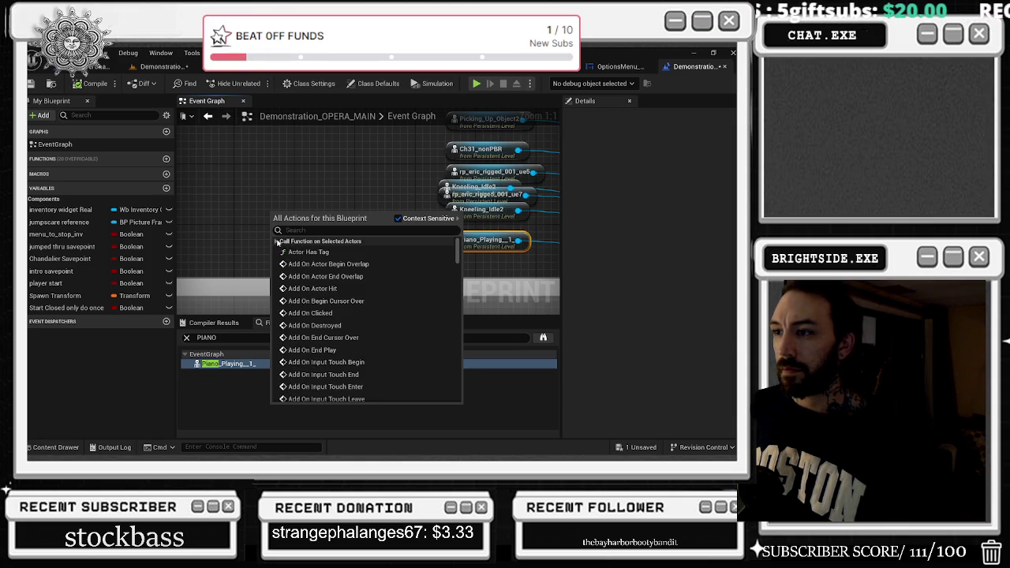
scroll(379, 260, down, 5)
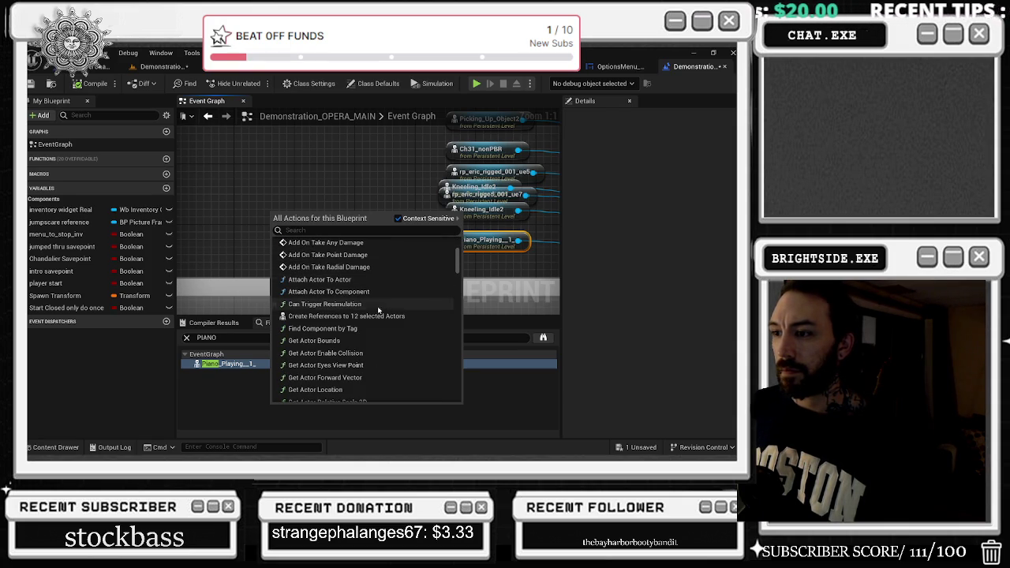
click(371, 315)
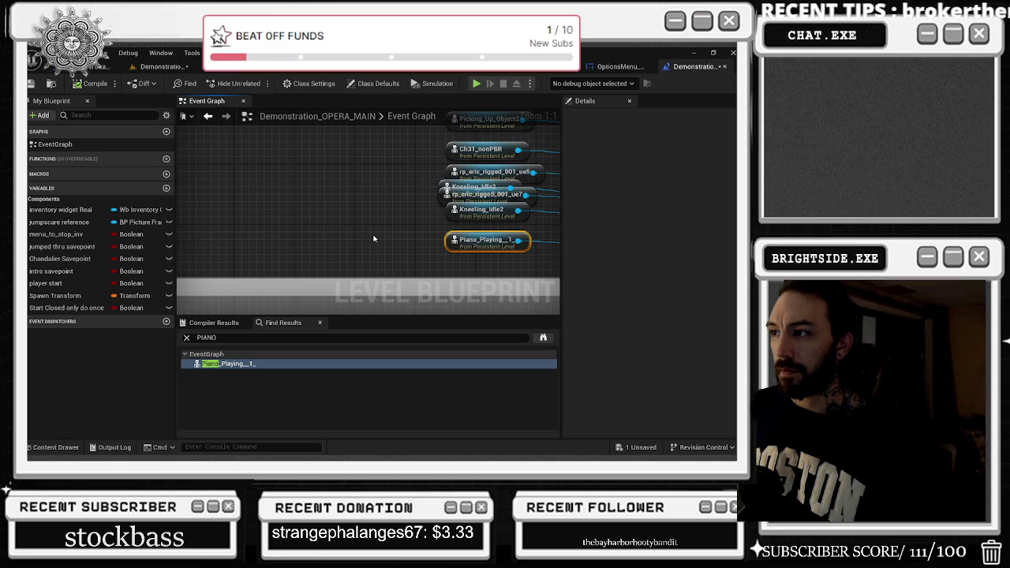
scroll(367, 228, down, 7)
mouse_move(348, 231)
mouse_down()
mouse_move(457, 307)
mouse_move(484, 310)
mouse_up()
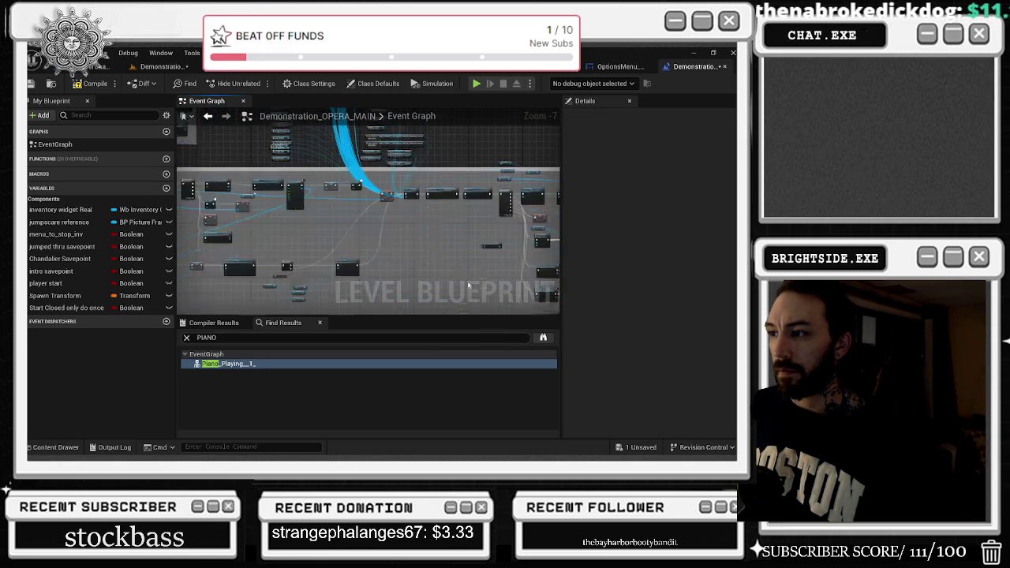
Step: Drag a wire from the SET node's Player Start pin toward the Piano_Playing nodes
scroll(363, 166, up, 6)
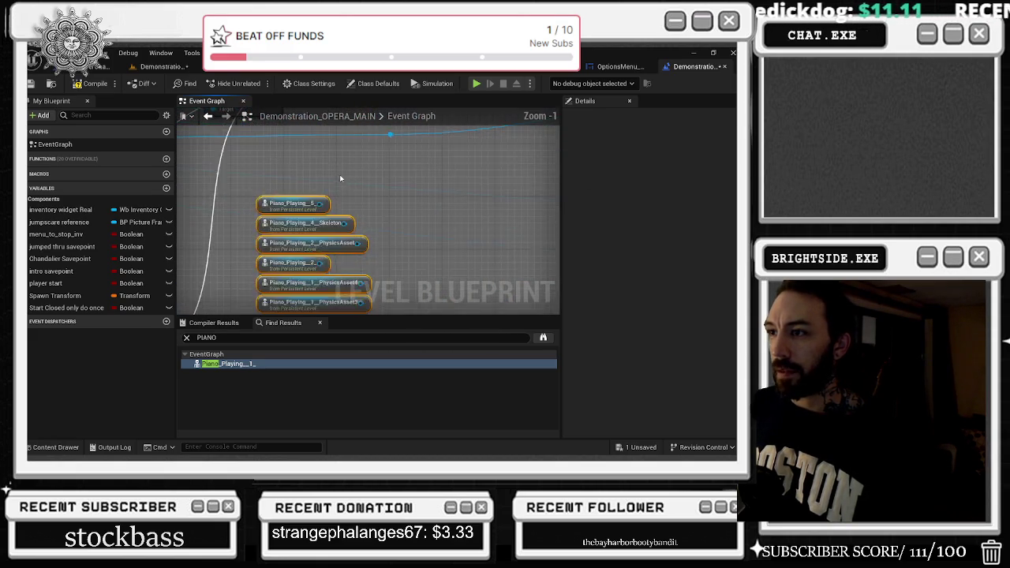
drag(340, 179, 327, 273)
mouse_move(262, 168)
mouse_down()
mouse_move(324, 241)
mouse_move(331, 304)
mouse_move(298, 152)
mouse_move(335, 307)
mouse_move(371, 309)
mouse_move(302, 204)
mouse_move(331, 309)
mouse_move(348, 235)
mouse_up()
mouse_move(348, 174)
mouse_down()
mouse_move(315, 134)
mouse_move(331, 339)
mouse_move(386, 222)
mouse_up()
mouse_move(339, 243)
mouse_down()
mouse_move(331, 126)
mouse_move(327, 237)
mouse_move(355, 336)
mouse_move(339, 126)
mouse_move(330, 241)
mouse_up()
mouse_move(328, 289)
mouse_down()
mouse_move(339, 284)
mouse_move(337, 241)
mouse_up()
Step: Delete the Piano_Playing__1_ reference node and return to the level viewport
scroll(350, 260, down, 3)
mouse_move(316, 156)
mouse_down()
mouse_move(308, 170)
mouse_move(324, 158)
mouse_move(352, 181)
mouse_move(285, 84)
mouse_up()
mouse_move(304, 134)
mouse_down()
mouse_move(316, 268)
mouse_move(276, 339)
mouse_move(270, 155)
mouse_up()
double_click(227, 363)
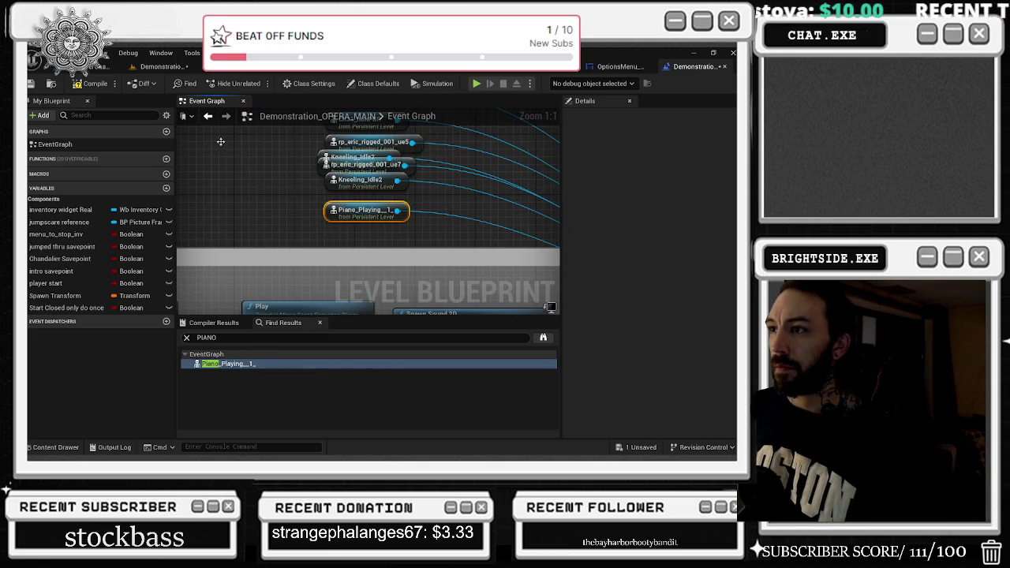
key(Delete)
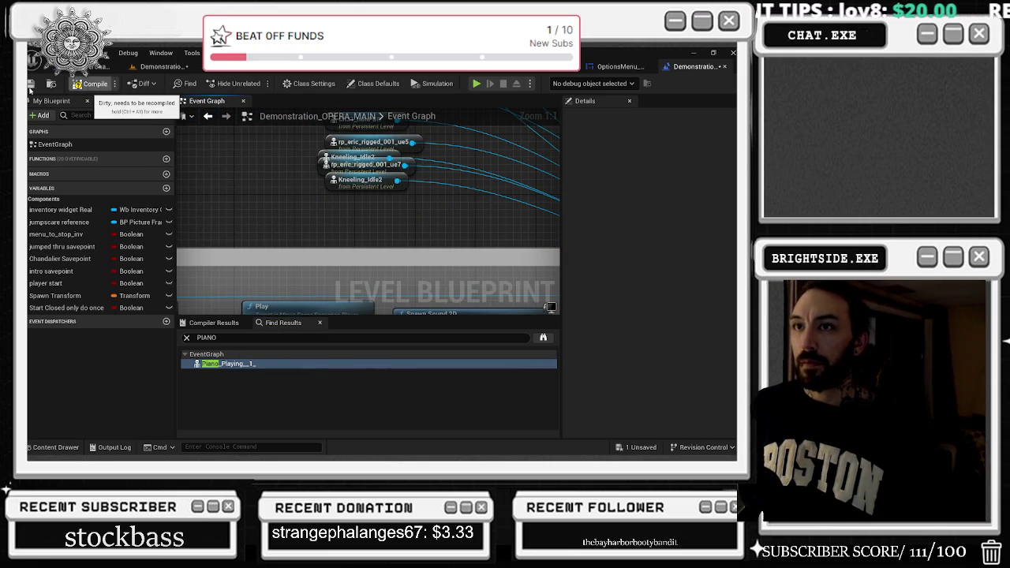
click(93, 69)
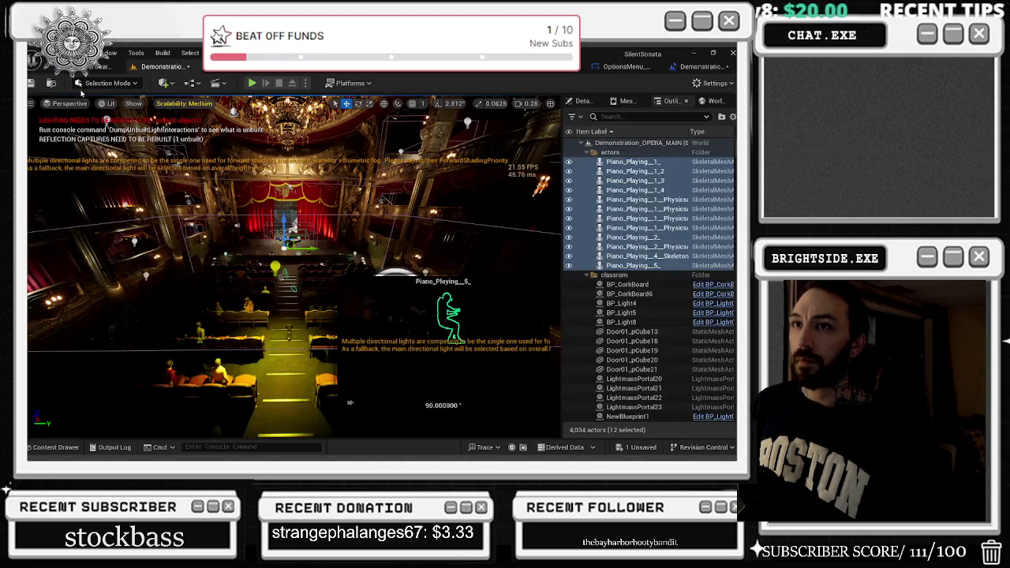
Step: Save the Demonstration_OPERA_MAIN map with Ctrl+S and start Play In Editor
key(ctrl+s)
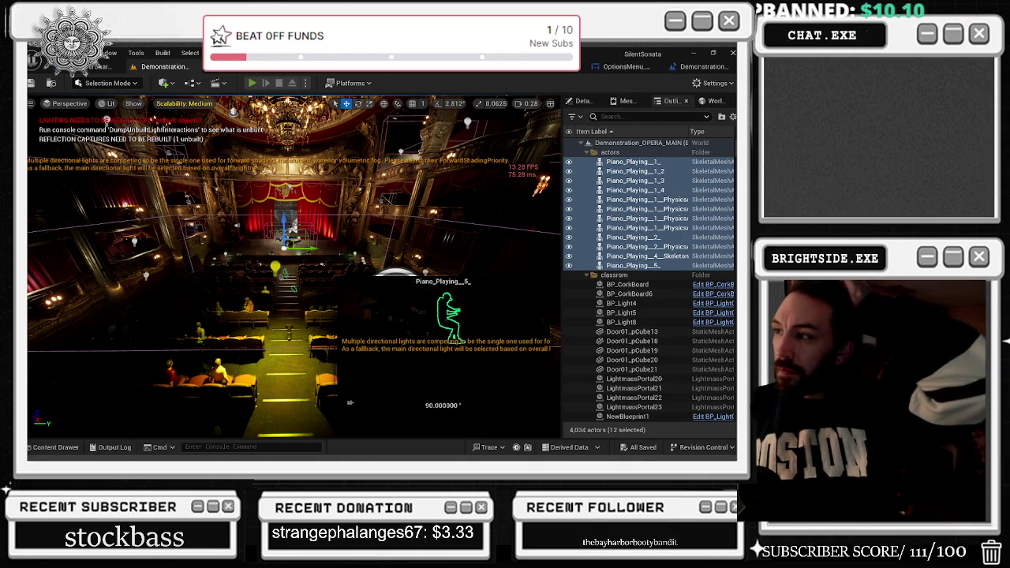
click(251, 83)
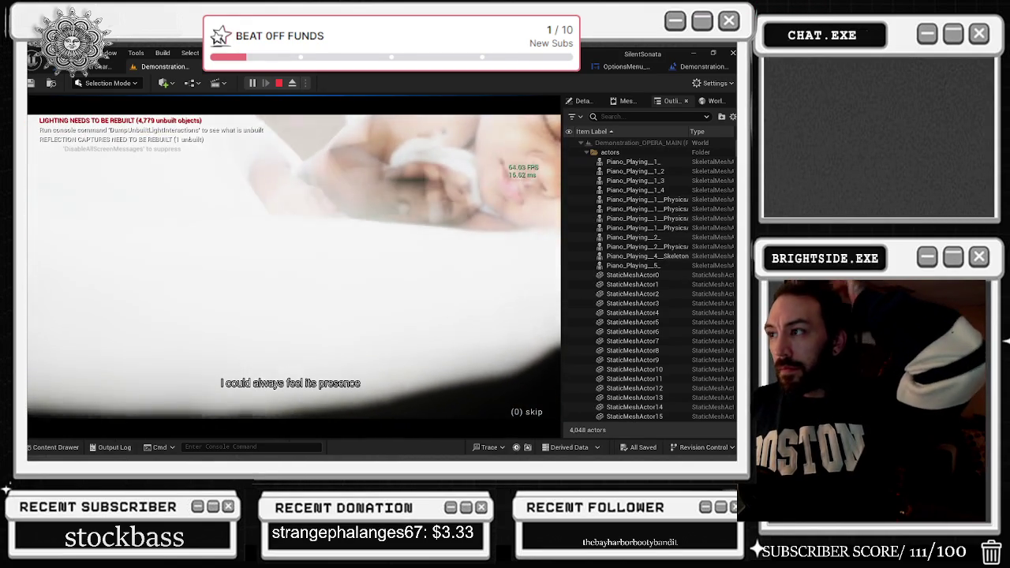
key(Escape)
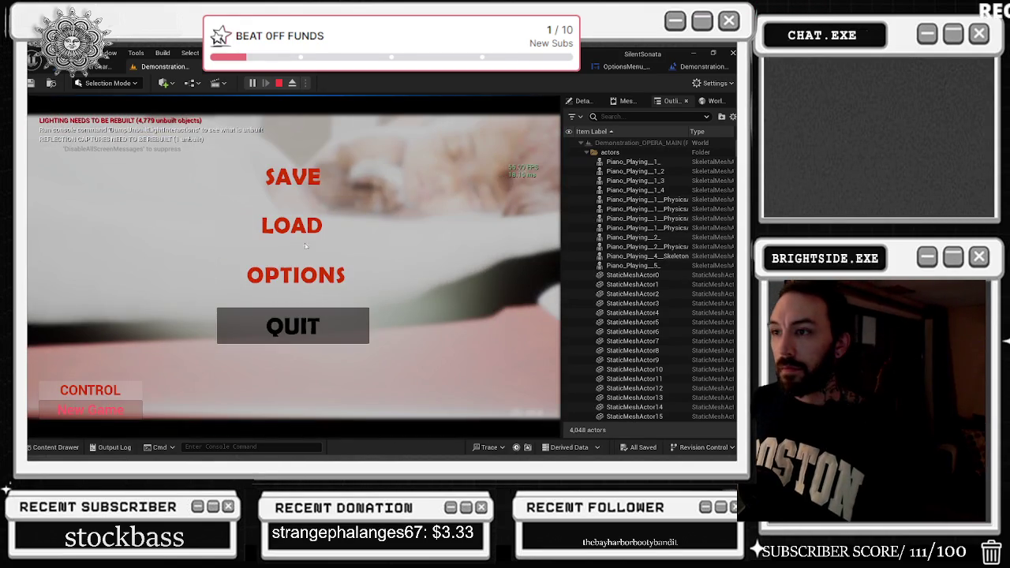
click(266, 268)
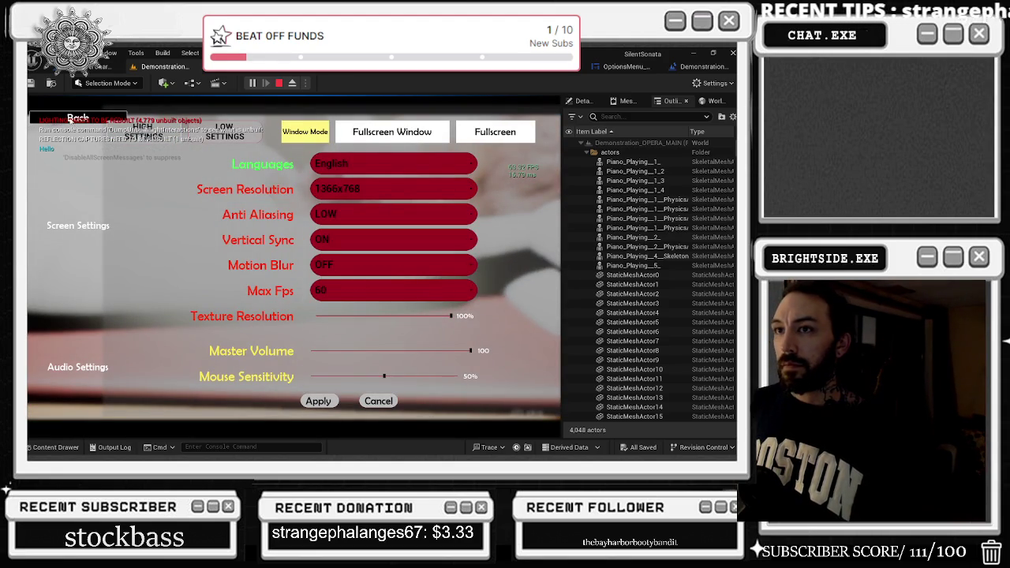
click(71, 119)
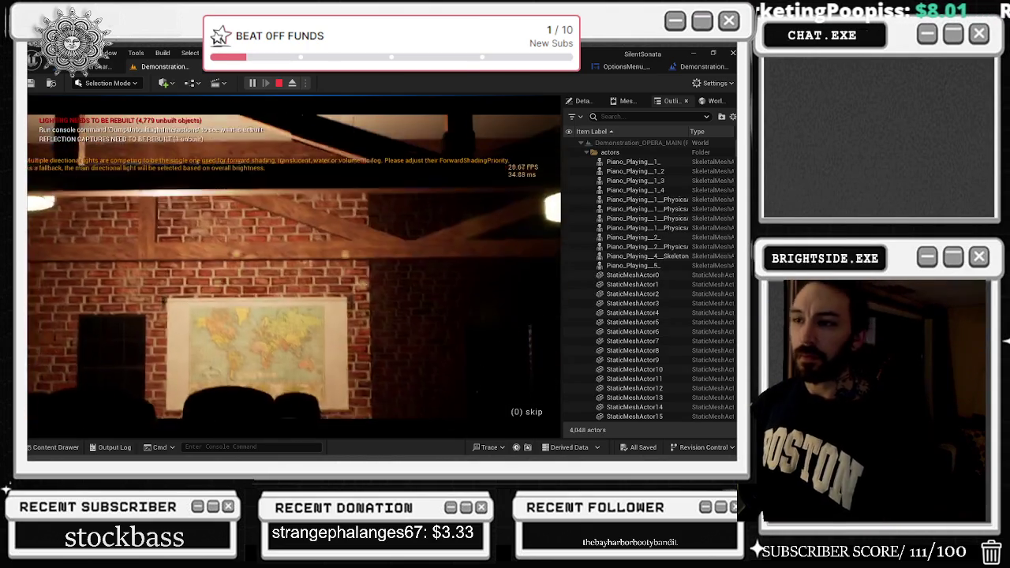
Step: Let the intro cinematic play through until the SAVE/LOAD/OPTIONS/QUIT menu appears
key(alt+Tab)
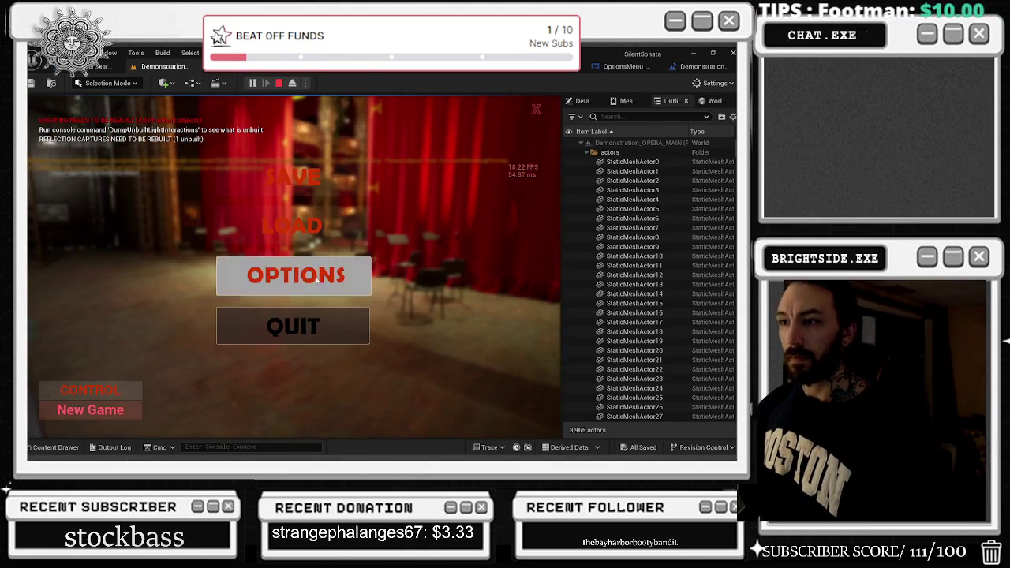
Step: Open and close the game's Options, then walk toward the Music Room door
click(317, 280)
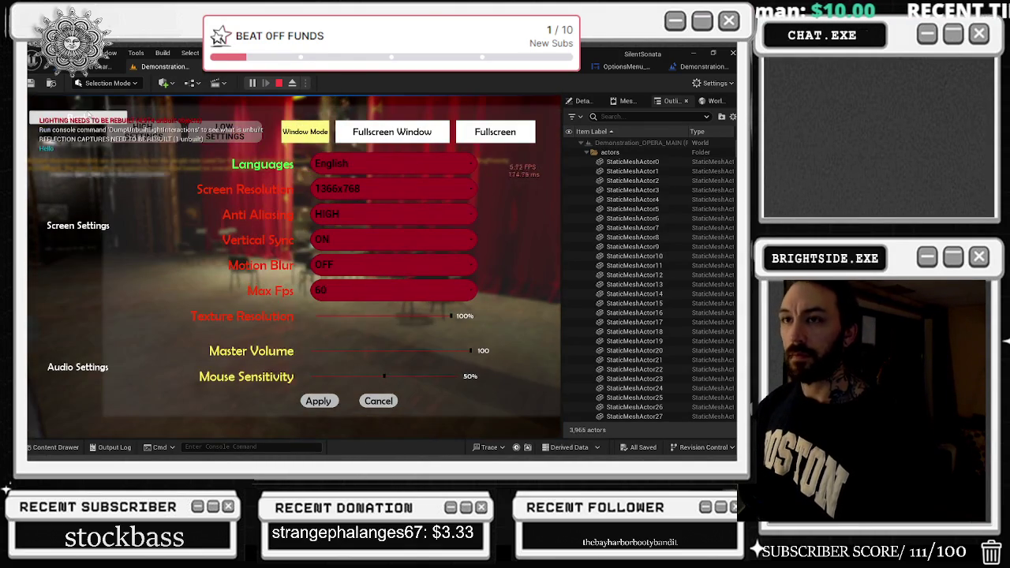
key(Escape)
key(Escape)
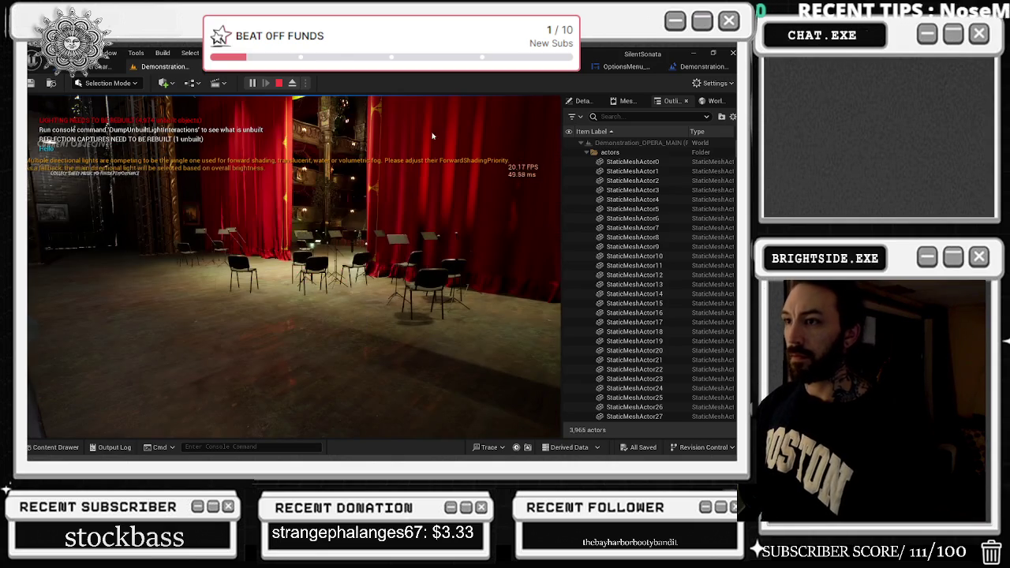
key(w)
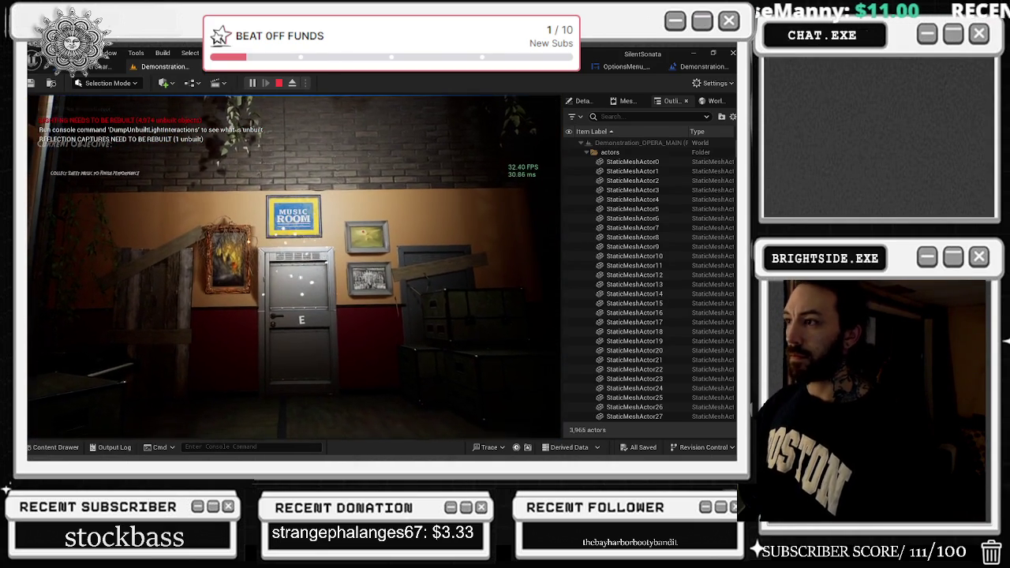
key(Tab)
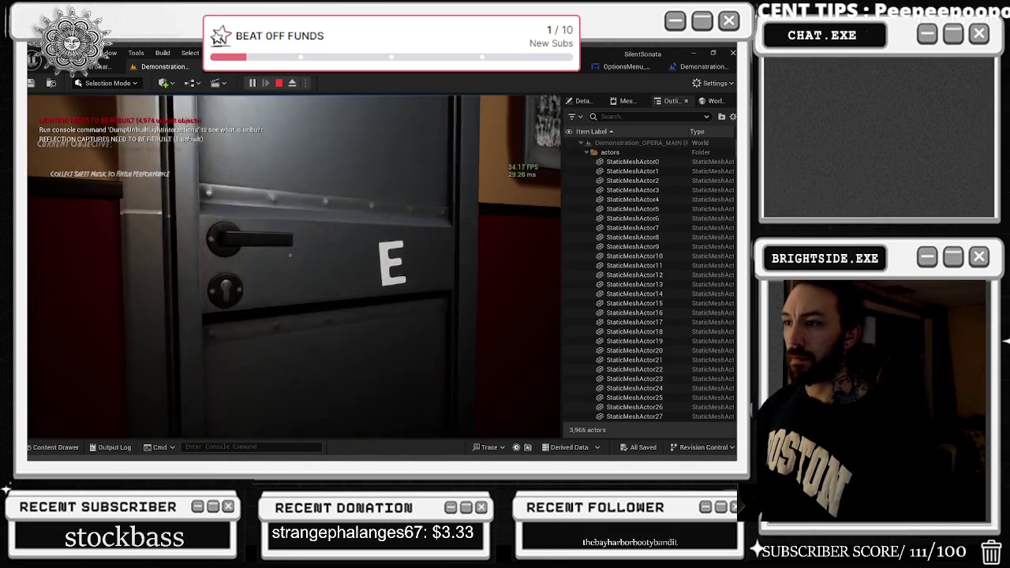
Step: Enter the dark room, switch on the flashlight, and stop the game
key(e)
key(f)
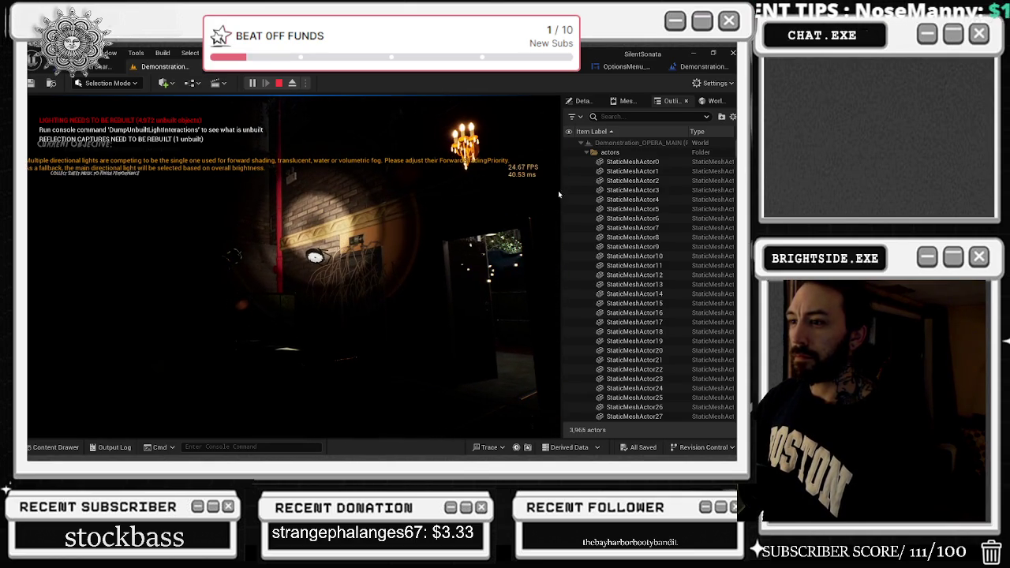
key(Escape)
Step: Check the Level Blueprint, return to the viewport, and restart play with Alt+P
click(691, 67)
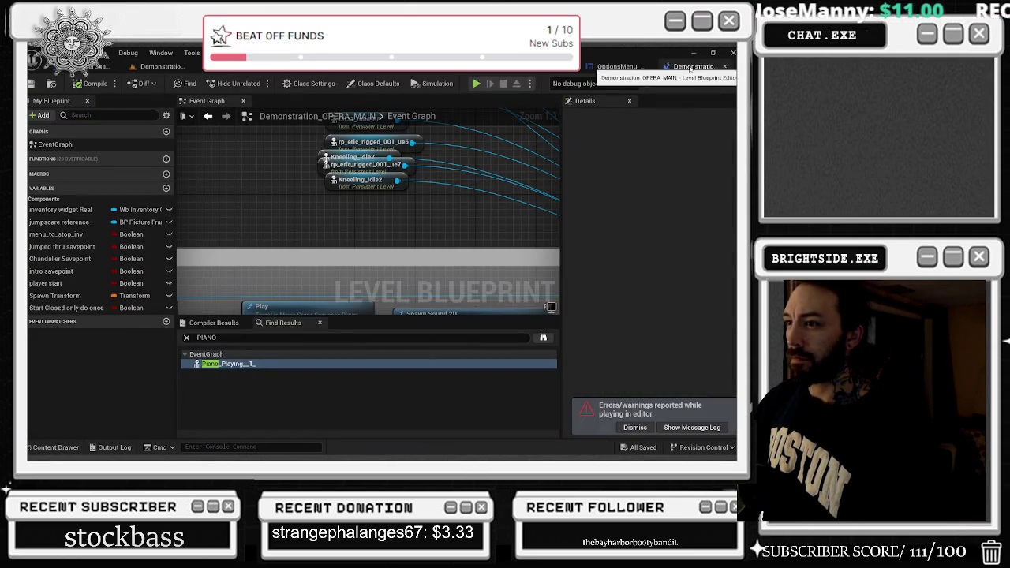
click(150, 67)
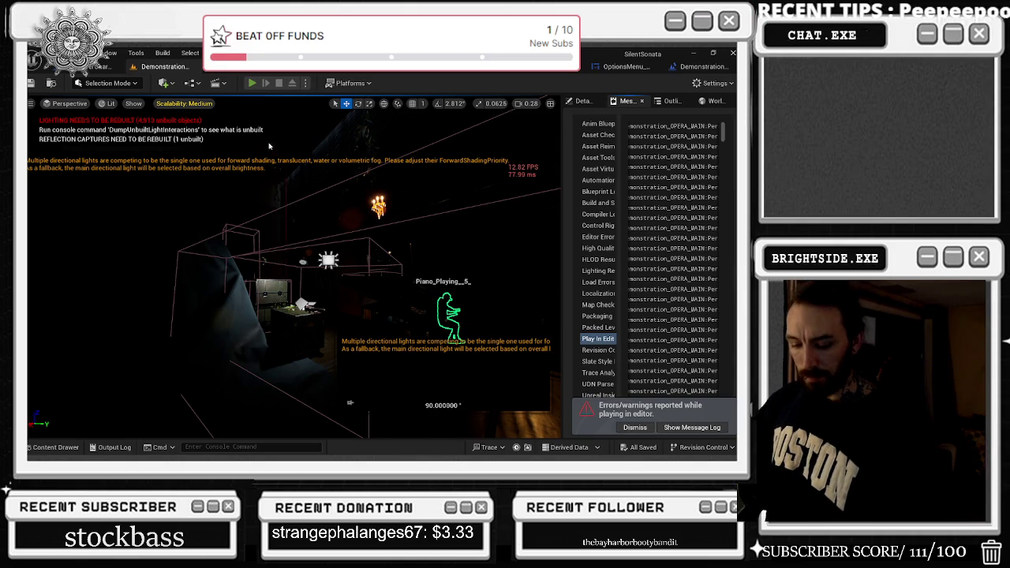
key(alt+p)
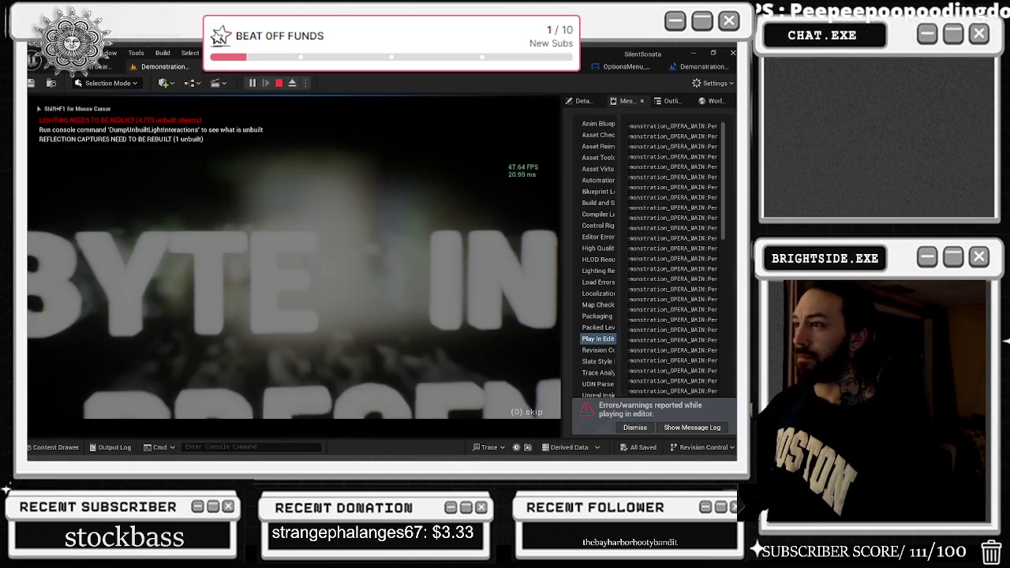
key(alt+Tab)
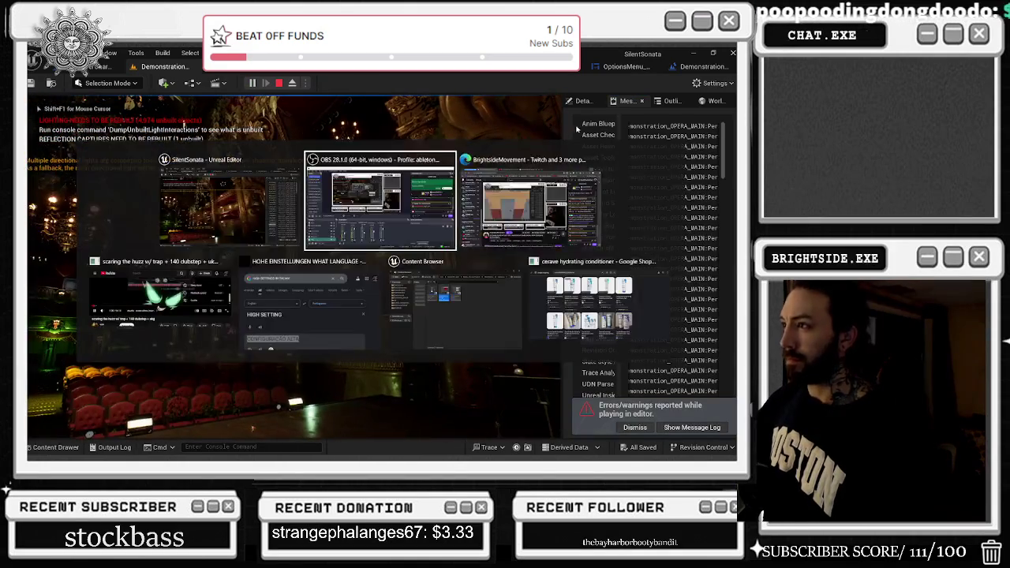
Step: Dismiss the errors notice and open the Outliner's actor search field
click(582, 101)
click(643, 427)
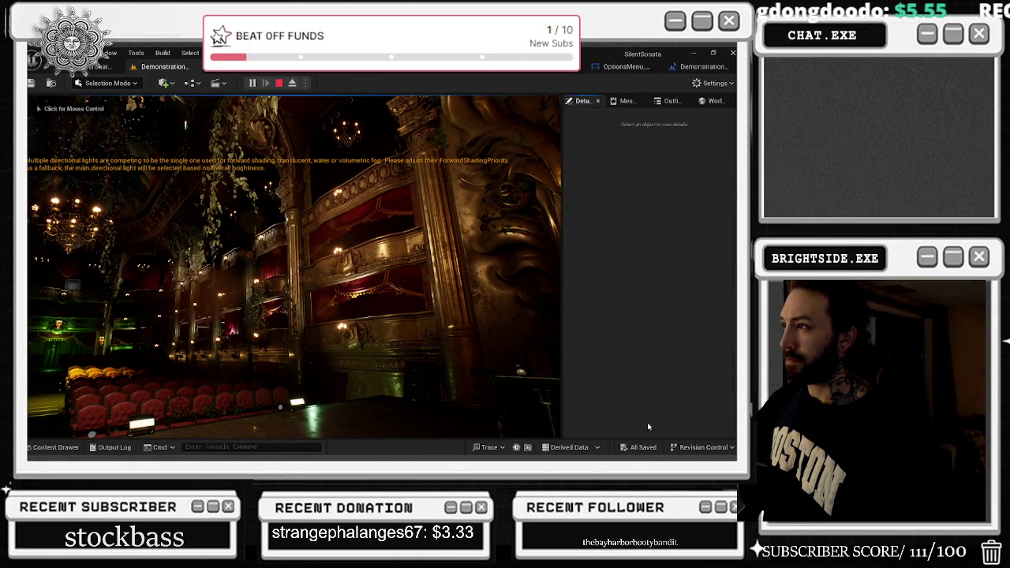
click(670, 101)
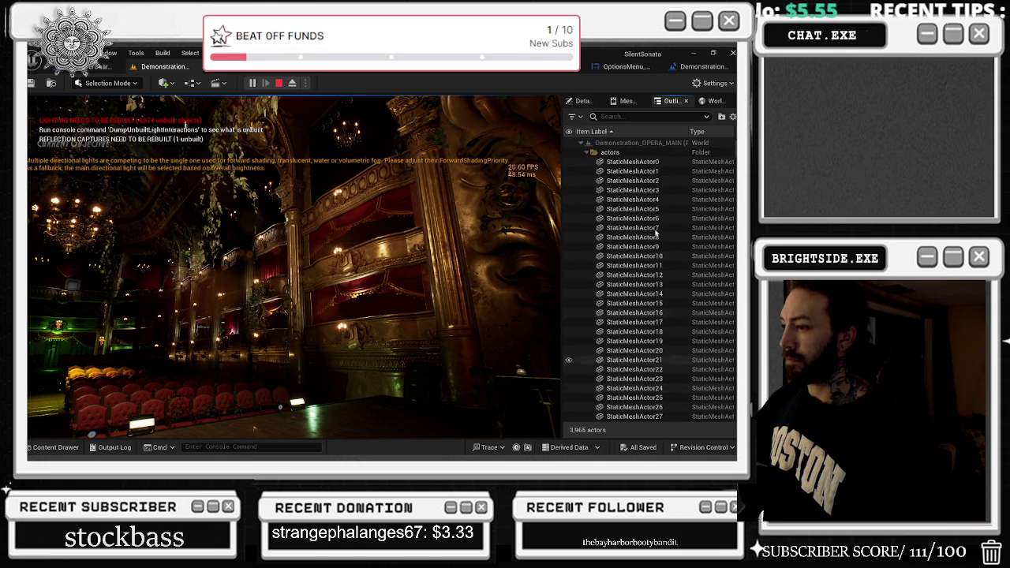
click(623, 116)
Step: Filter the Outliner by 'SKEL' and select the just_the_arms_for_main actor
text(SE)
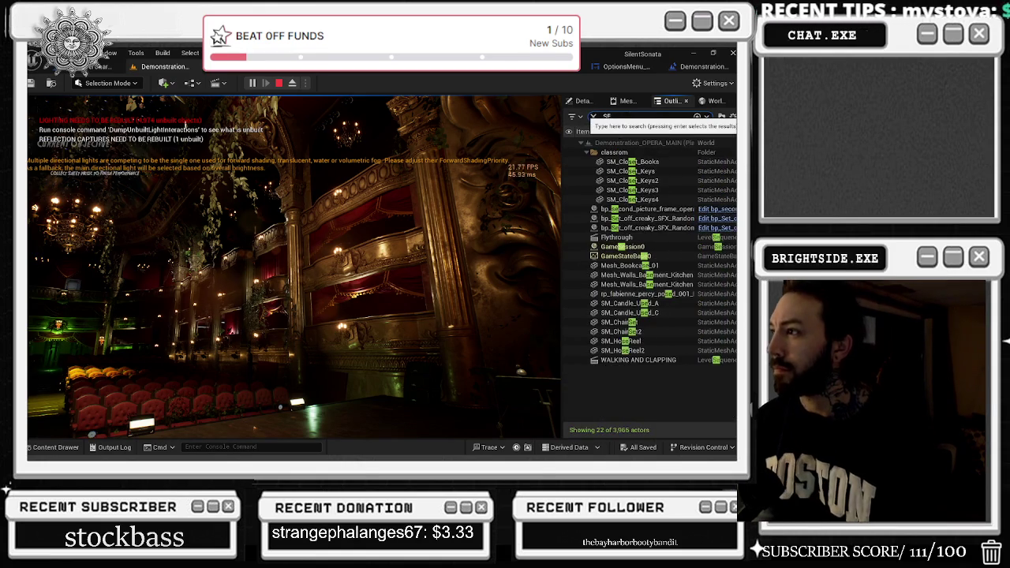
key(BackSpace)
text(KELETAL)
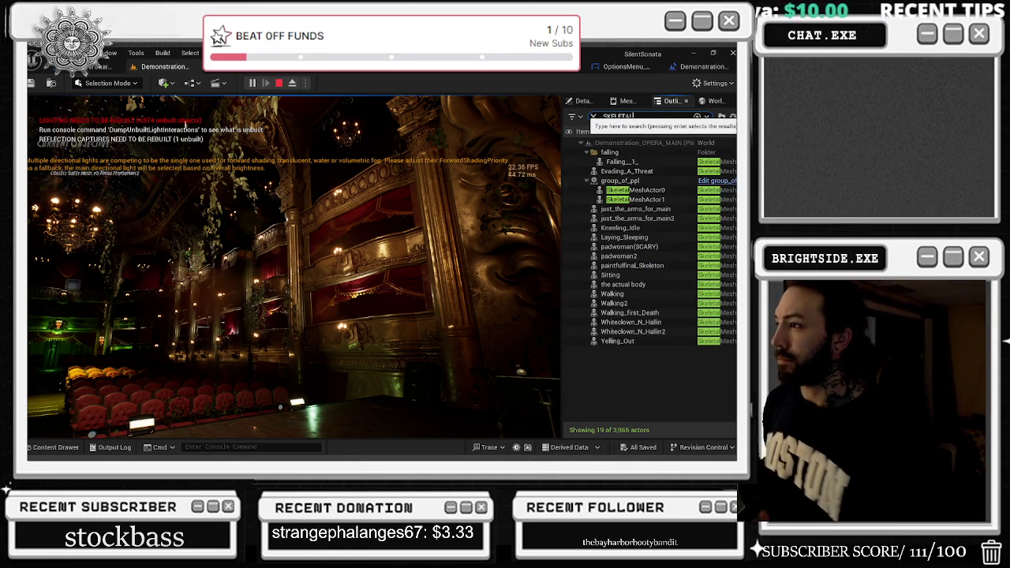
click(575, 209)
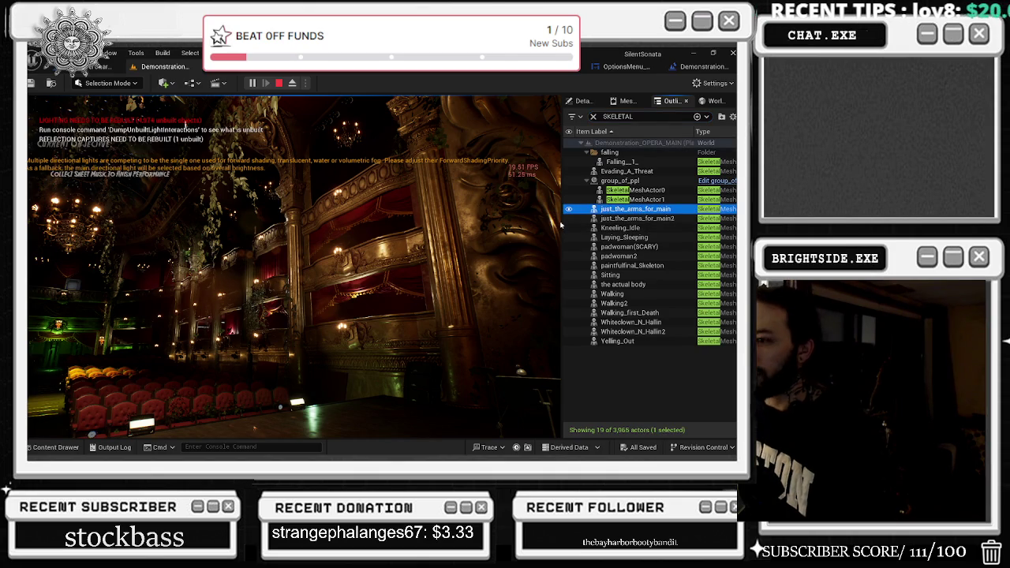
click(186, 125)
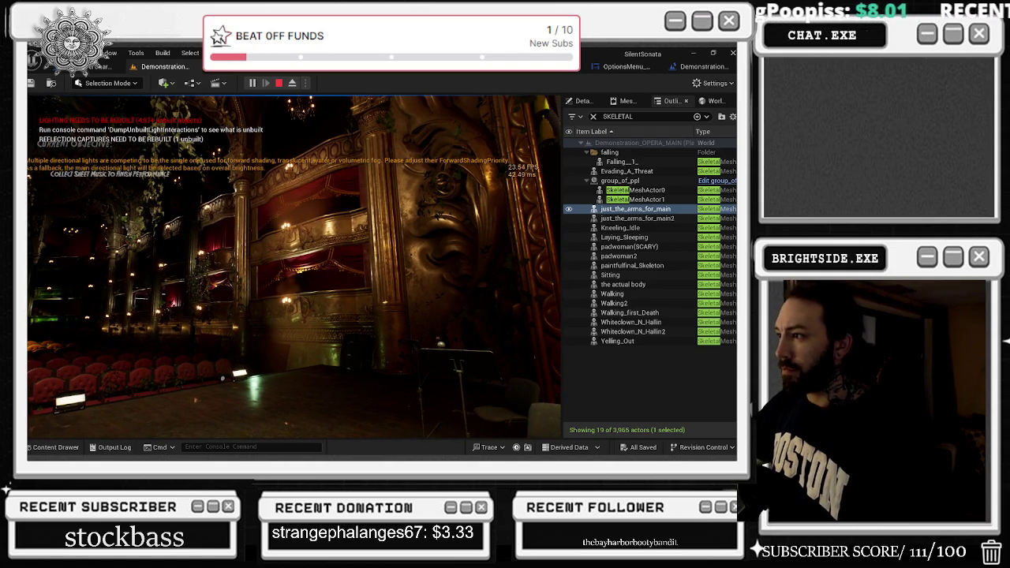
key(alt+Tab)
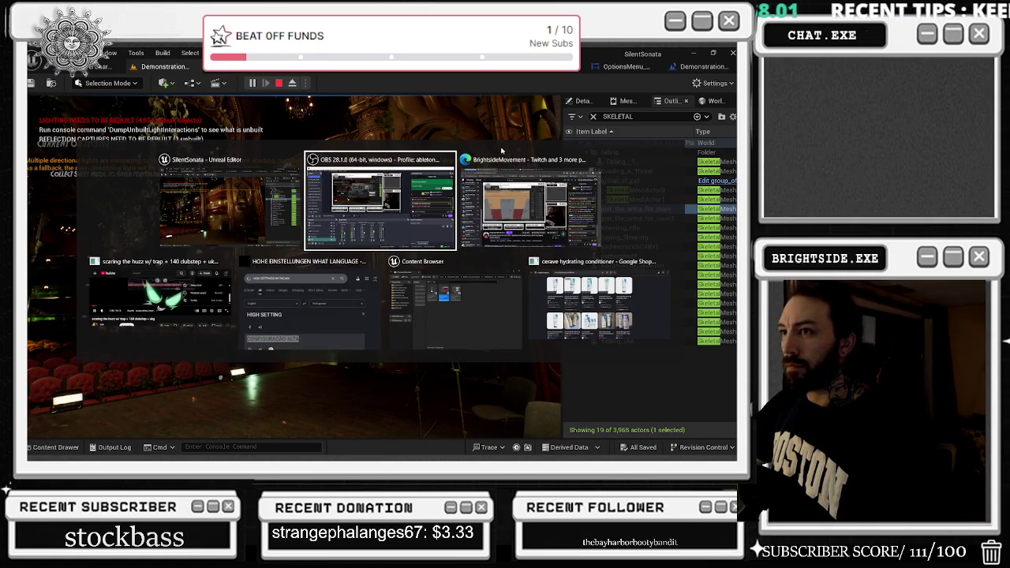
key(Escape)
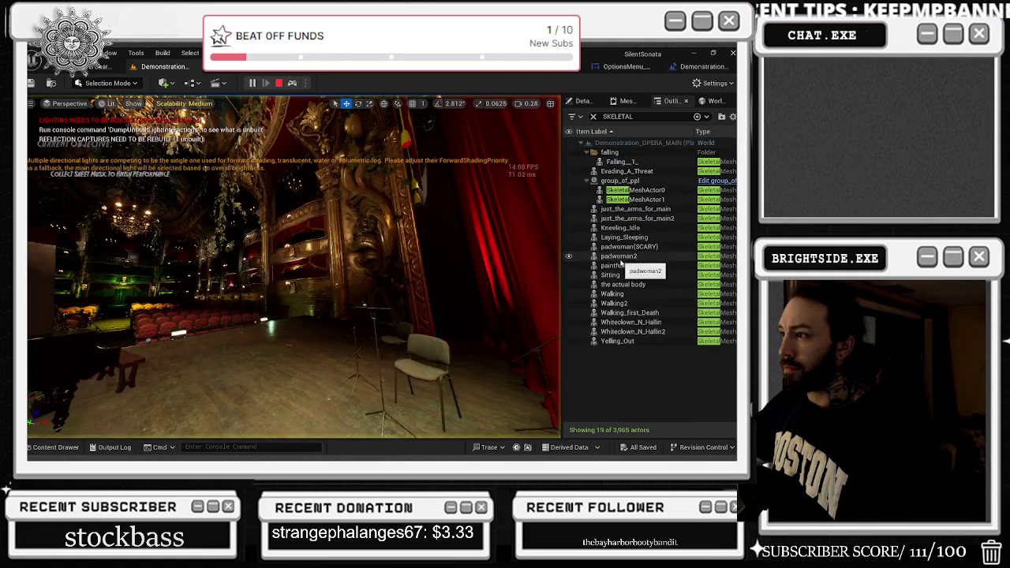
Step: Frame the skeletal characters one by one, from paintfullfinal_Skeleton through Yelling_Out
double_click(631, 265)
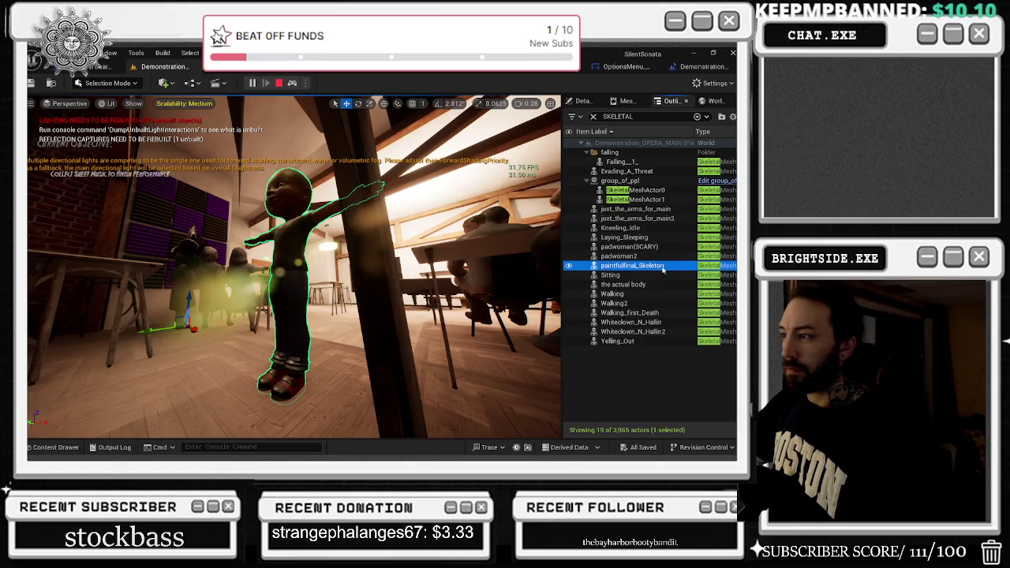
double_click(652, 275)
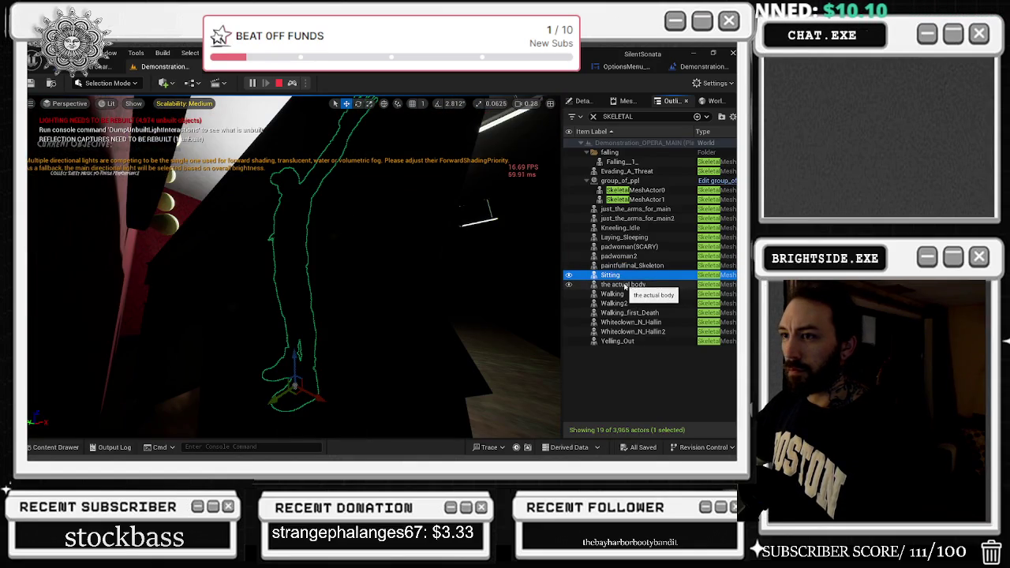
double_click(633, 285)
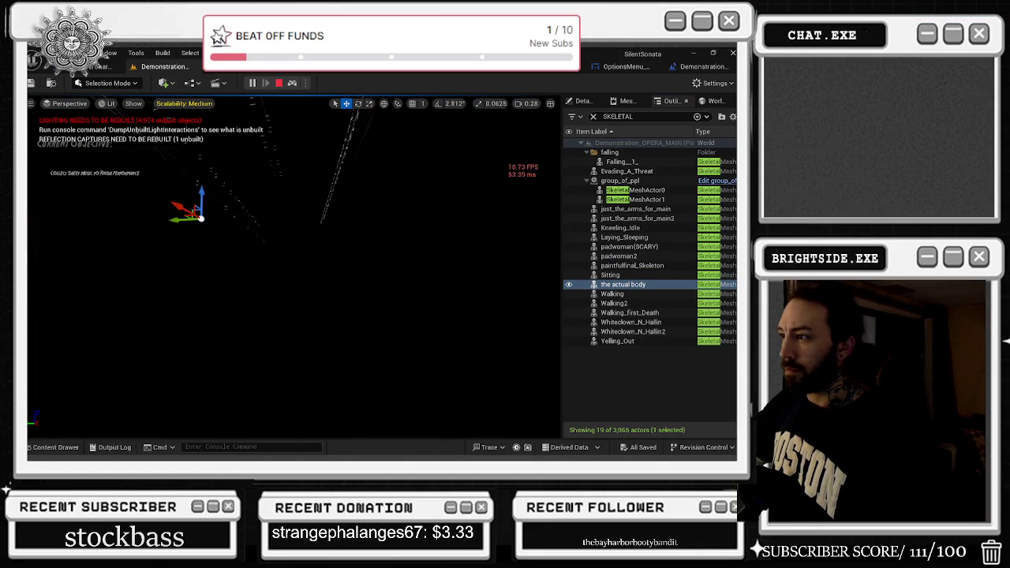
double_click(613, 294)
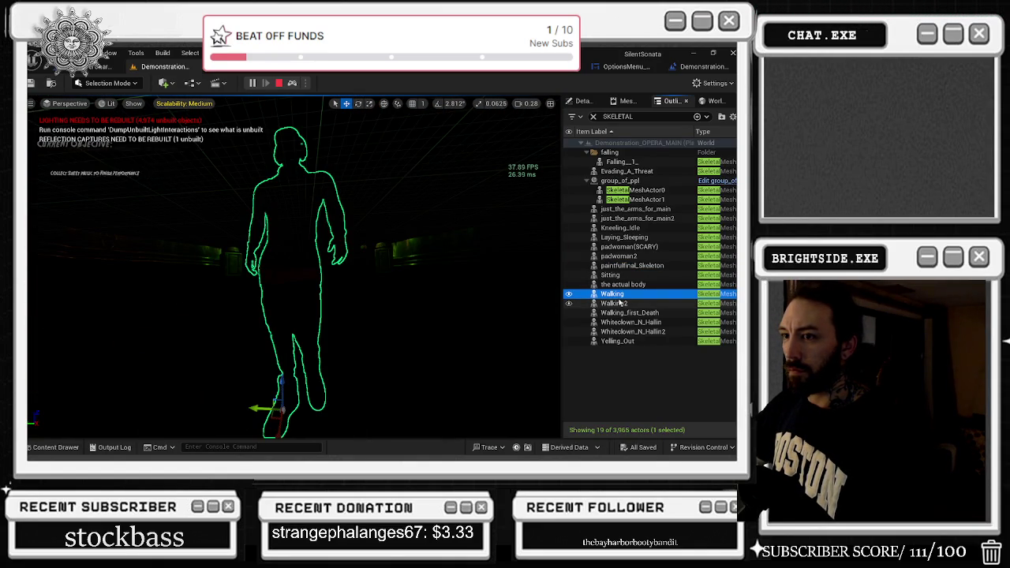
double_click(620, 303)
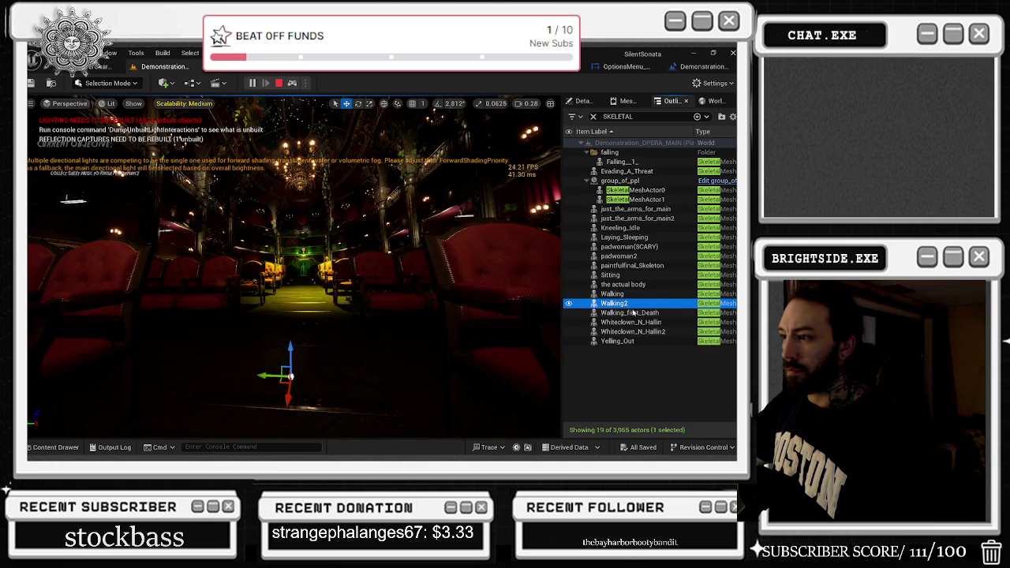
double_click(632, 313)
double_click(641, 323)
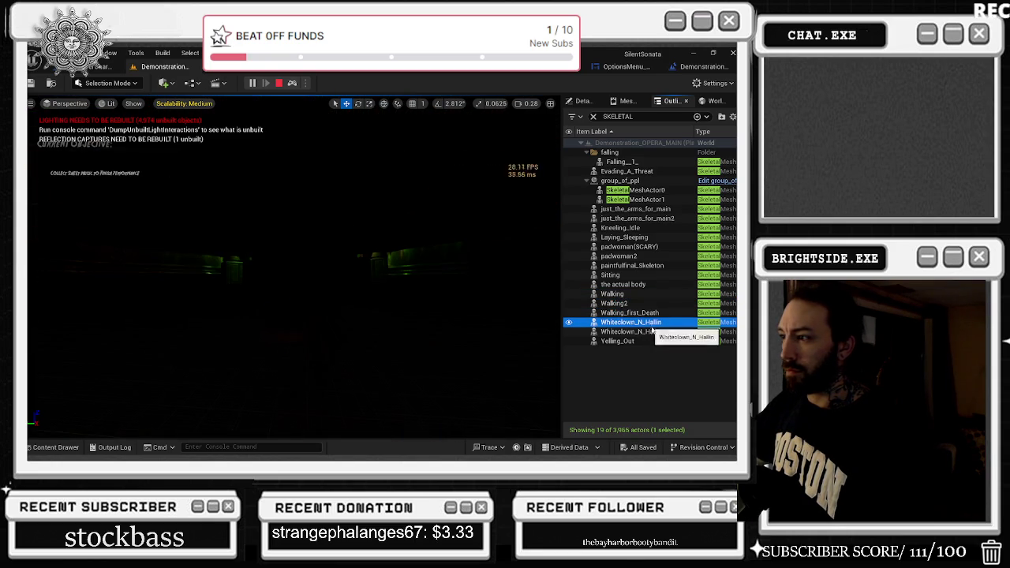
double_click(654, 332)
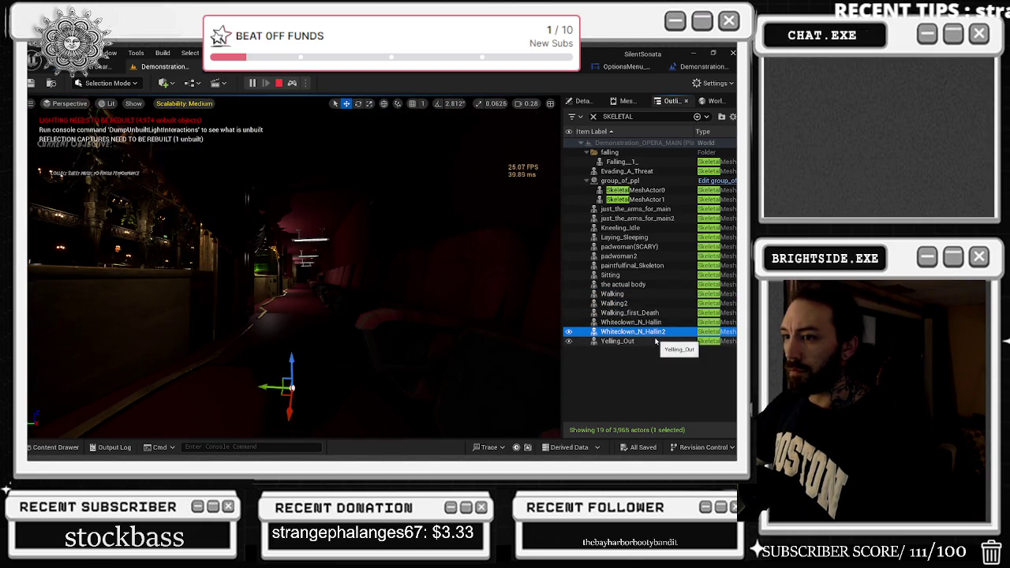
double_click(655, 342)
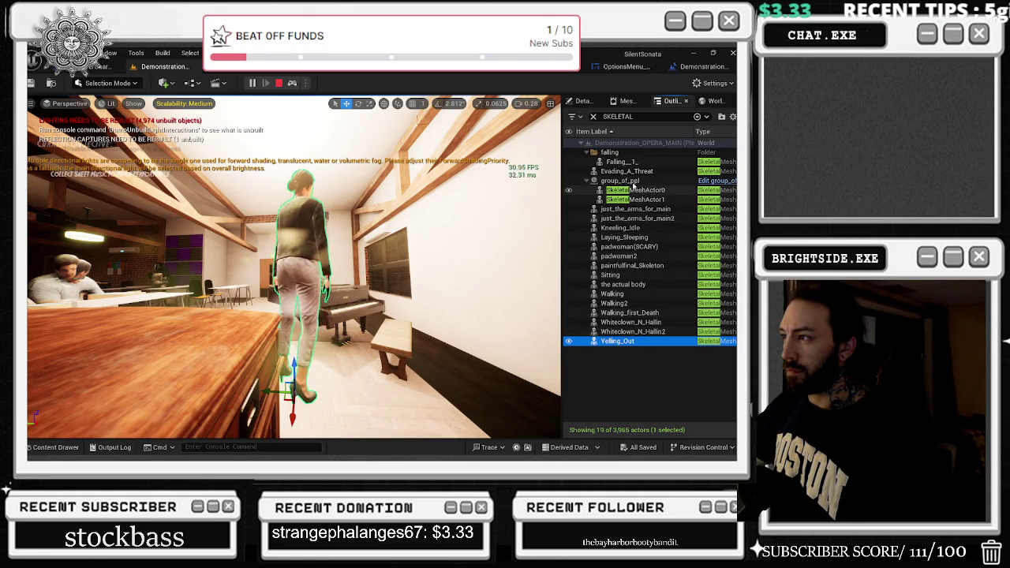
Step: Multi-select group_of_ppl, Laying_Sleeping, both padwomen, the skeleton and Sitting, then stop play
ctrl+click(631, 180)
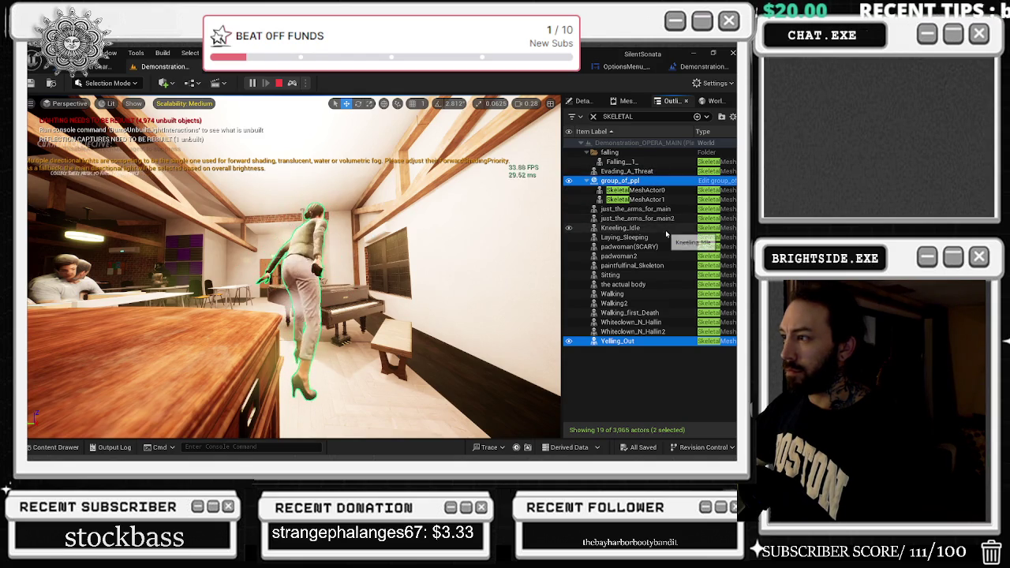
ctrl+click(666, 233)
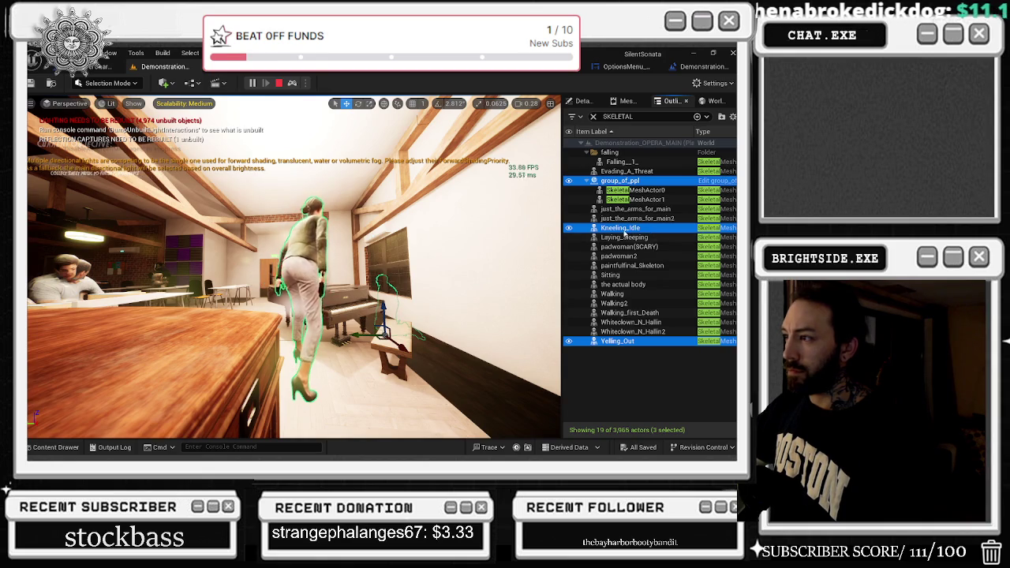
ctrl+click(623, 228)
ctrl+click(624, 237)
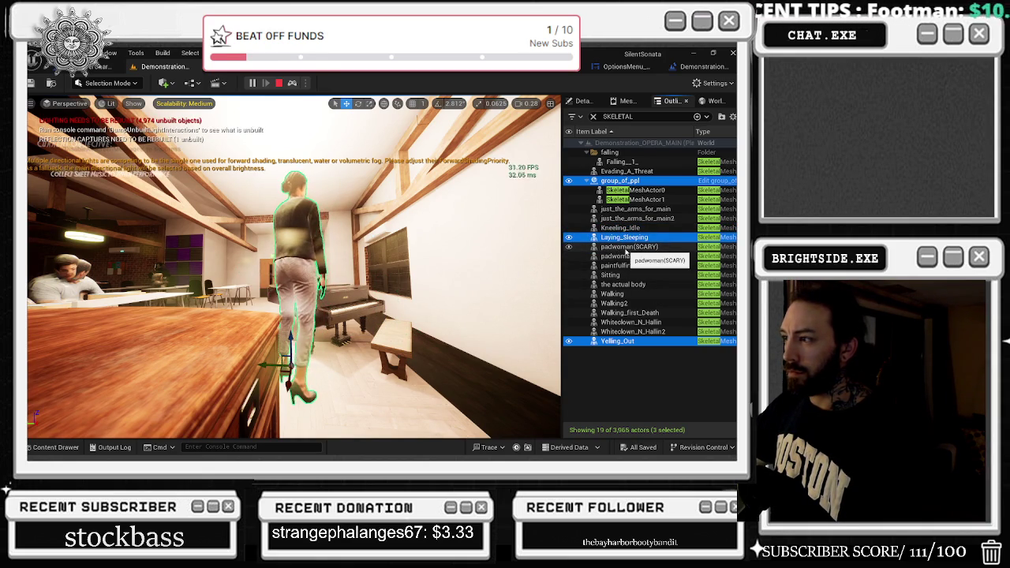
ctrl+click(626, 249)
shift+click(650, 266)
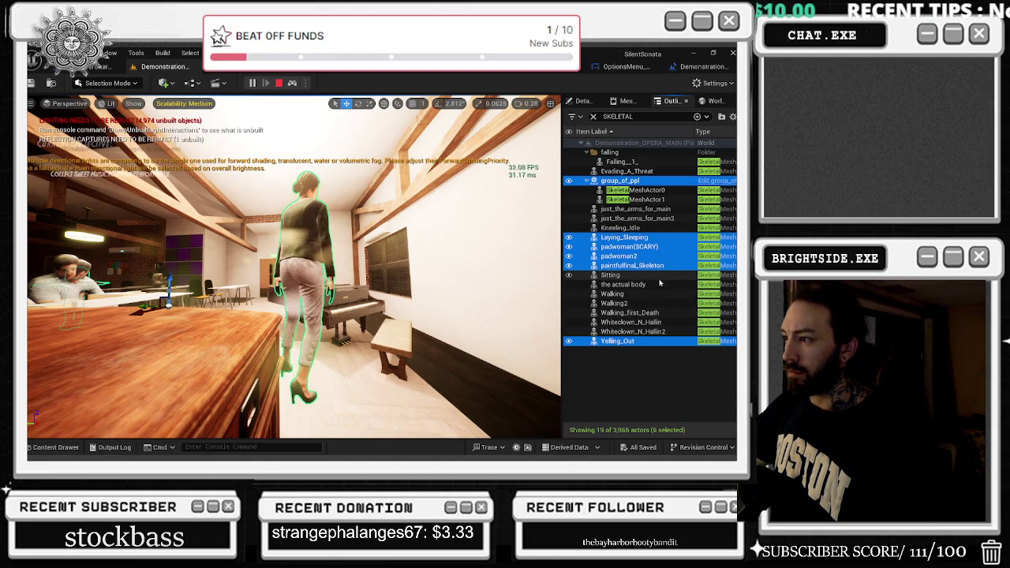
ctrl+click(649, 276)
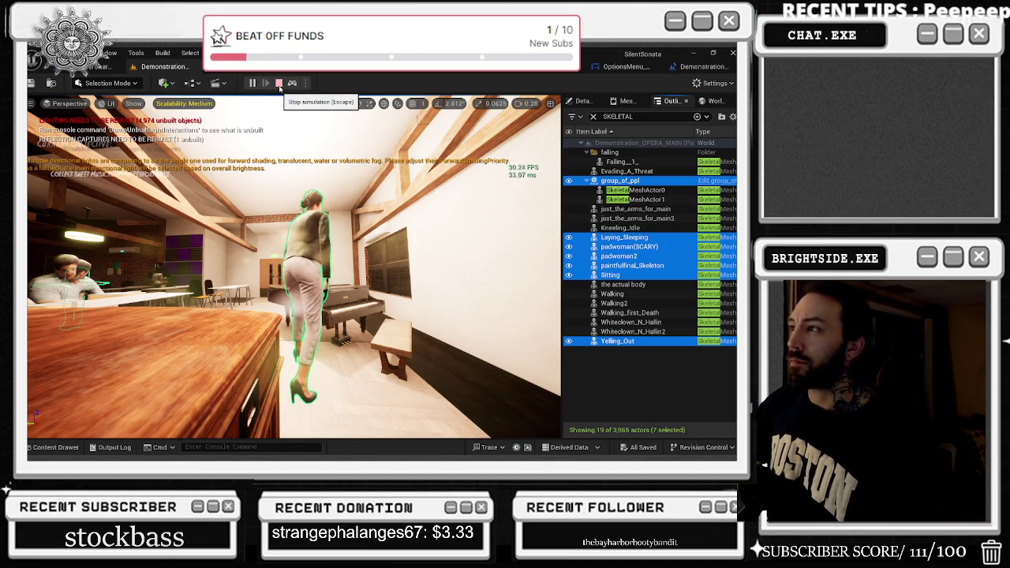
click(278, 84)
Step: Paste the Piano_Playing reference nodes into the Level Blueprint graph, reposition them, then return to the viewport
click(694, 70)
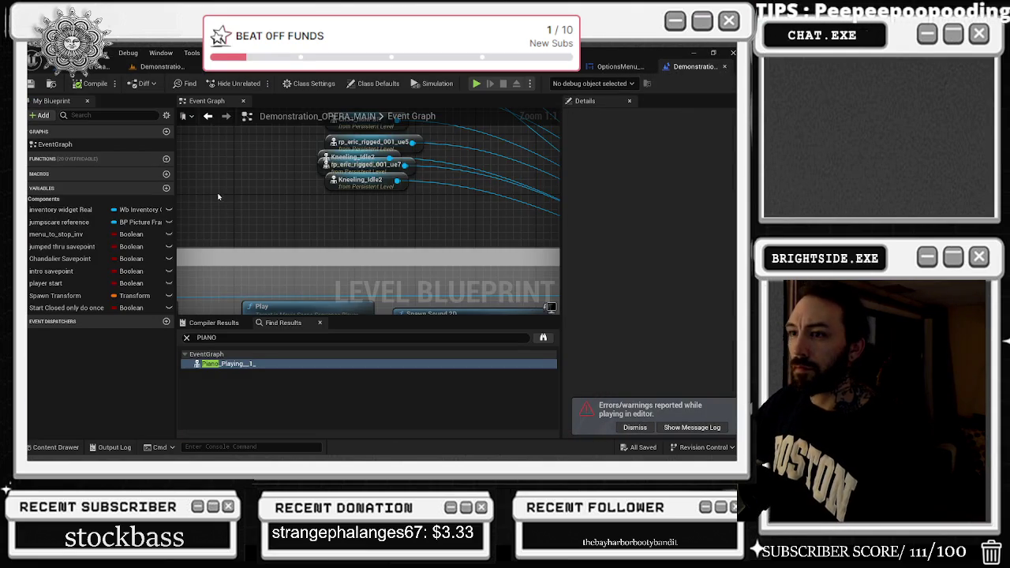
right_click(380, 200)
scroll(439, 279, down, 5)
key(Escape)
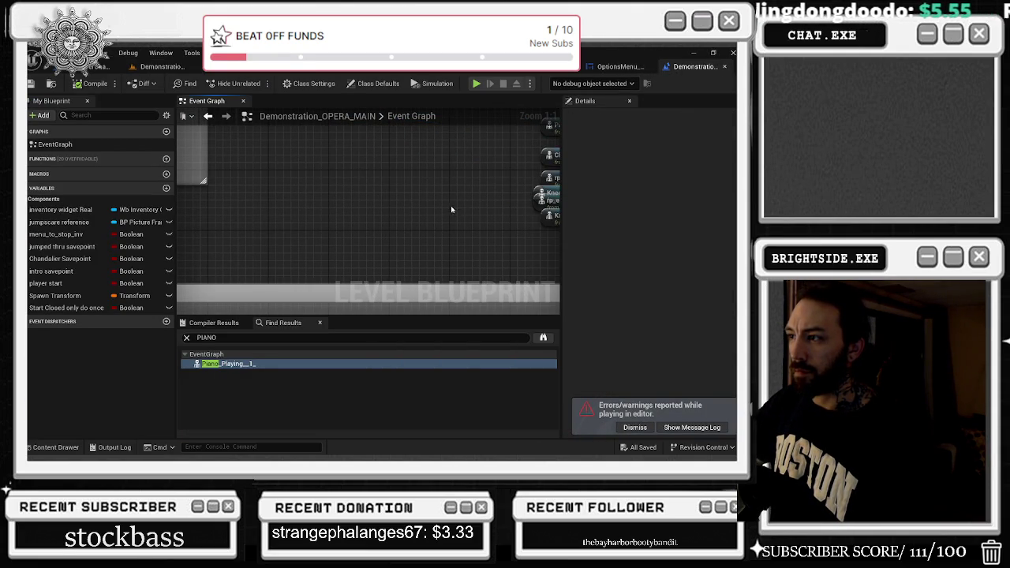
scroll(450, 214, up, 2)
key(ctrl+v)
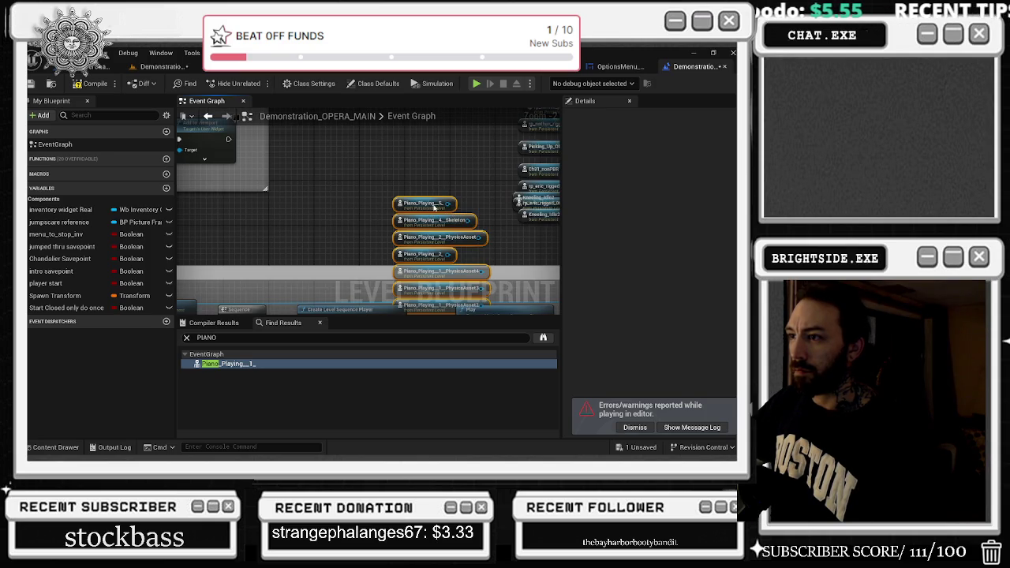
mouse_move(432, 211)
mouse_down()
mouse_move(432, 162)
mouse_move(365, 146)
mouse_move(359, 124)
mouse_up()
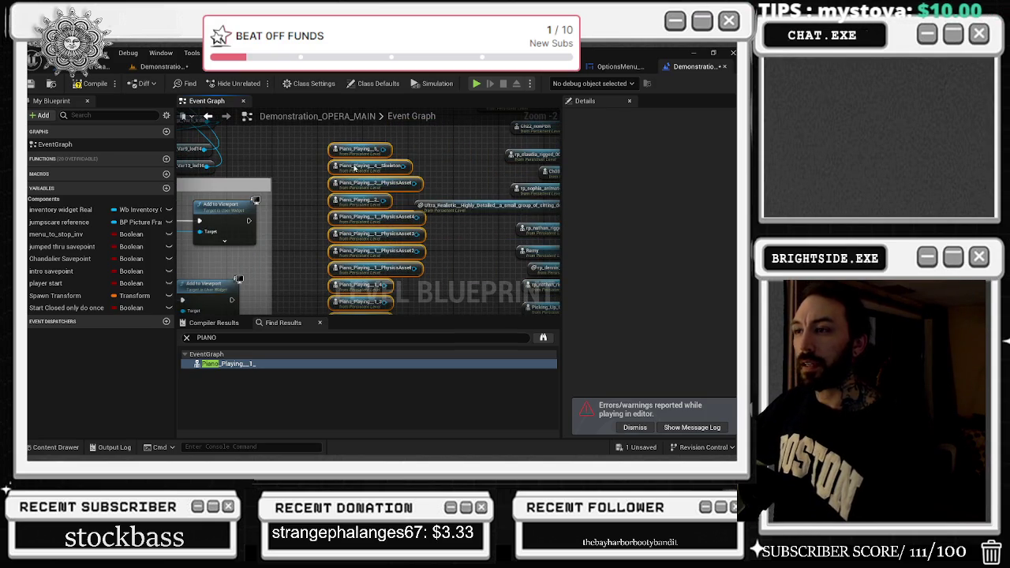
click(525, 69)
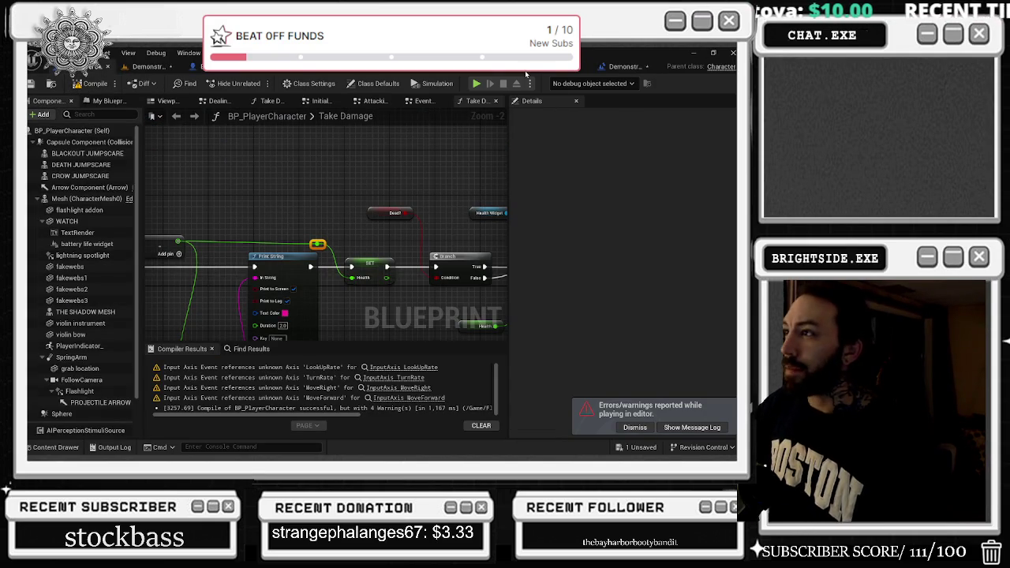
click(150, 66)
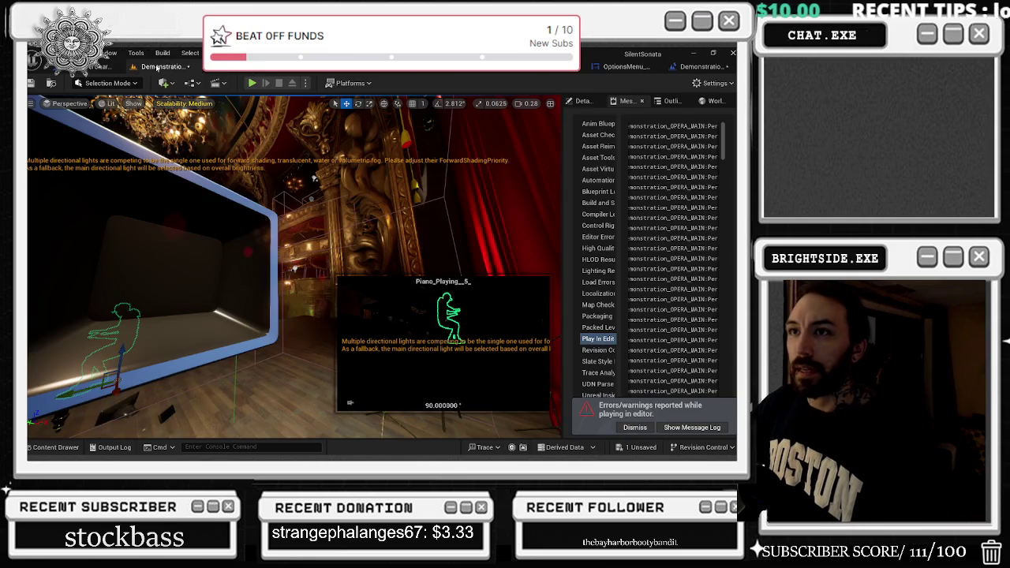
Step: Select padwoman(SCARY), padwoman2 and the skeleton actor in the Outliner, then reopen the Level Blueprint
click(584, 102)
click(670, 100)
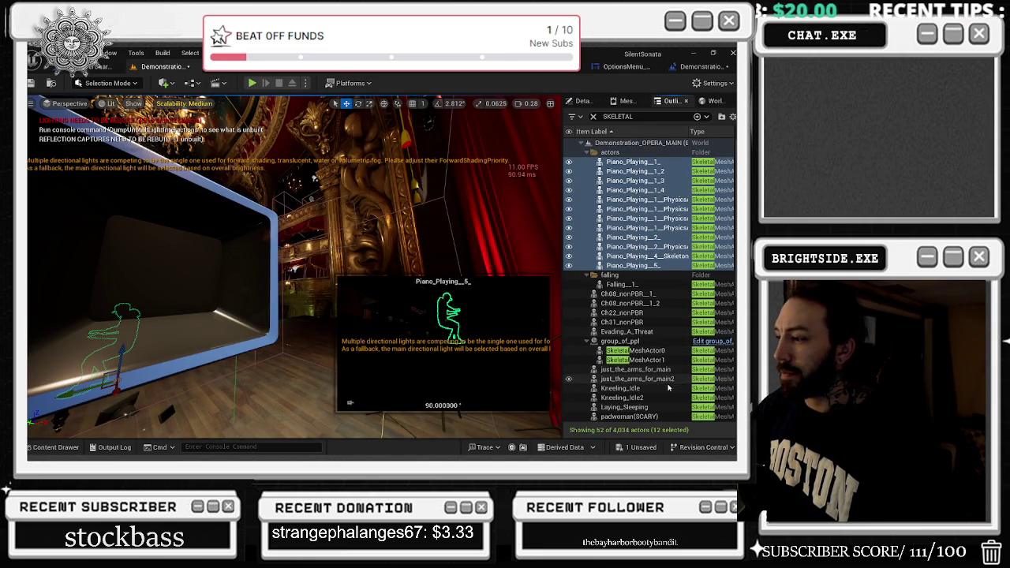
scroll(667, 387, down, 3)
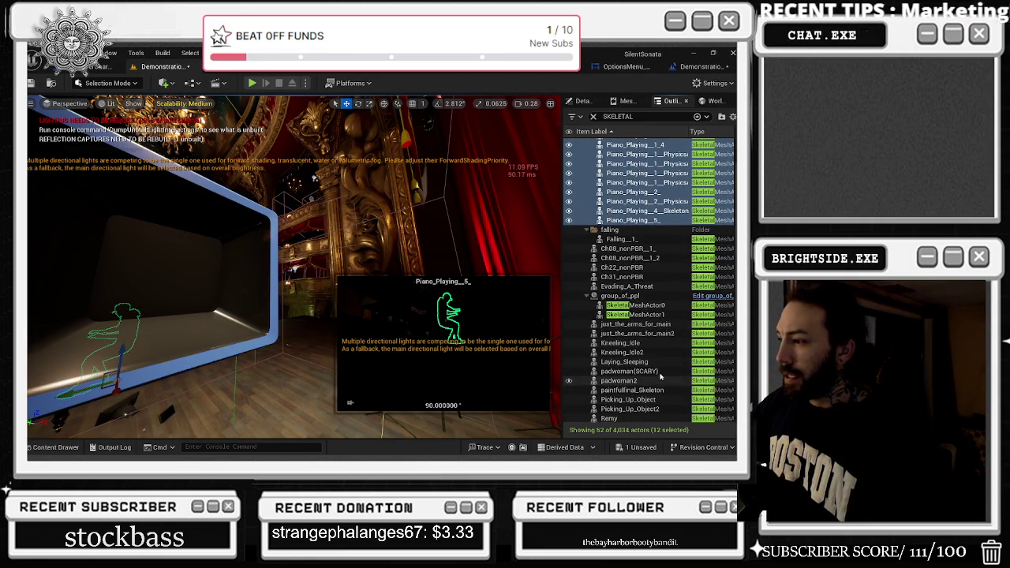
click(659, 372)
ctrl+click(661, 381)
ctrl+click(668, 391)
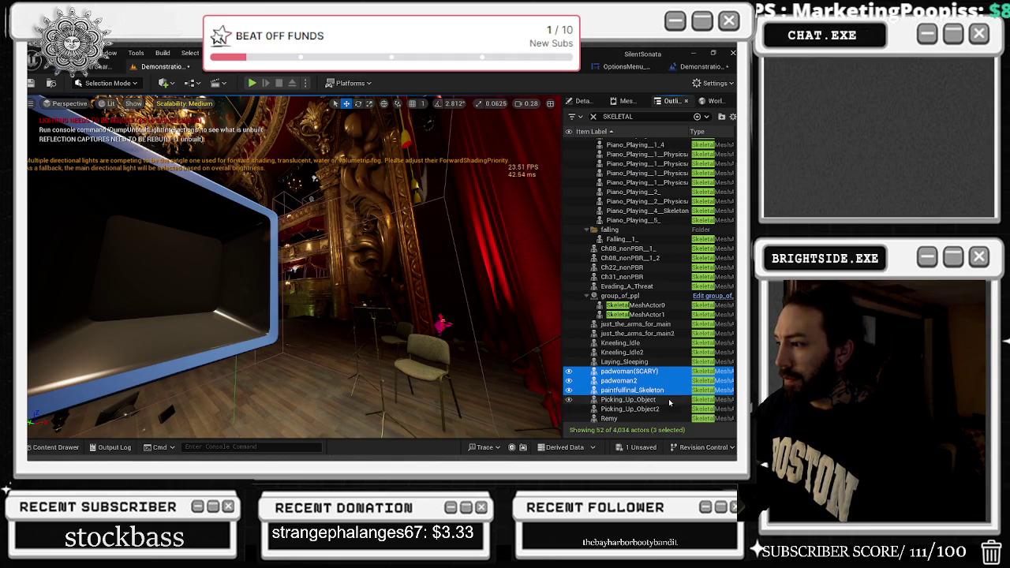
scroll(667, 391, down, 3)
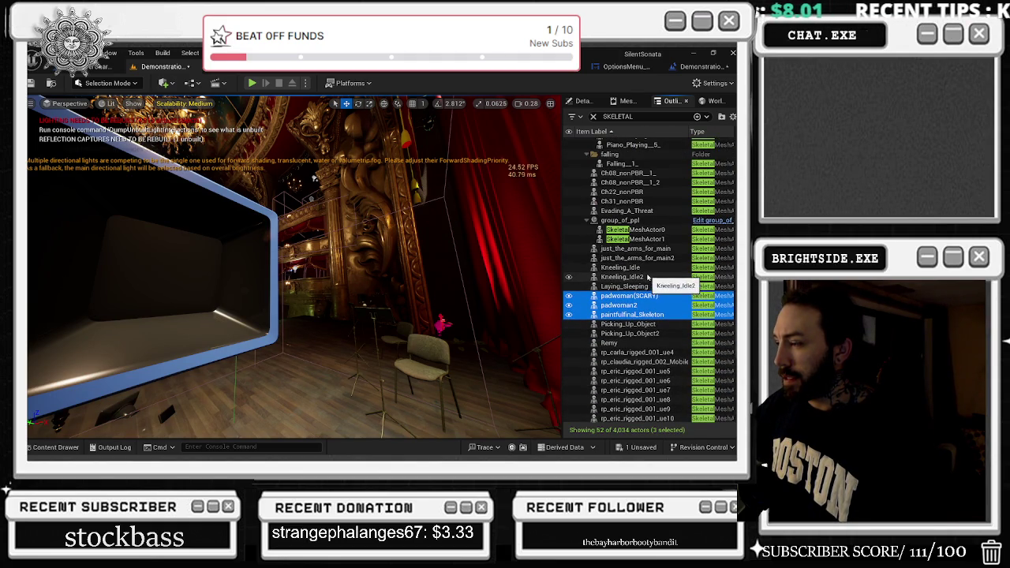
shift+click(642, 221)
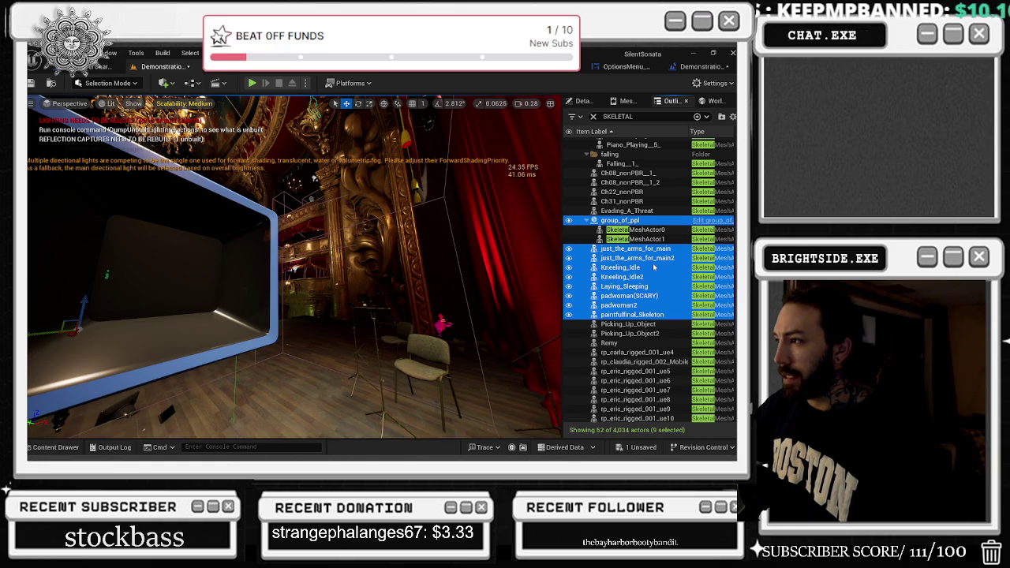
key(ctrl+z)
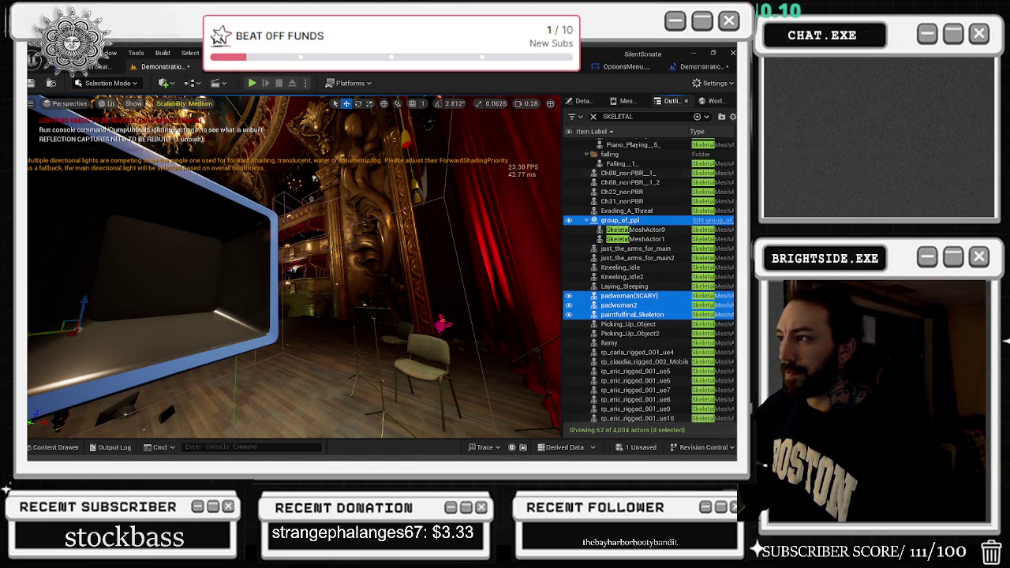
click(702, 67)
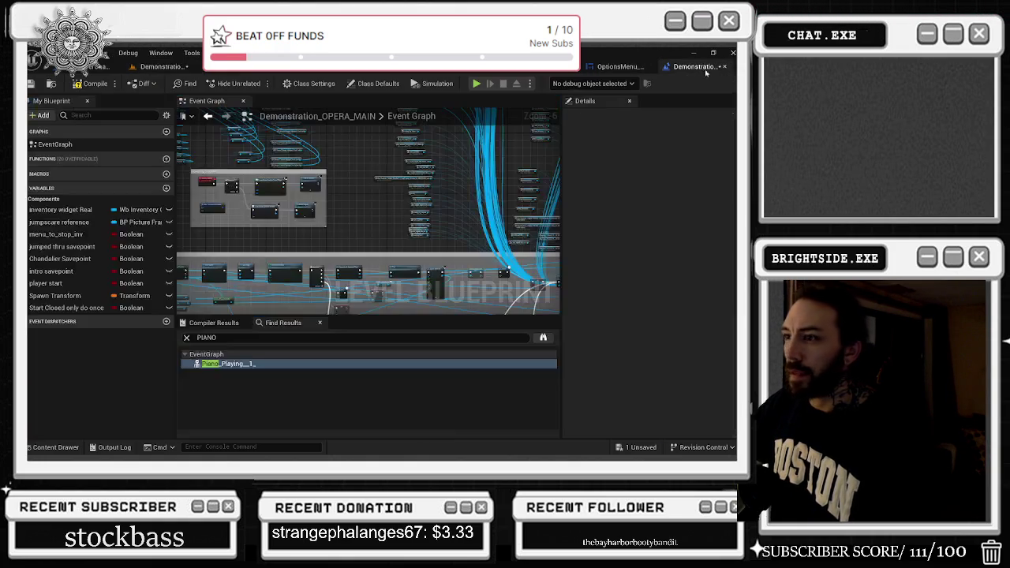
Step: Wire an actor reference node into Destroy Actor's Target pin, then start Play In Editor
scroll(360, 245, up, 2)
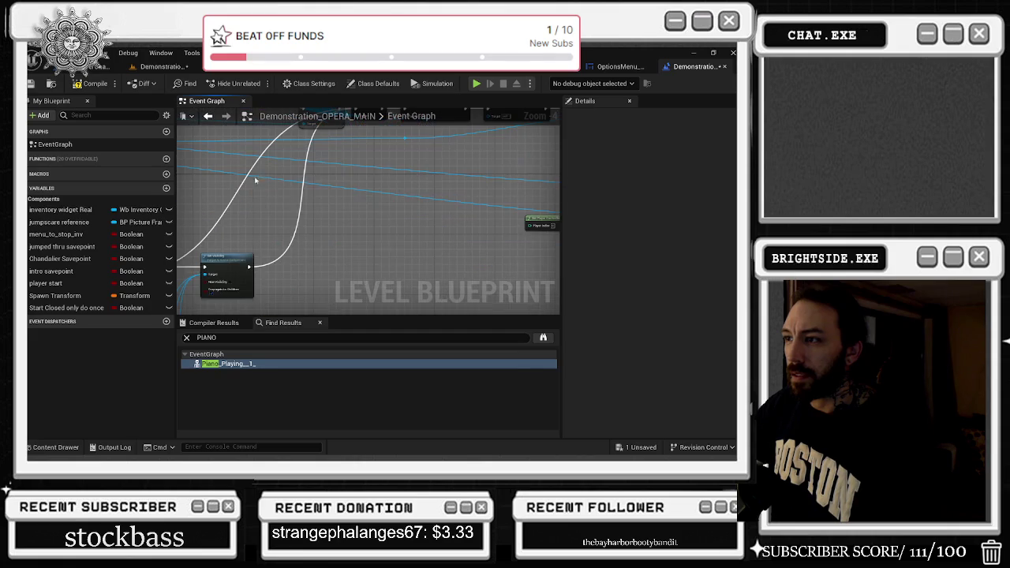
right_click(331, 222)
scroll(415, 347, down, 3)
key(Escape)
scroll(369, 237, up, 1)
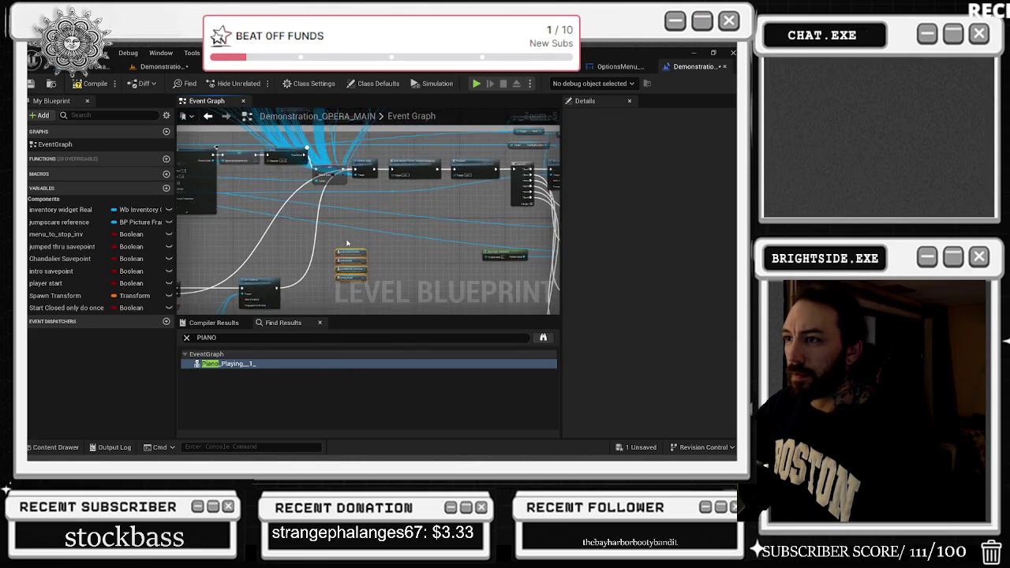
mouse_move(371, 268)
mouse_down()
mouse_move(361, 131)
mouse_move(364, 138)
mouse_move(367, 169)
mouse_move(351, 124)
mouse_move(370, 259)
mouse_move(357, 232)
mouse_move(340, 253)
mouse_up()
key(alt+p)
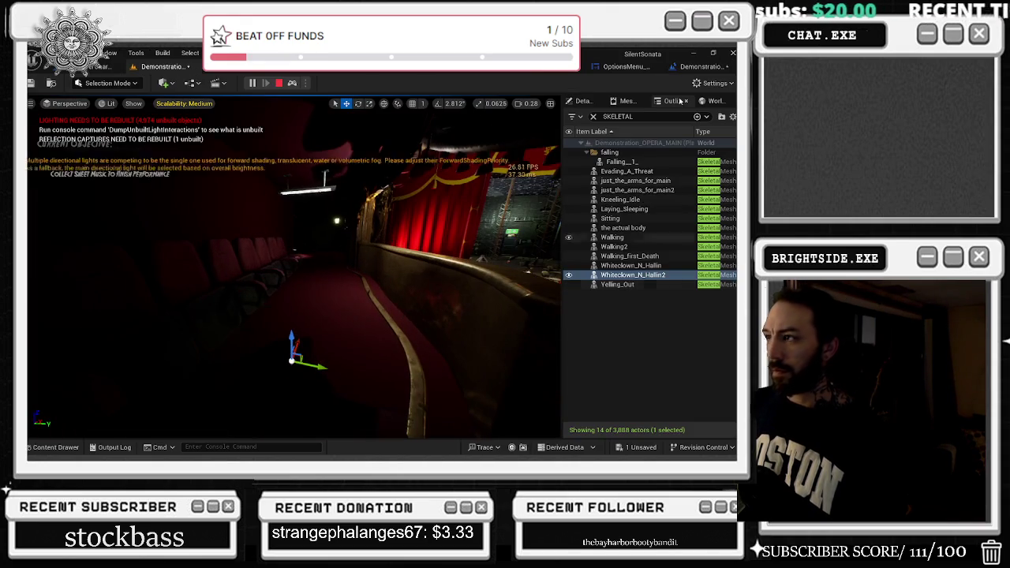
Step: Inspect Whiteclown_N_Hallin2's skeletal mesh animation settings and the level's world settings
click(583, 100)
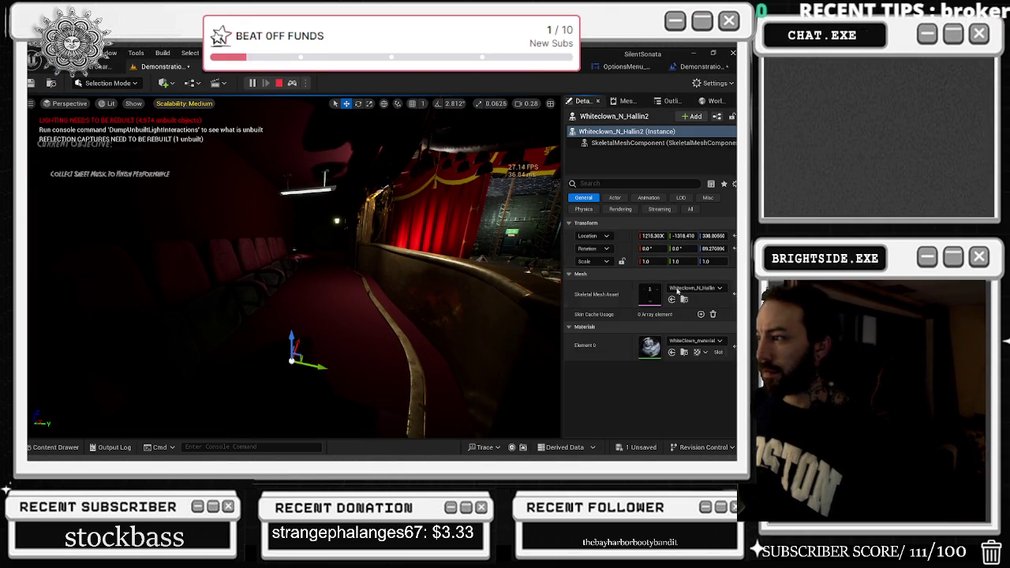
click(655, 142)
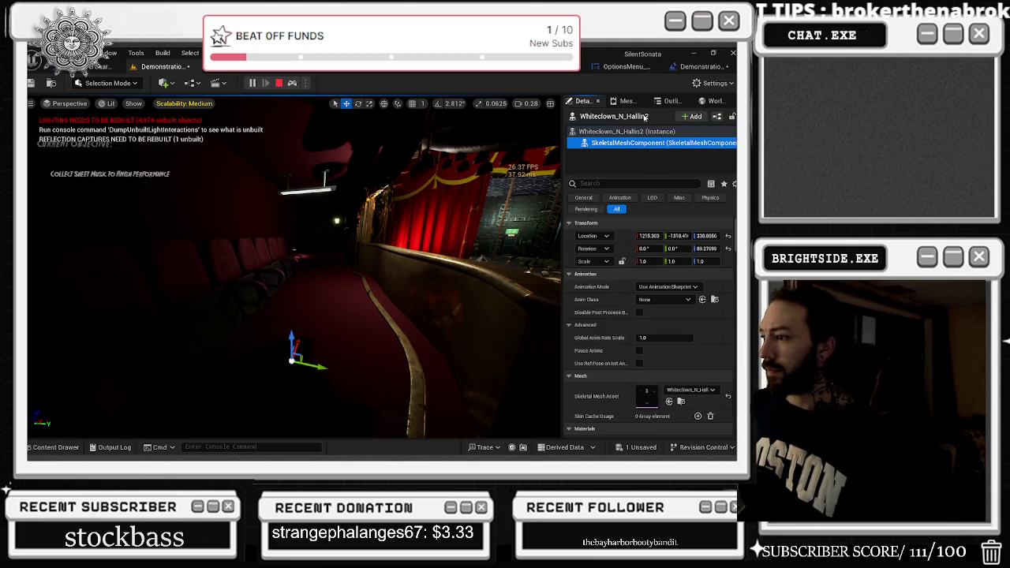
click(710, 105)
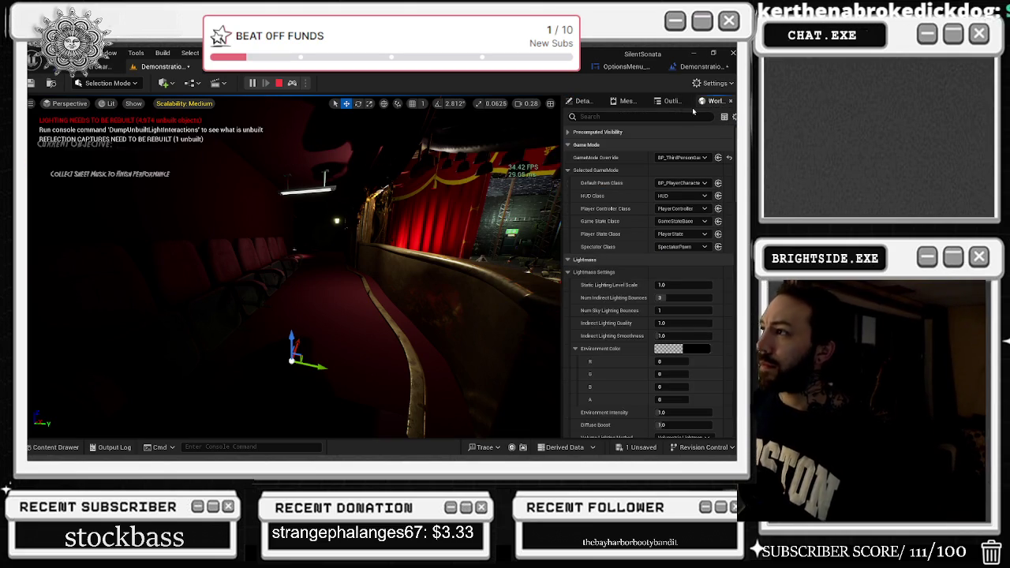
click(670, 101)
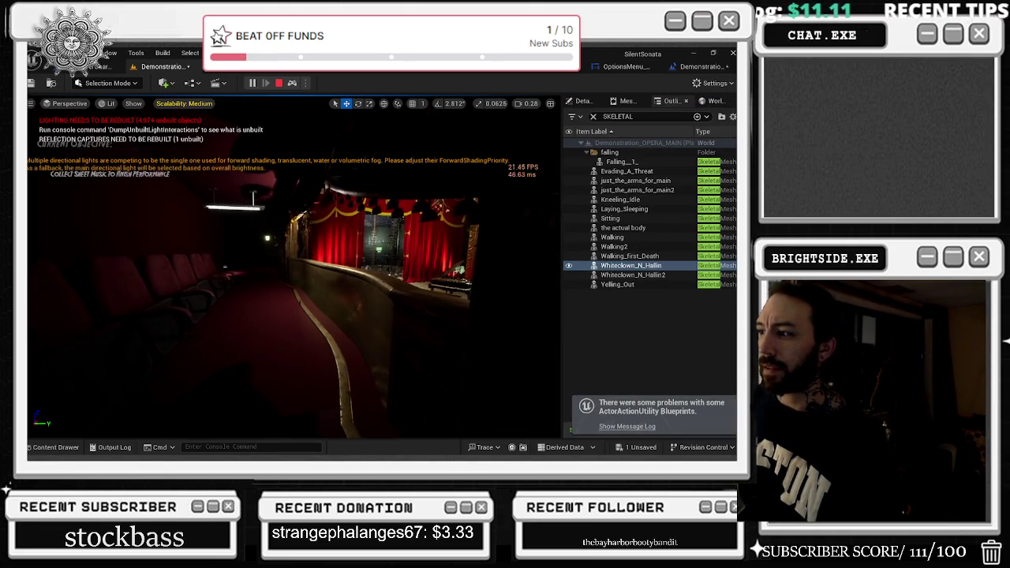
Step: Jump the view to the animating Yelling_Out character, then stop the play session
right_click(401, 130)
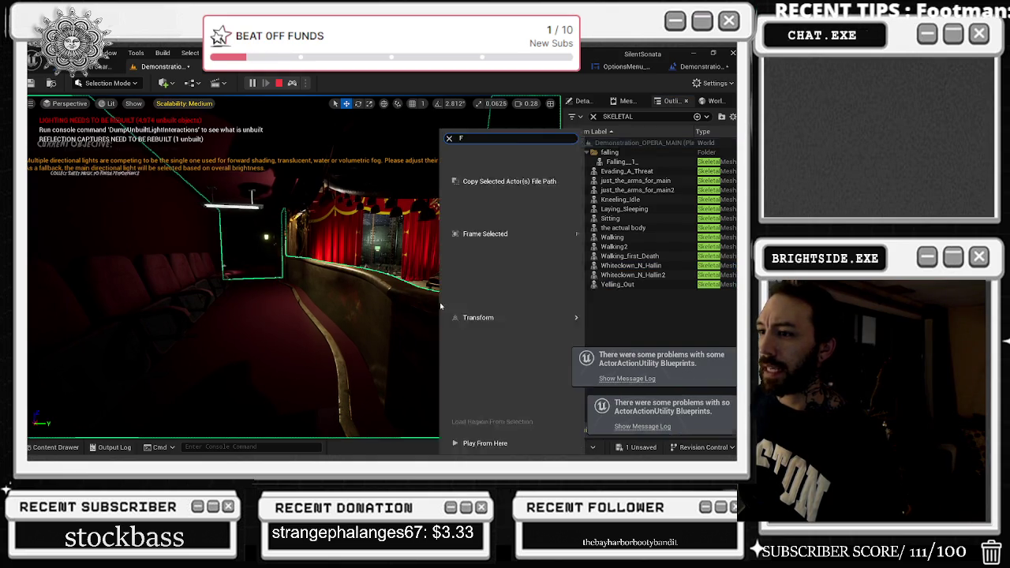
click(573, 299)
double_click(617, 284)
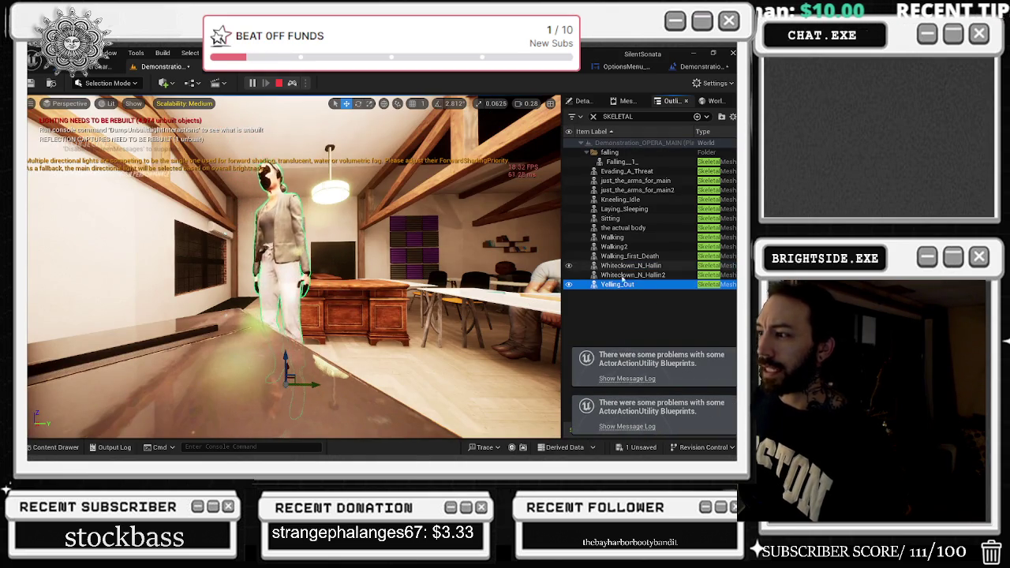
key(Escape)
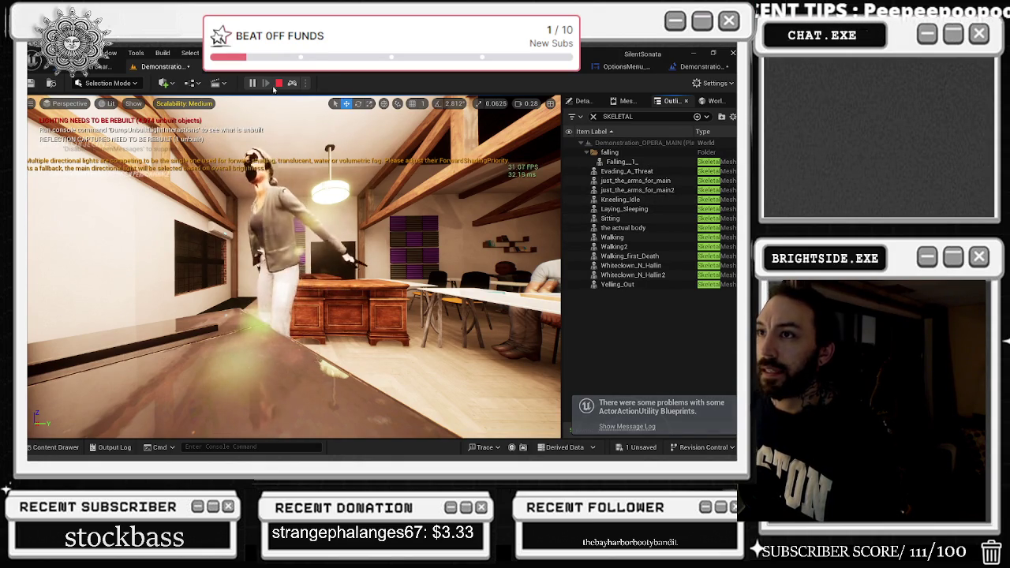
click(278, 84)
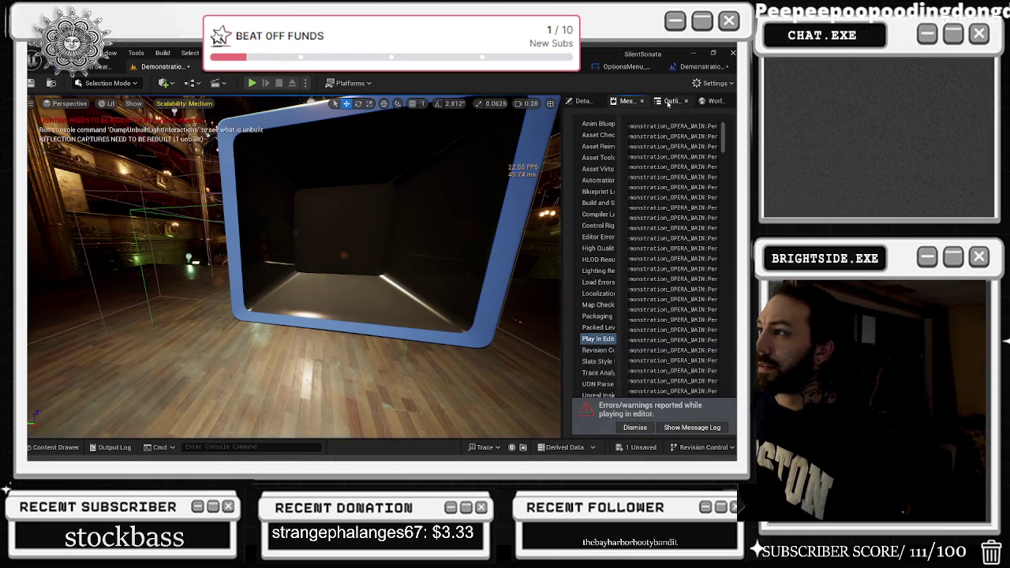
Step: Filter the actor list for 'YELL', select Yelling_Out and create its reference node
click(667, 102)
double_click(620, 117)
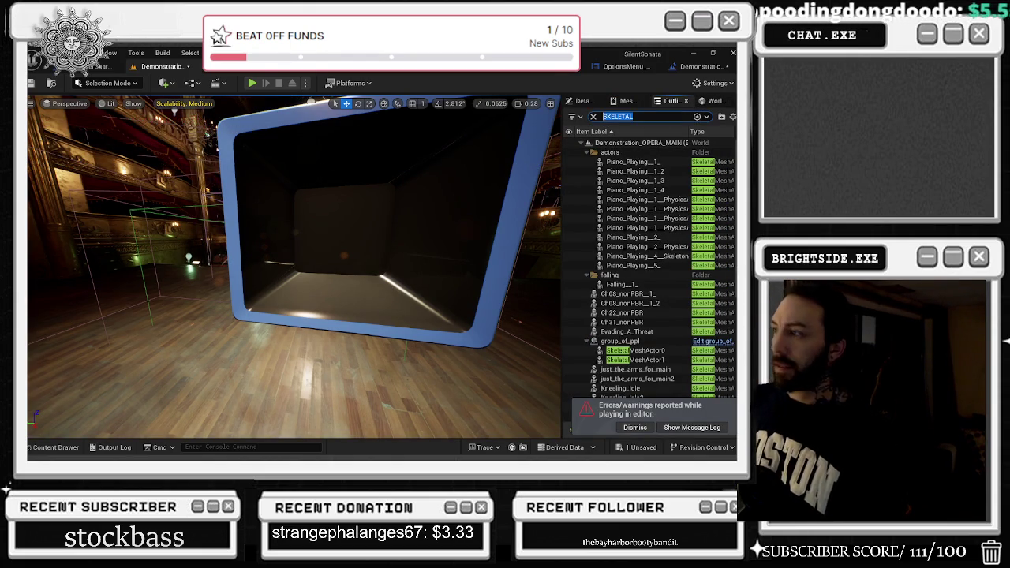
text(YELLING)
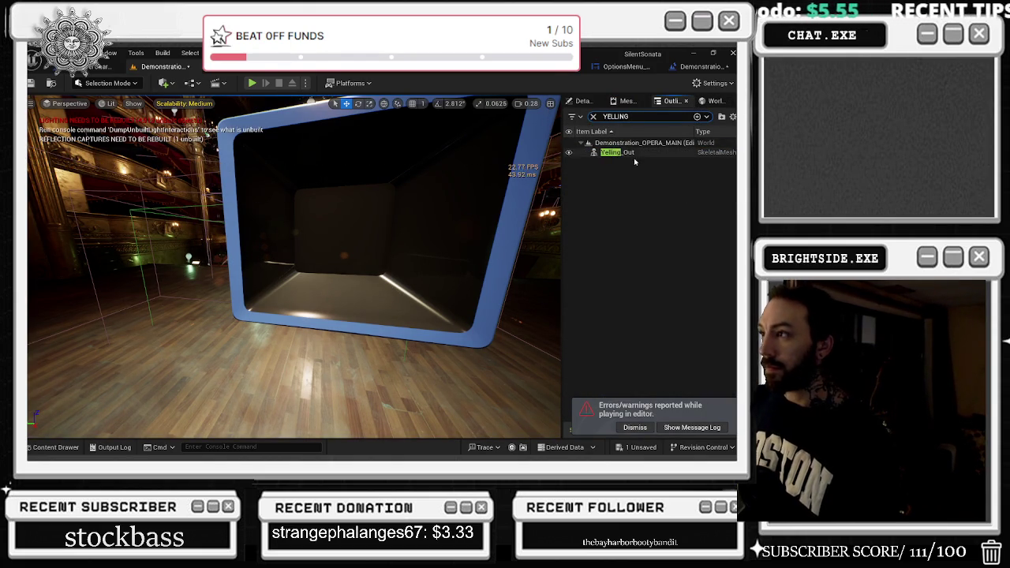
click(638, 145)
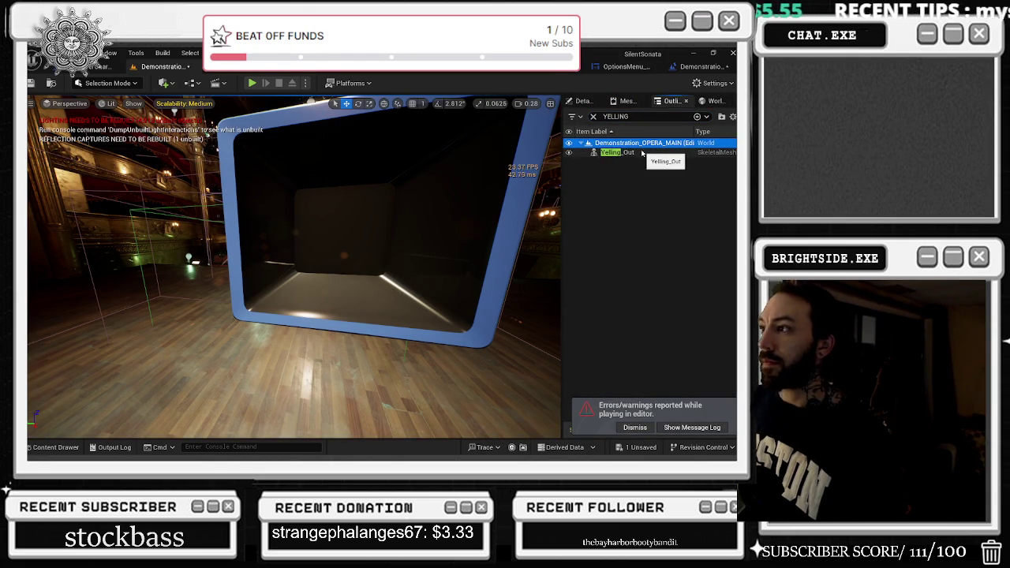
click(698, 67)
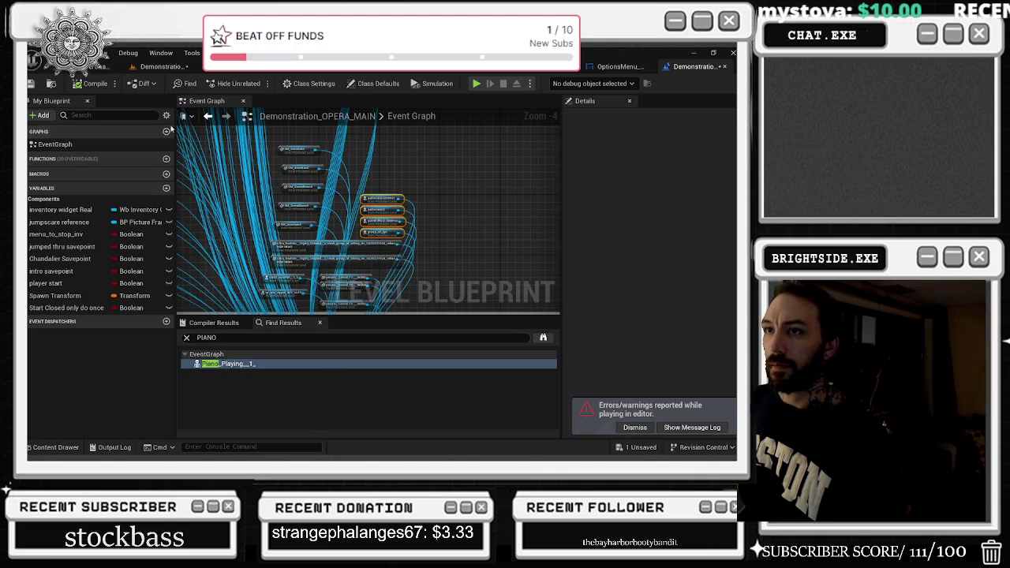
right_click(384, 176)
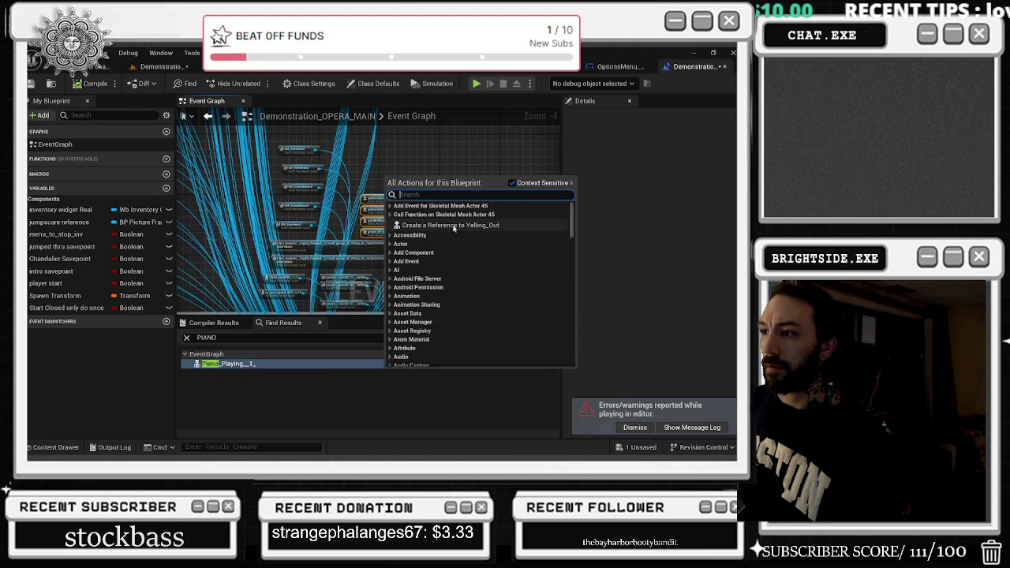
key(Escape)
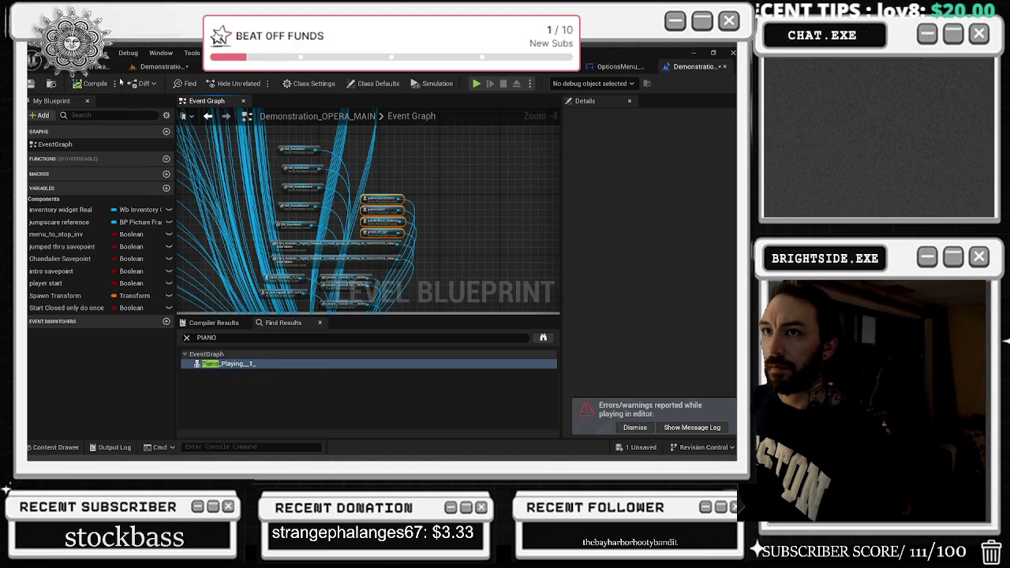
Step: Filter for 'sitTING', select Sitting, add its reference node and reposition it
click(157, 67)
text(sit)
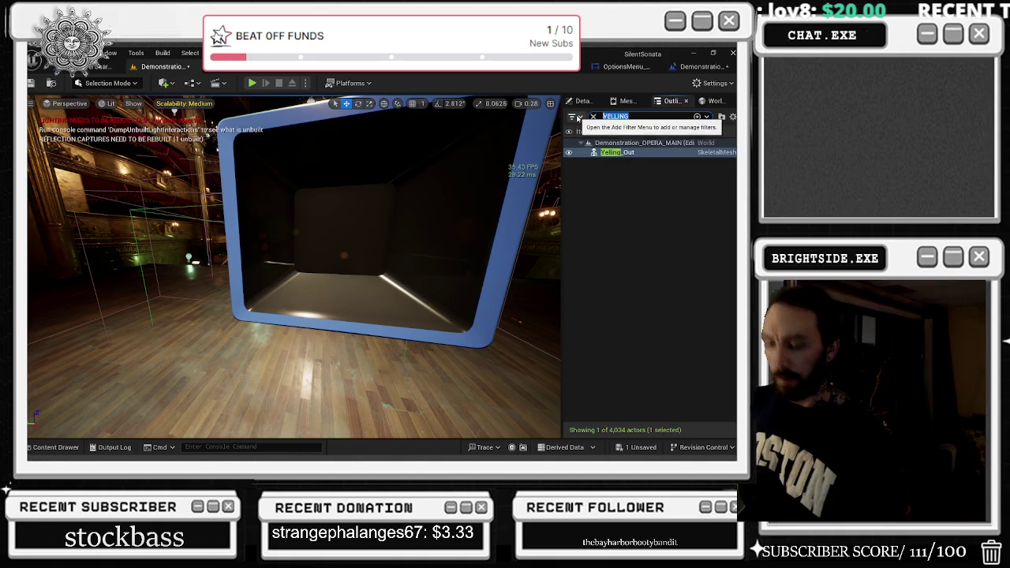
text(TING)
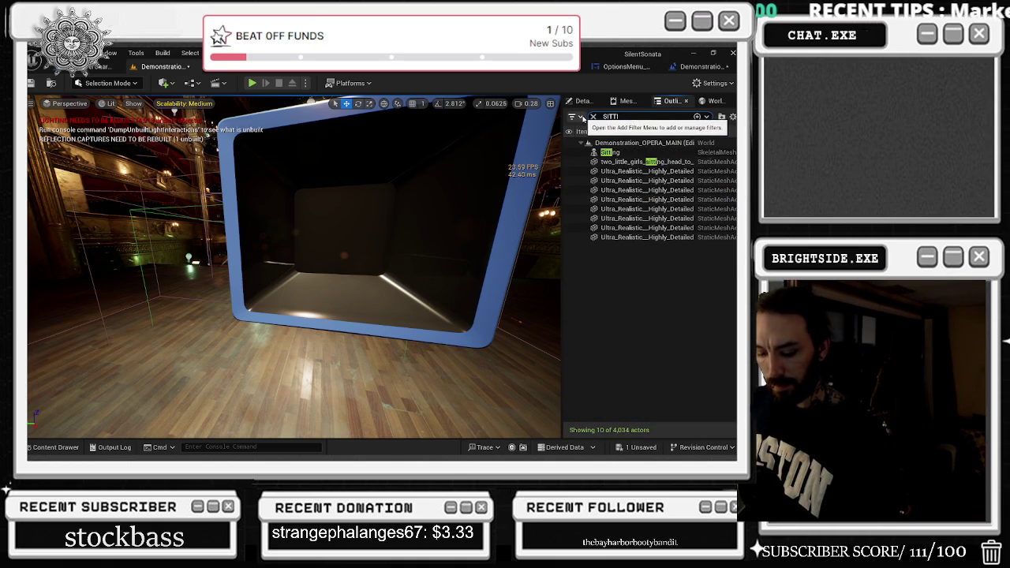
click(611, 152)
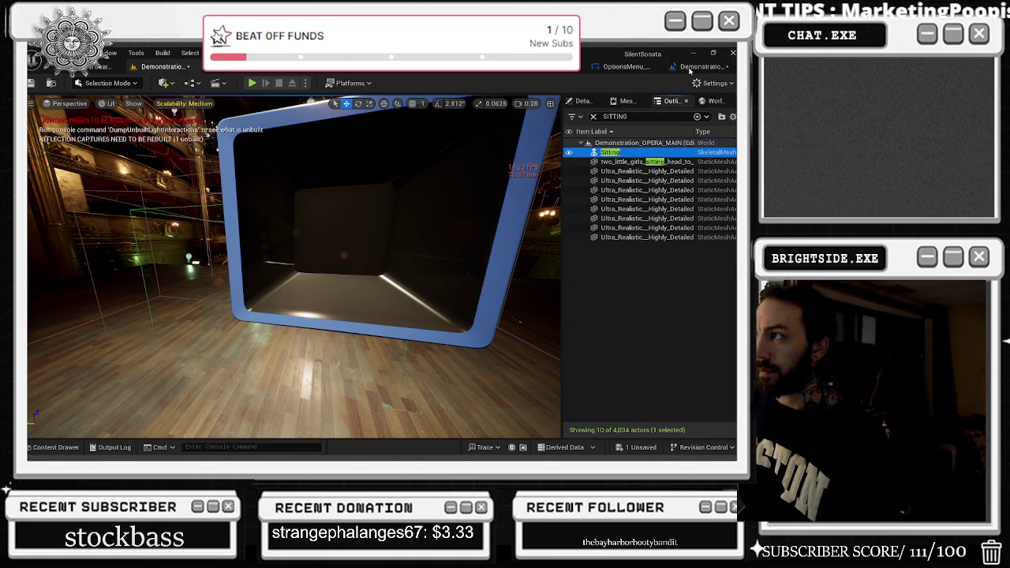
click(690, 66)
right_click(400, 157)
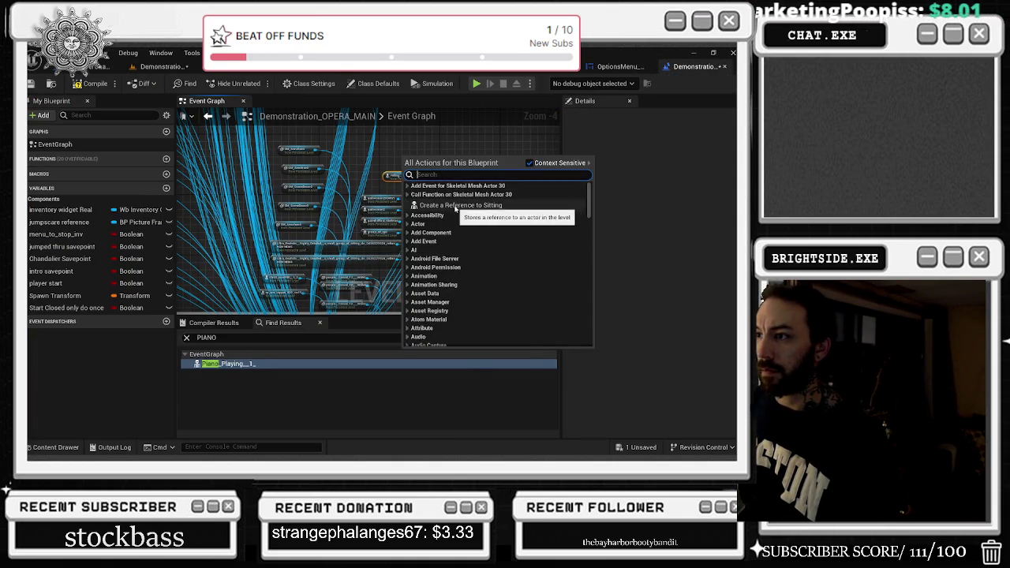
key(Escape)
drag(424, 158, 412, 166)
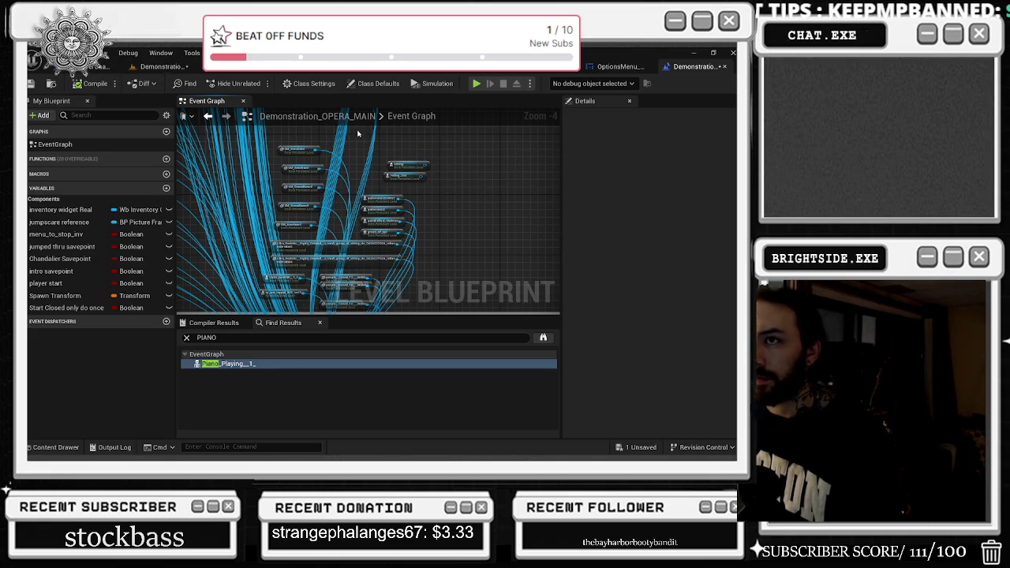
Step: Filter the actor list by 'IDL' and frame Kneeling_Idle, undoing an accidental rename
click(161, 66)
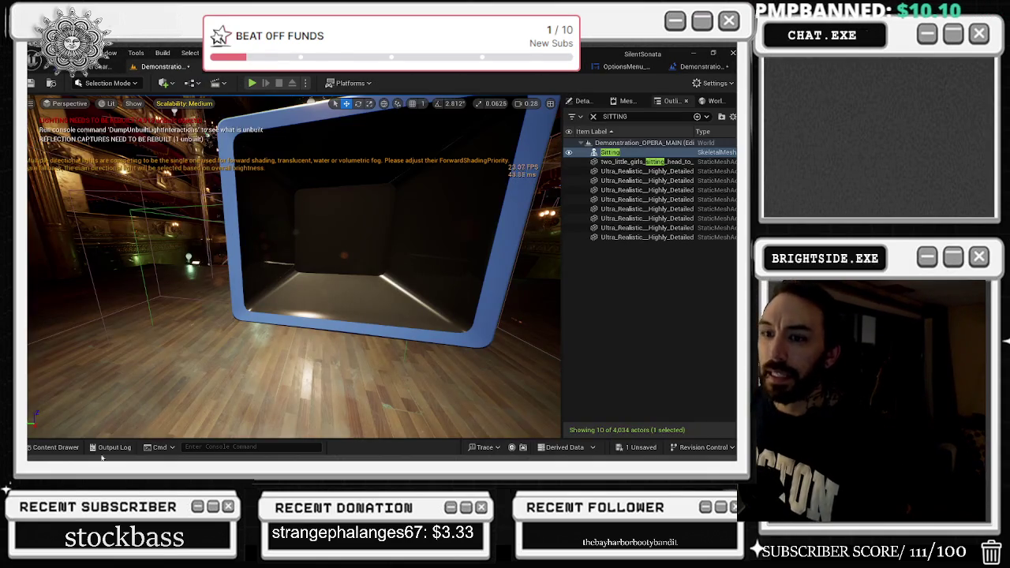
key(ctrl+f)
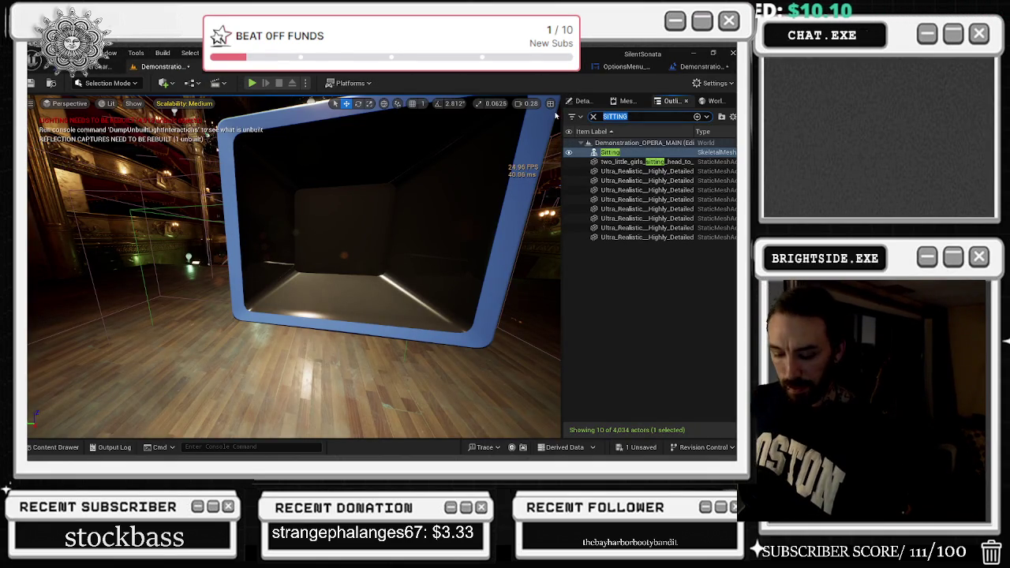
text(IDL)
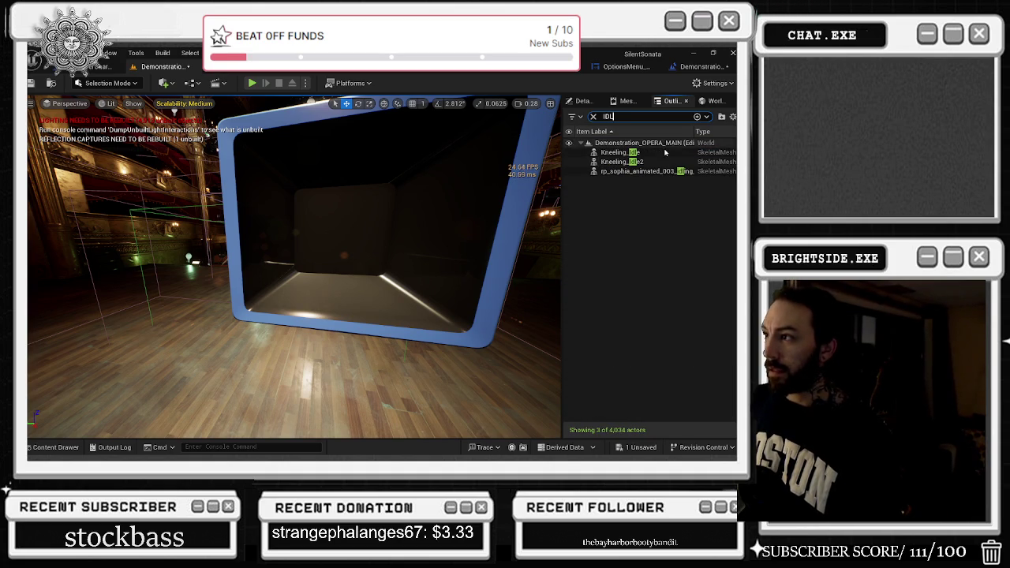
click(663, 152)
double_click(663, 151)
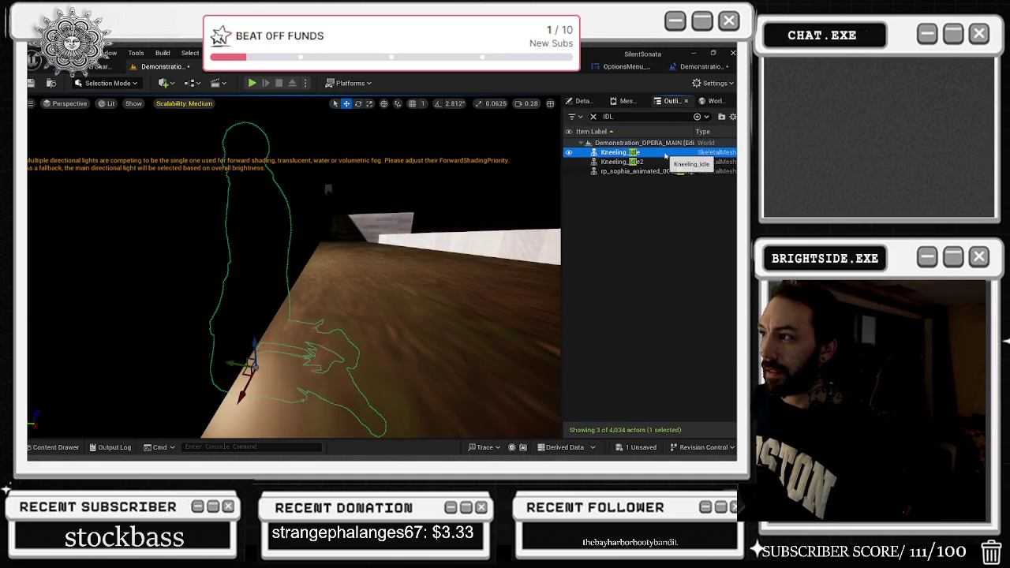
key(F2)
text(F)
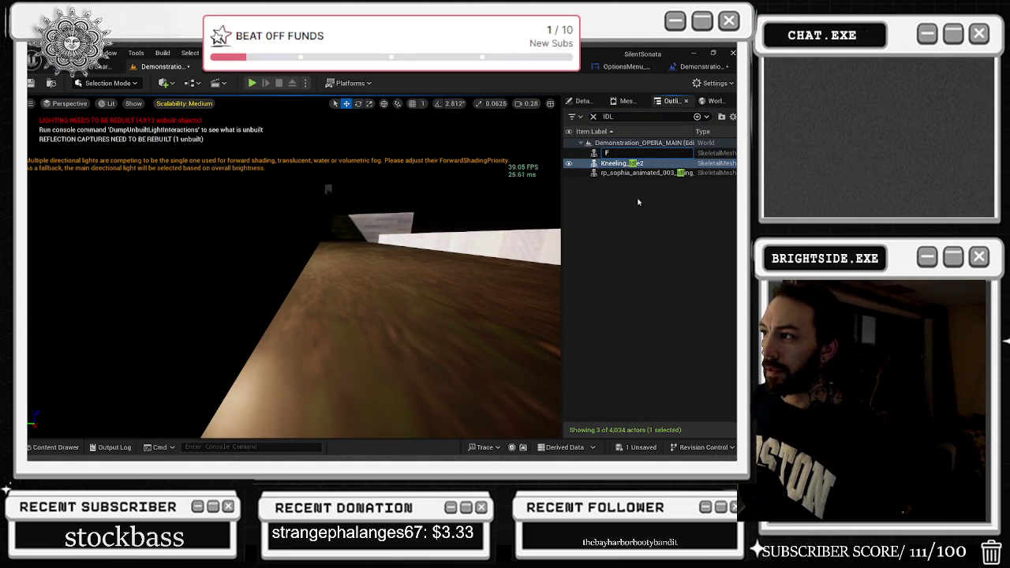
key(Return)
key(ctrl+z)
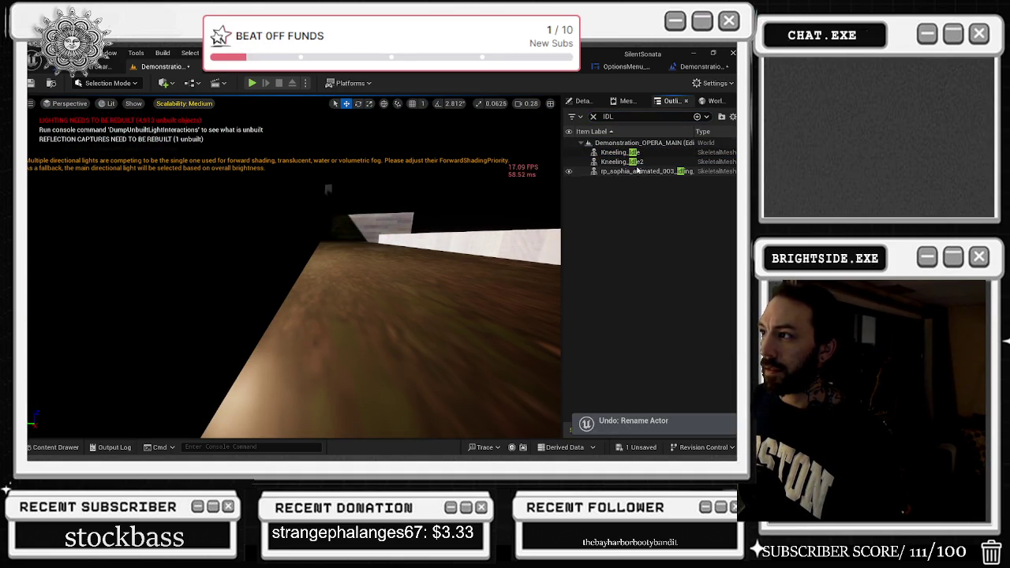
Step: Frame Kneeling_Idle2 and check its mesh plays the Kneeling_Idle animation on loop
click(635, 161)
double_click(635, 160)
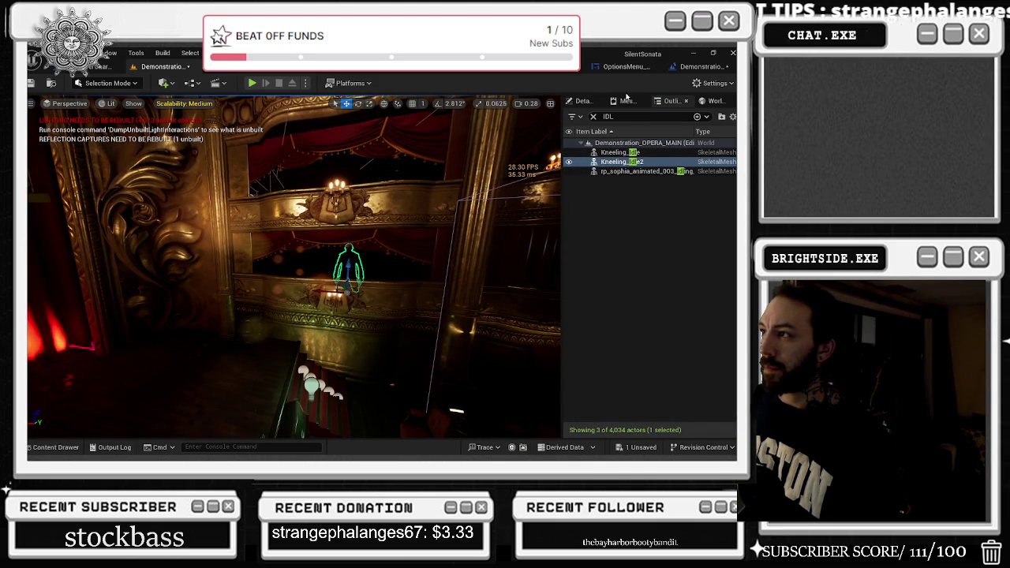
click(584, 102)
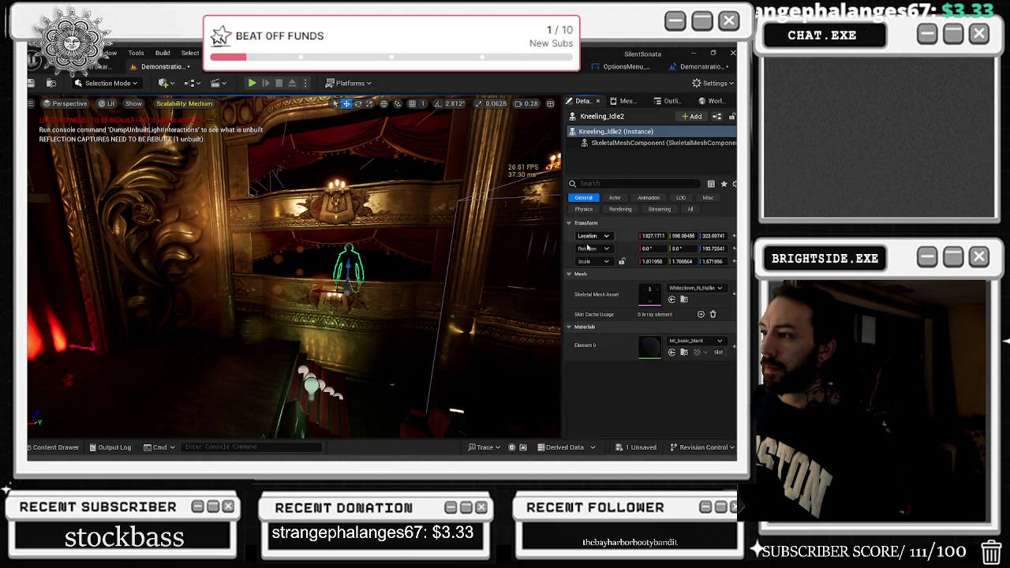
click(631, 143)
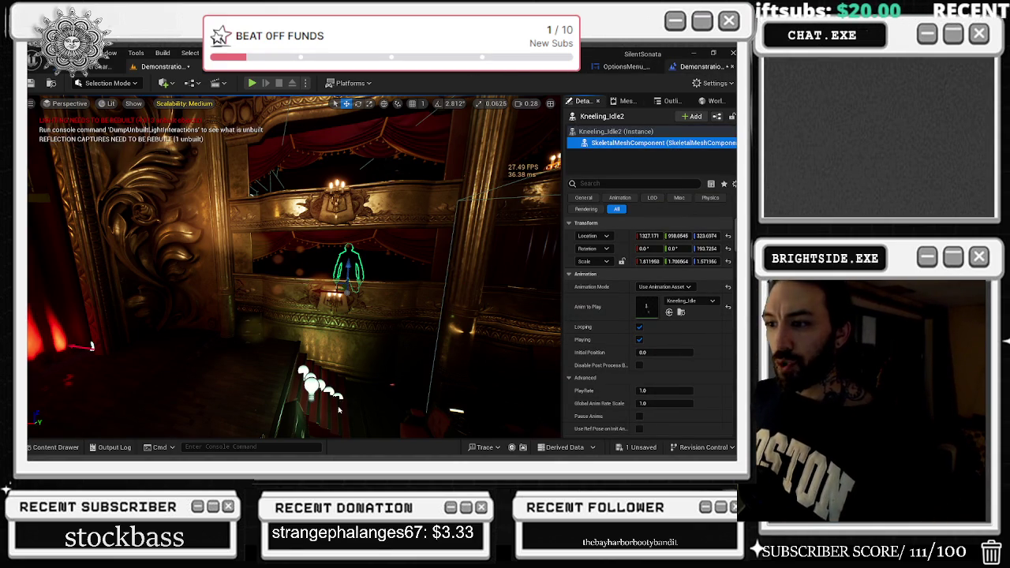
key(alt+Tab)
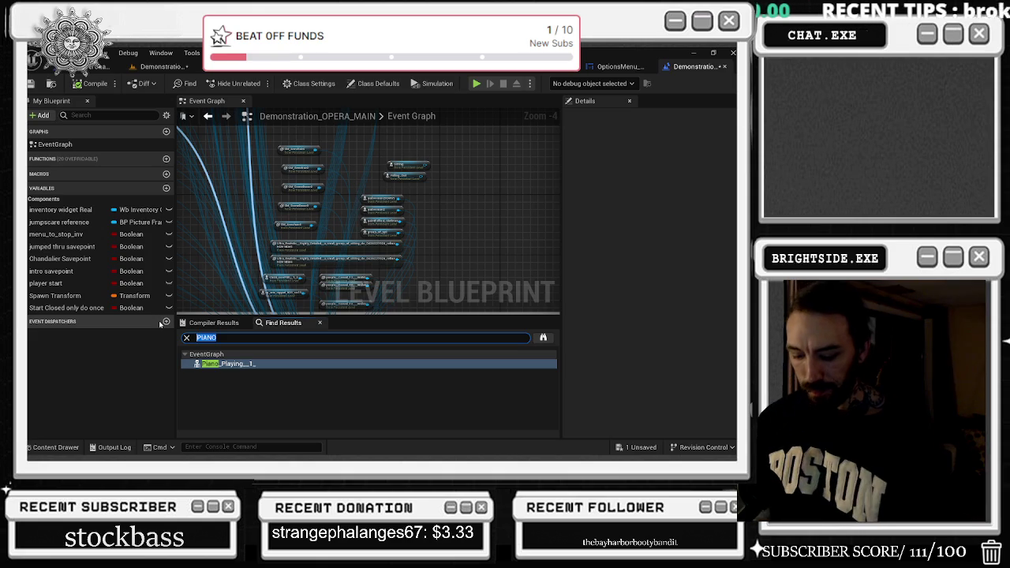
Step: Search the Level Blueprint for KNEELING, open a Kneeling_Idle2 result, and return to the level
key(Return)
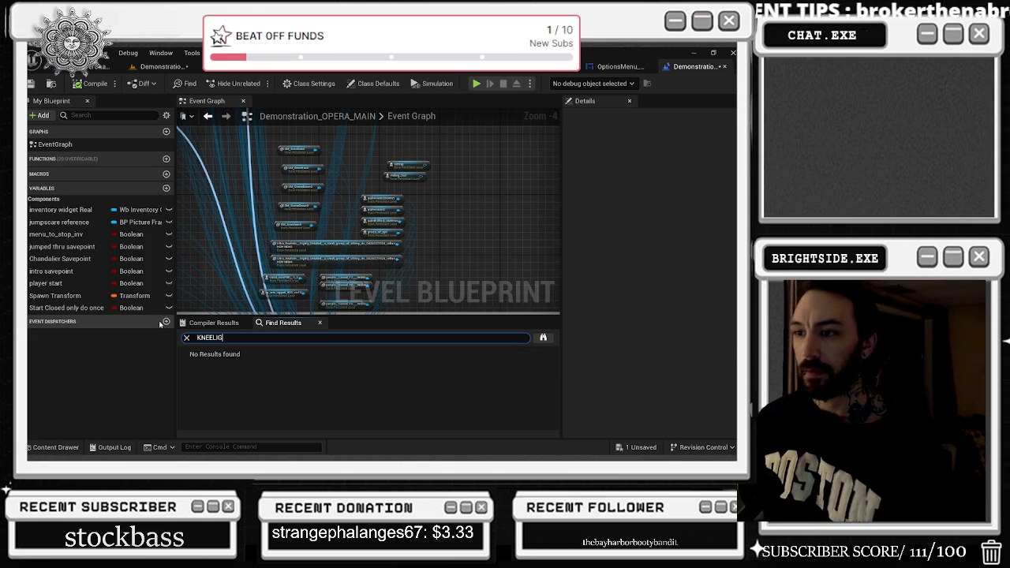
text(G)
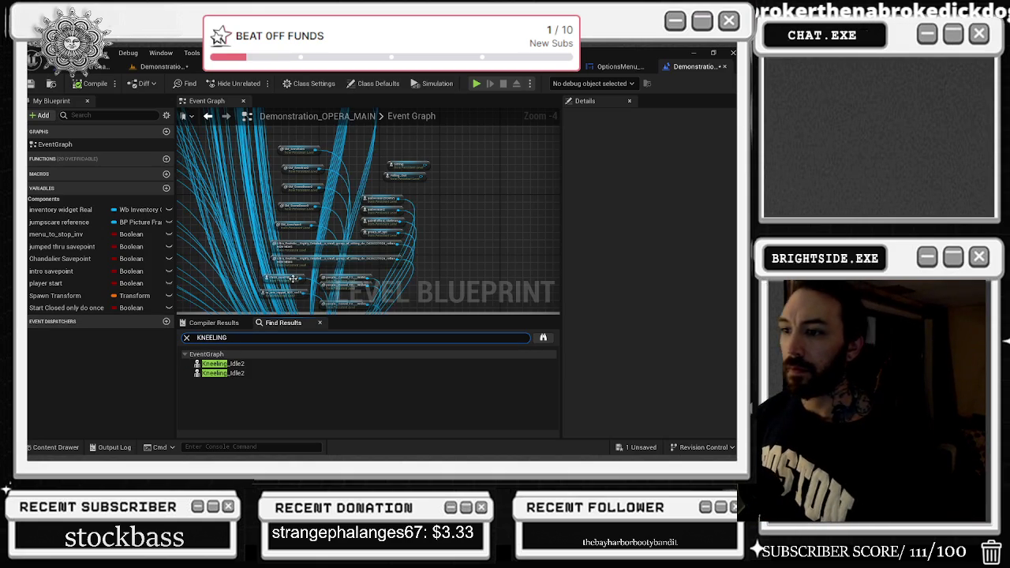
click(93, 67)
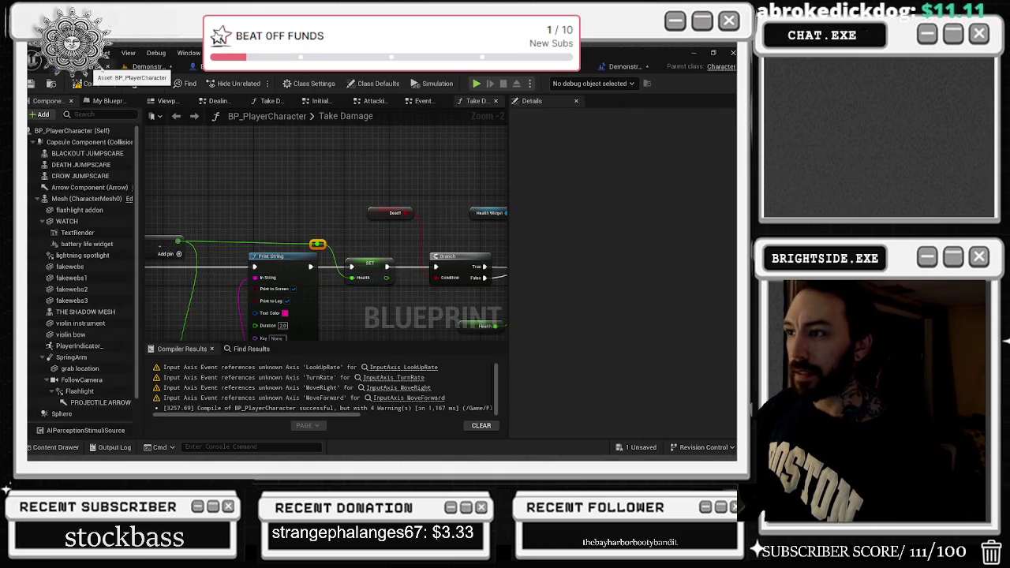
click(63, 66)
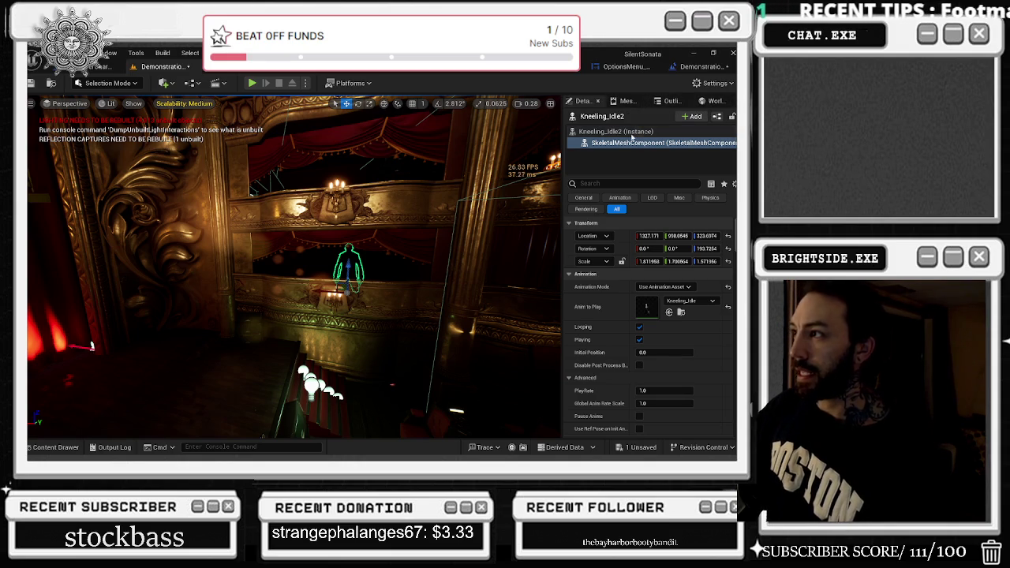
Step: Select Kneeling_Idle in the IDL-filtered actor list and create a reference node for it
click(714, 101)
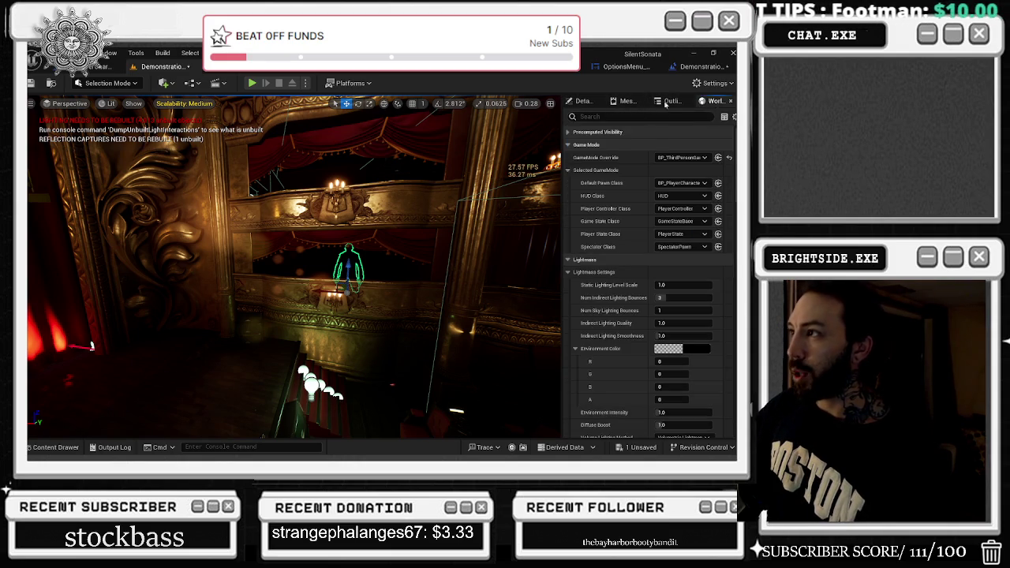
click(627, 102)
click(666, 102)
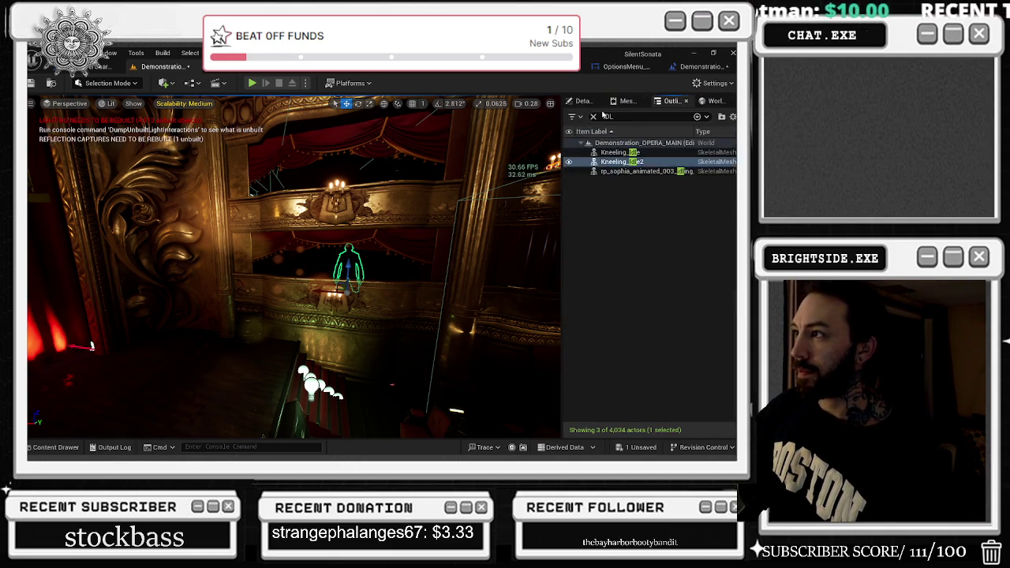
click(646, 152)
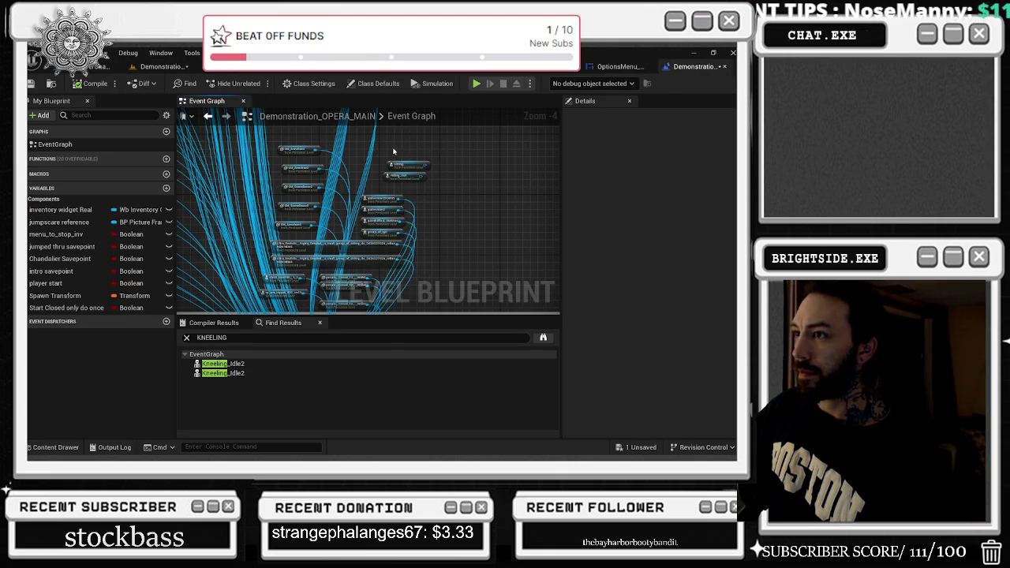
right_click(393, 150)
click(449, 200)
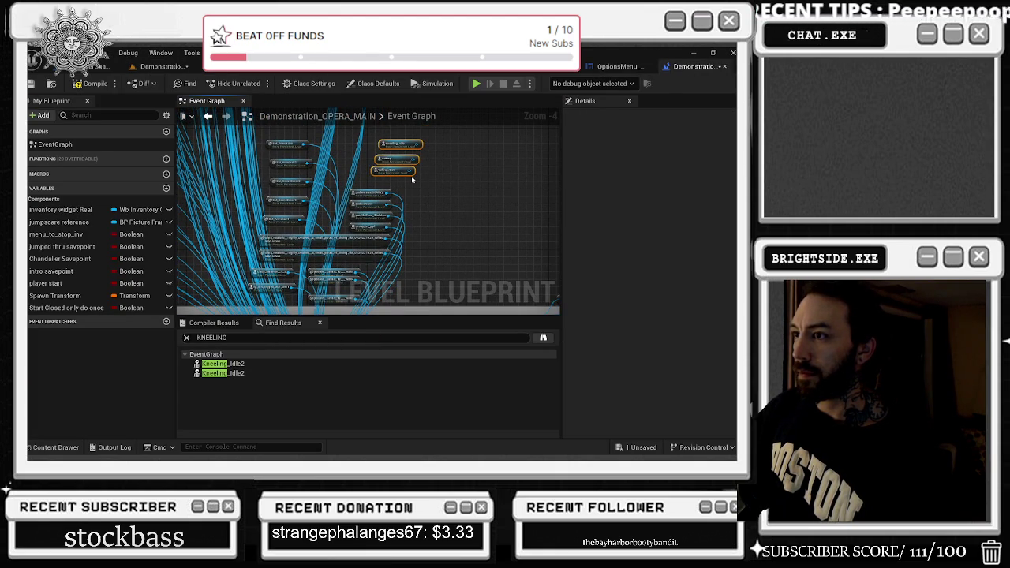
Step: Connect an actor reference to Destroy Actor's Target pin, then go back to the level
scroll(423, 216, up, 1)
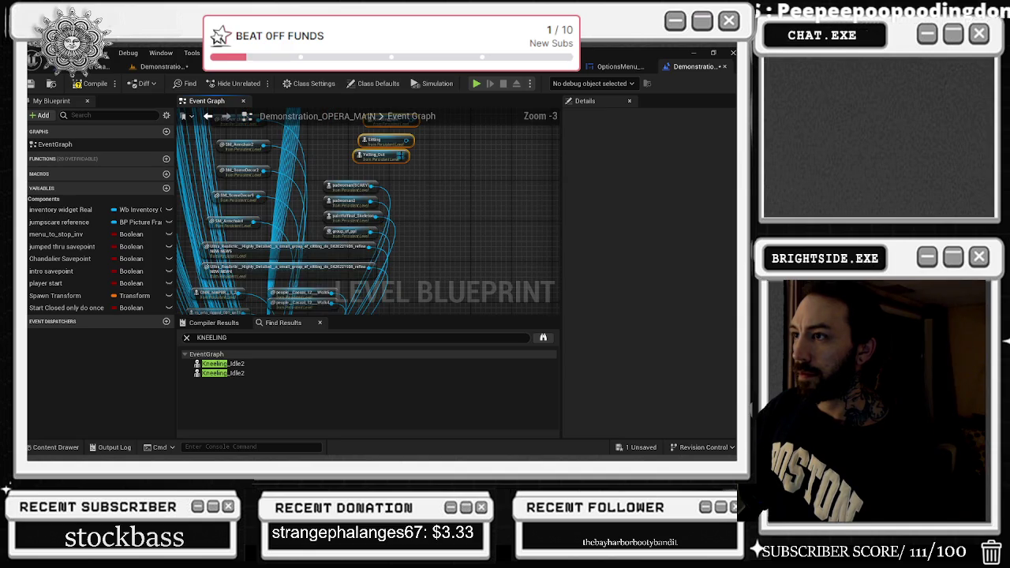
mouse_move(321, 263)
mouse_down()
mouse_move(323, 244)
mouse_move(428, 219)
mouse_move(418, 215)
mouse_up()
mouse_move(410, 157)
mouse_down()
mouse_move(420, 153)
mouse_move(387, 371)
mouse_move(326, 203)
mouse_move(331, 186)
mouse_move(394, 229)
mouse_move(359, 216)
mouse_up()
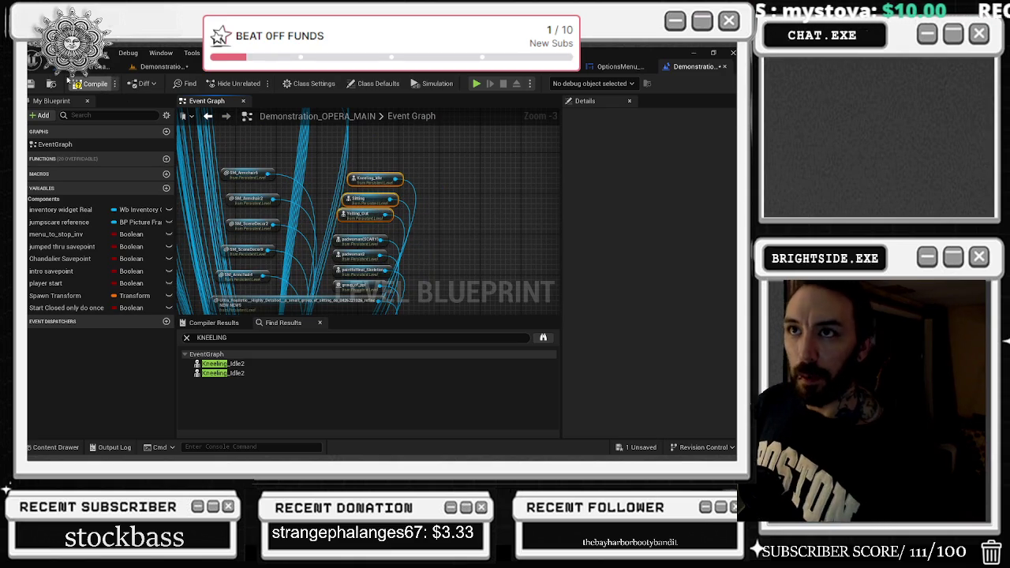
click(164, 68)
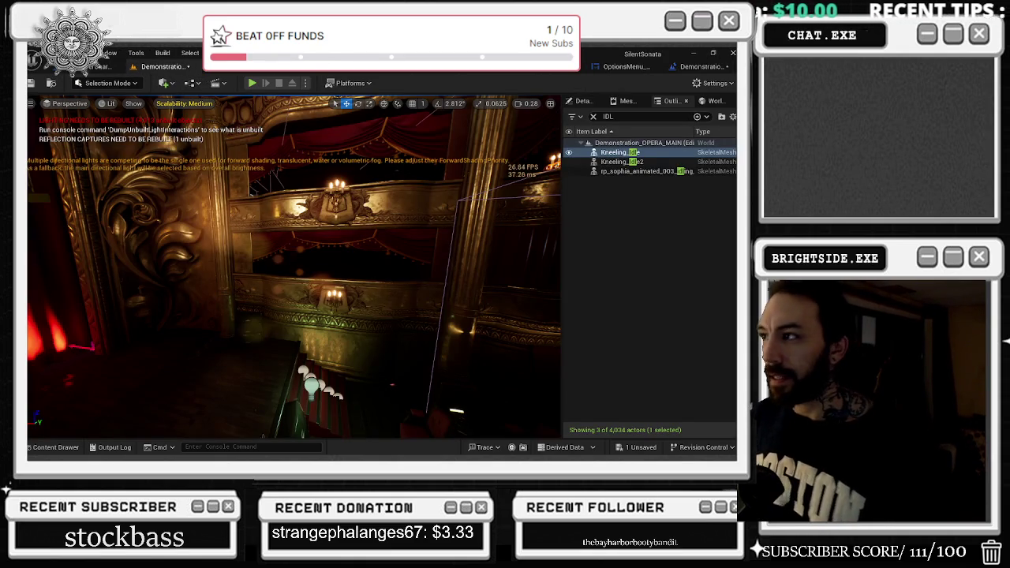
Step: Clear the actor filter and inspect Laying_Sleeping's skeletal mesh animation settings
click(594, 116)
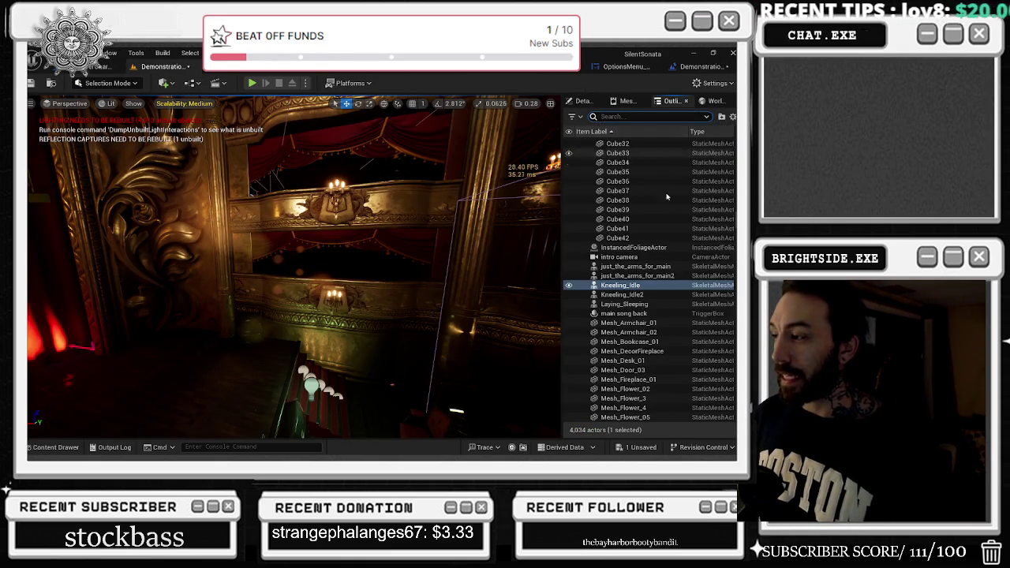
click(638, 266)
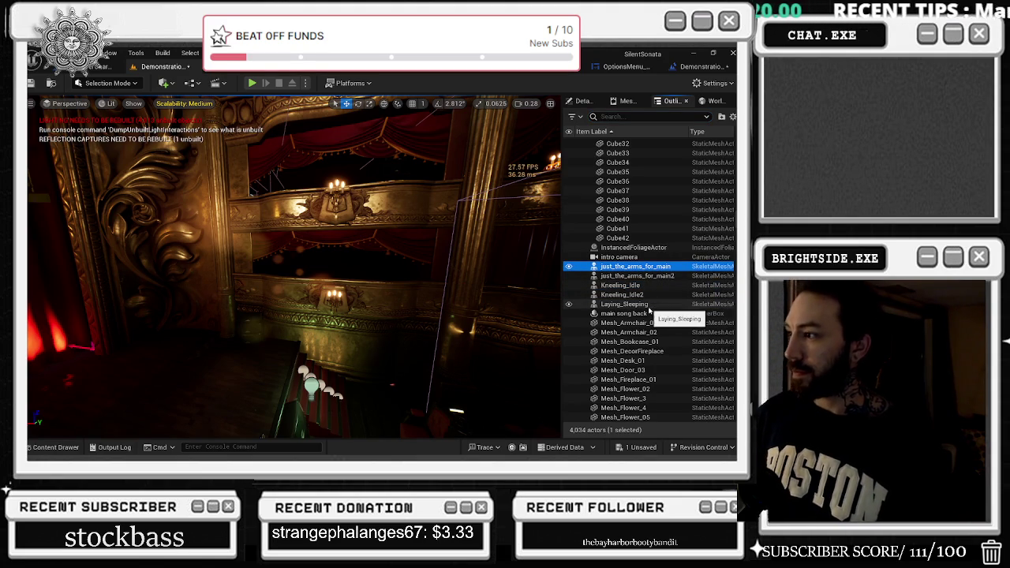
click(635, 304)
click(577, 103)
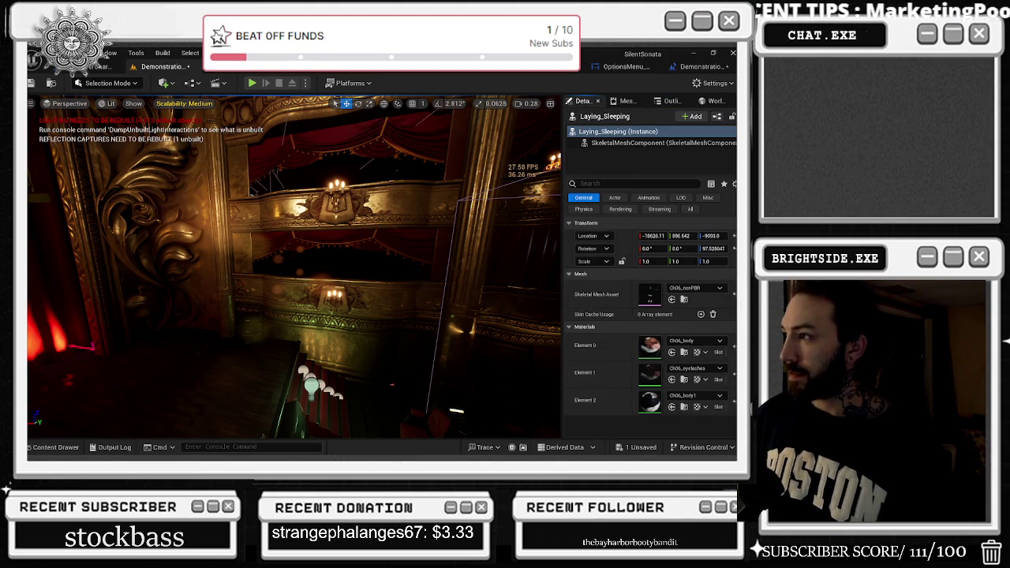
click(601, 142)
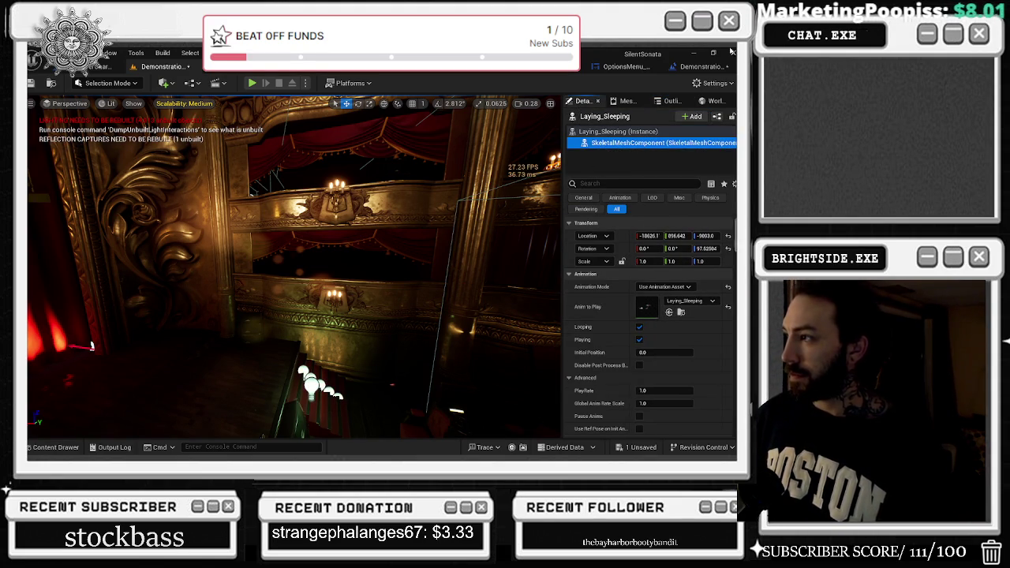
Step: Compare properties of just_the_arms_for_main and just_the_arms_for_main2, including world settings
click(670, 100)
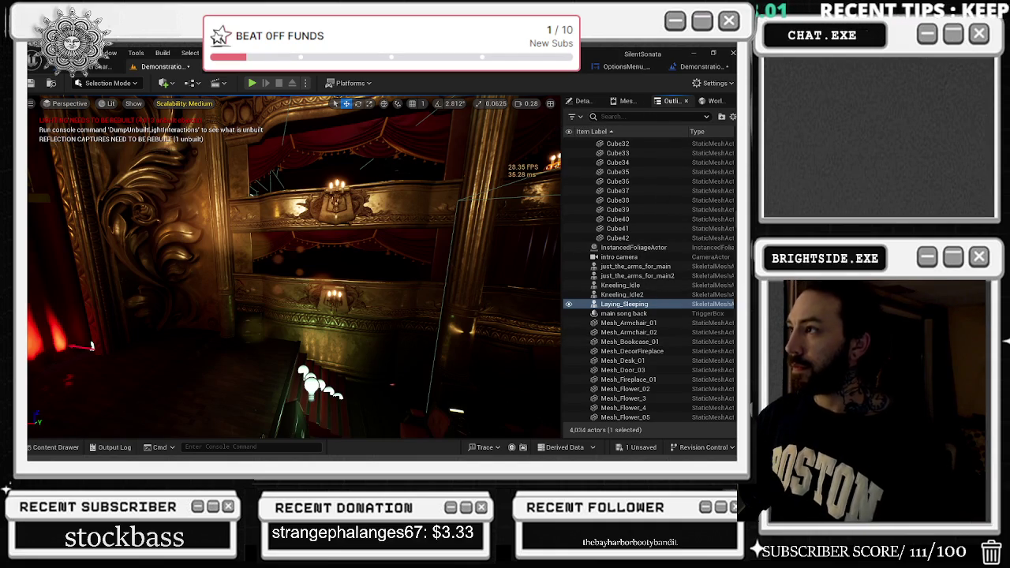
click(669, 268)
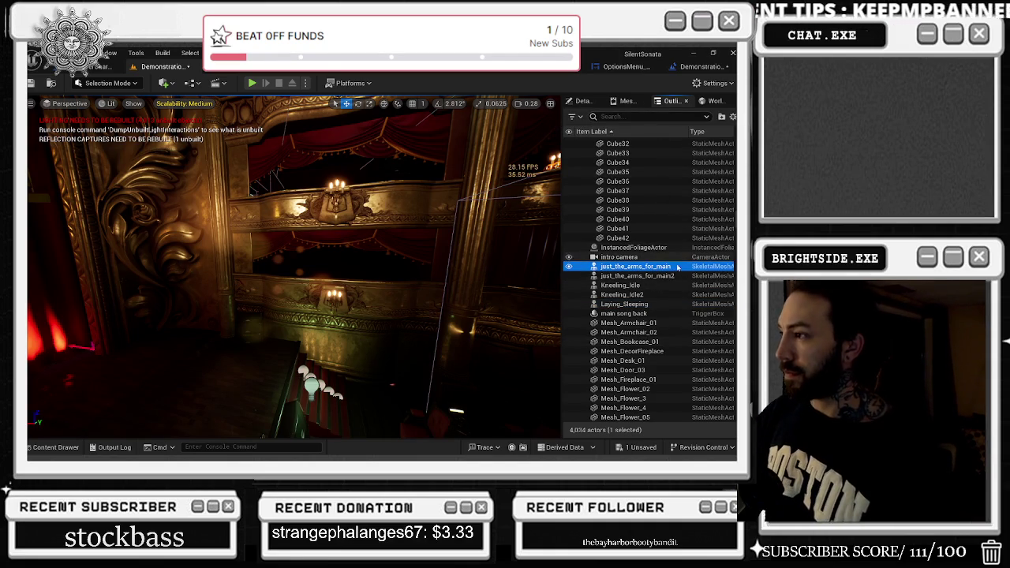
click(577, 101)
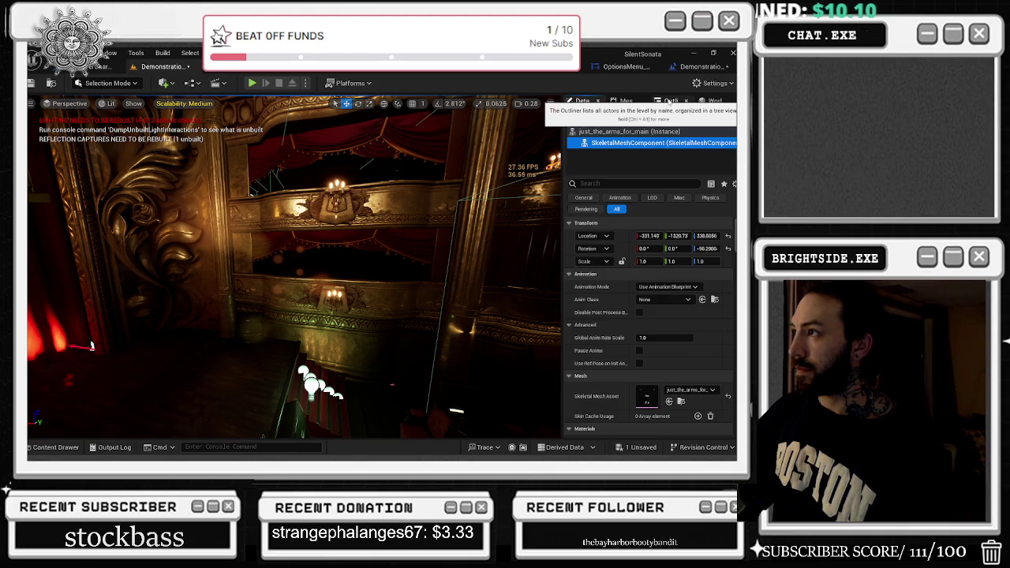
click(671, 102)
click(581, 101)
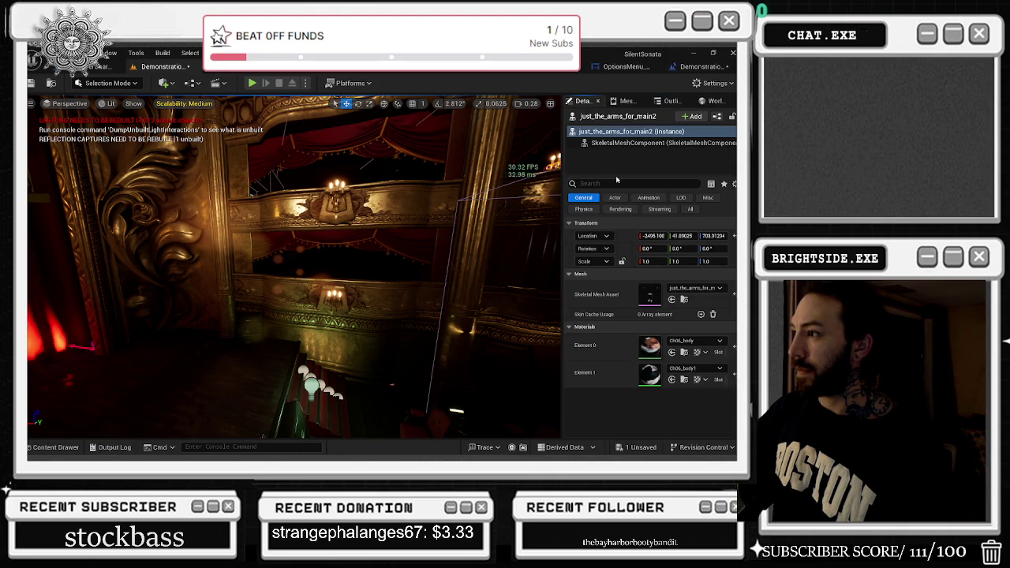
click(600, 142)
click(712, 101)
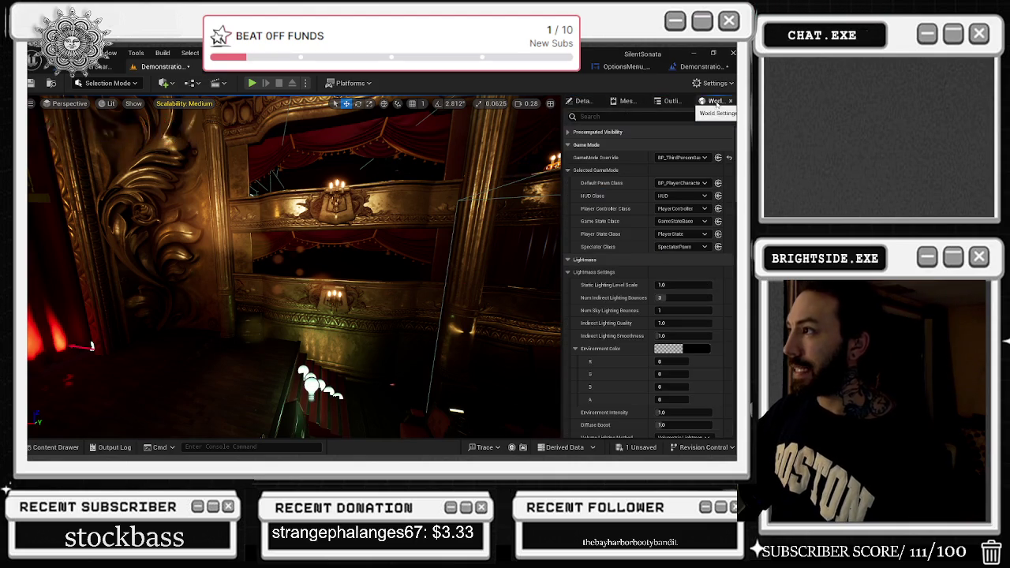
click(628, 101)
click(671, 101)
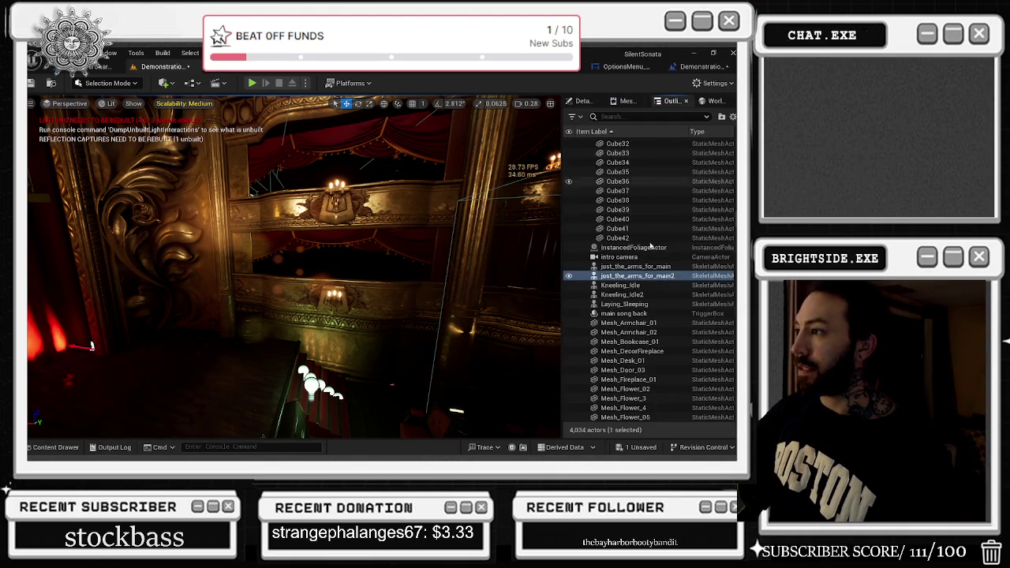
Step: Select Laying_Sleeping, frame it in the viewport, and switch to Unlit shading
click(634, 295)
click(634, 266)
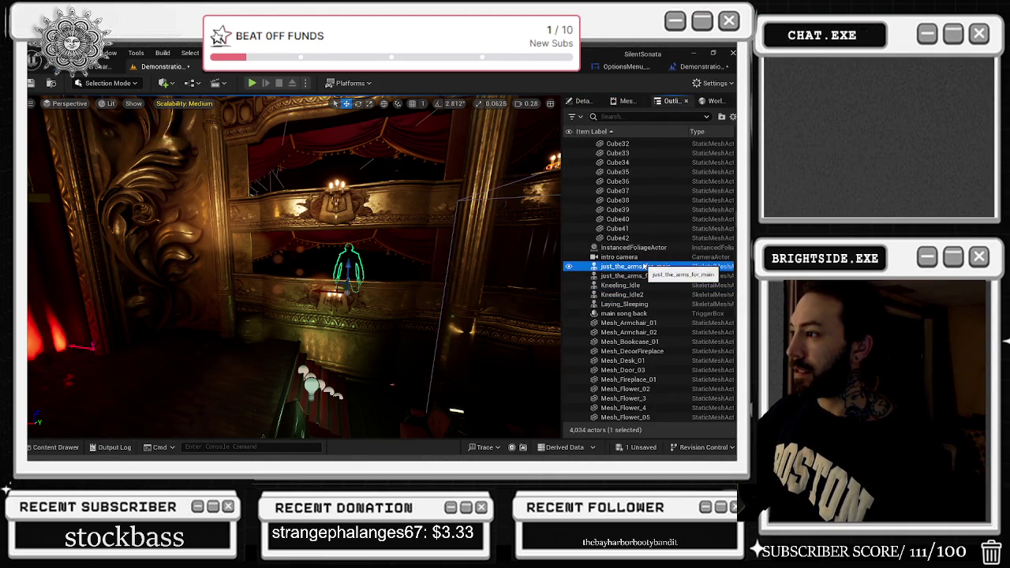
click(627, 313)
click(628, 304)
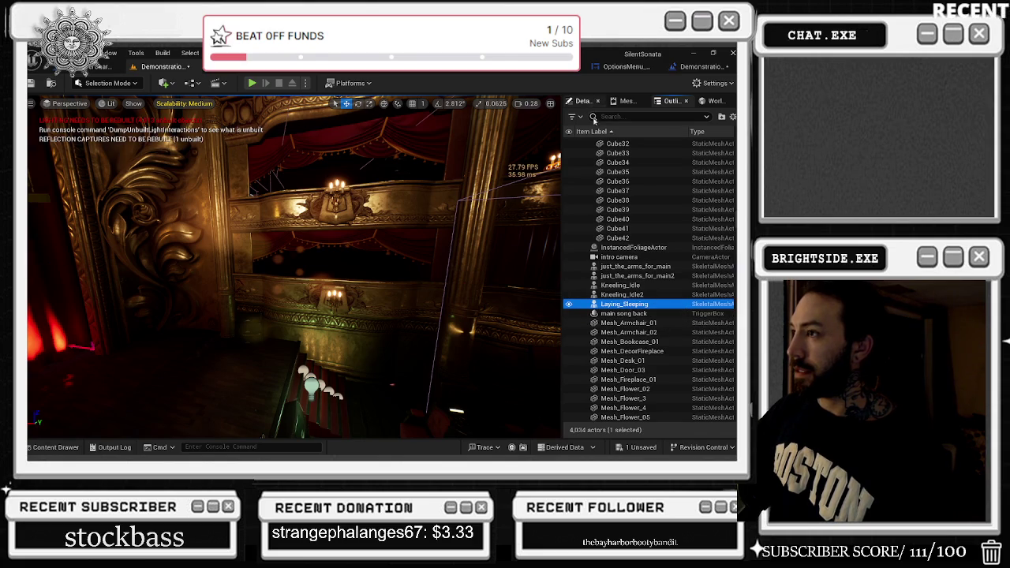
key(f)
key(alt+2)
key(alt+3)
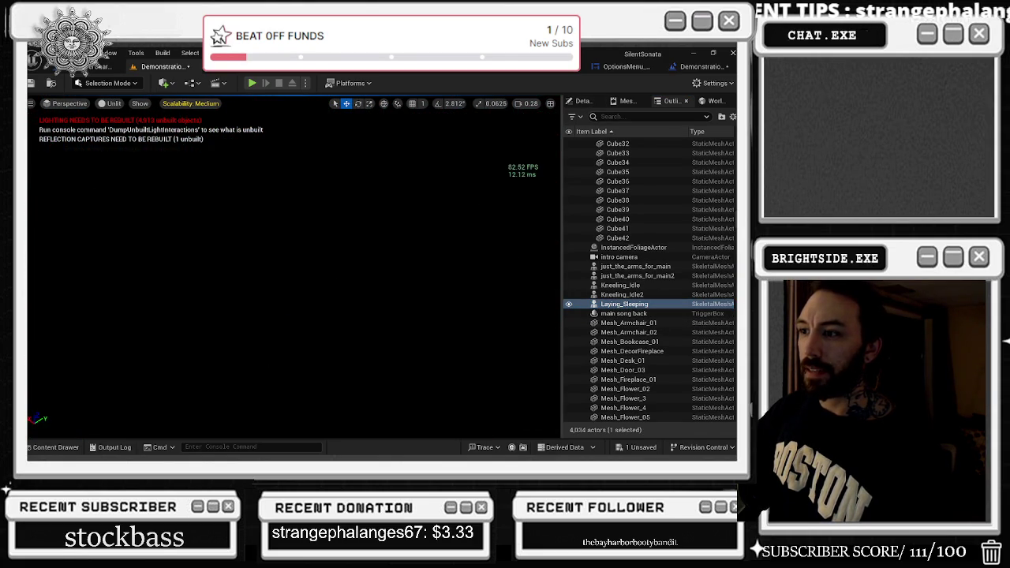
Step: Uncheck Looping on Laying_Sleeping's mesh component and open its Laying_Sleeping animation asset
click(580, 101)
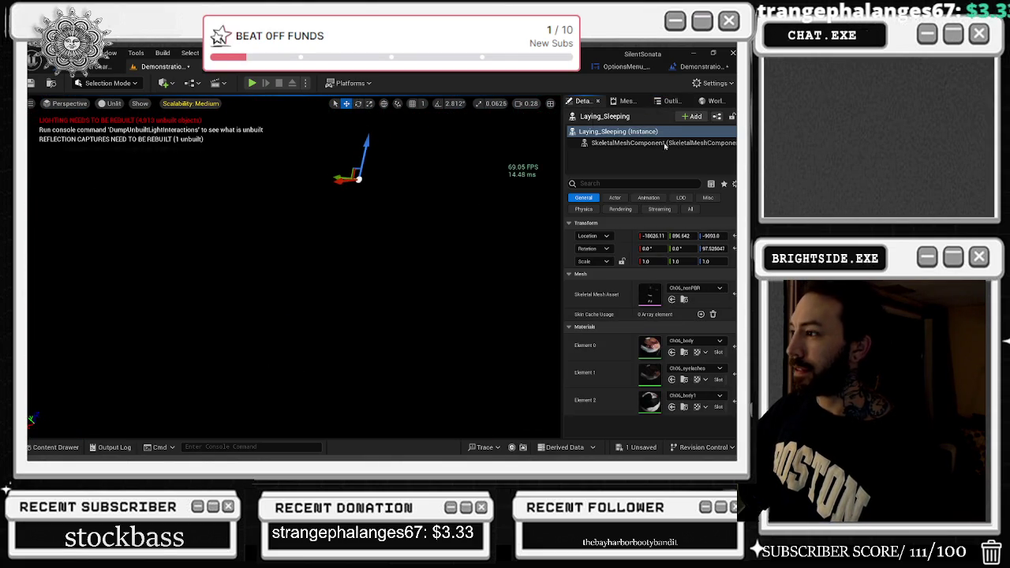
click(639, 143)
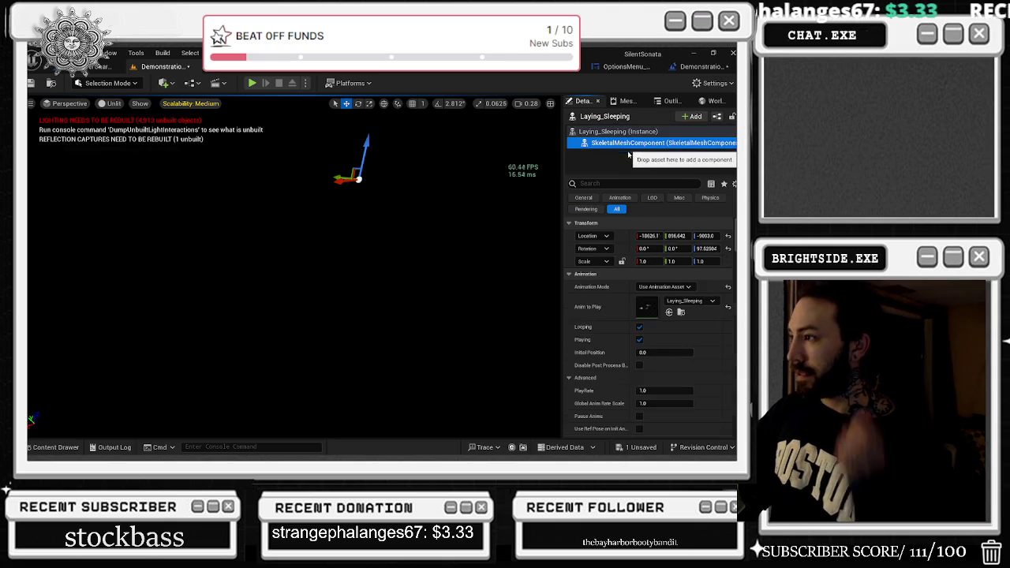
click(643, 327)
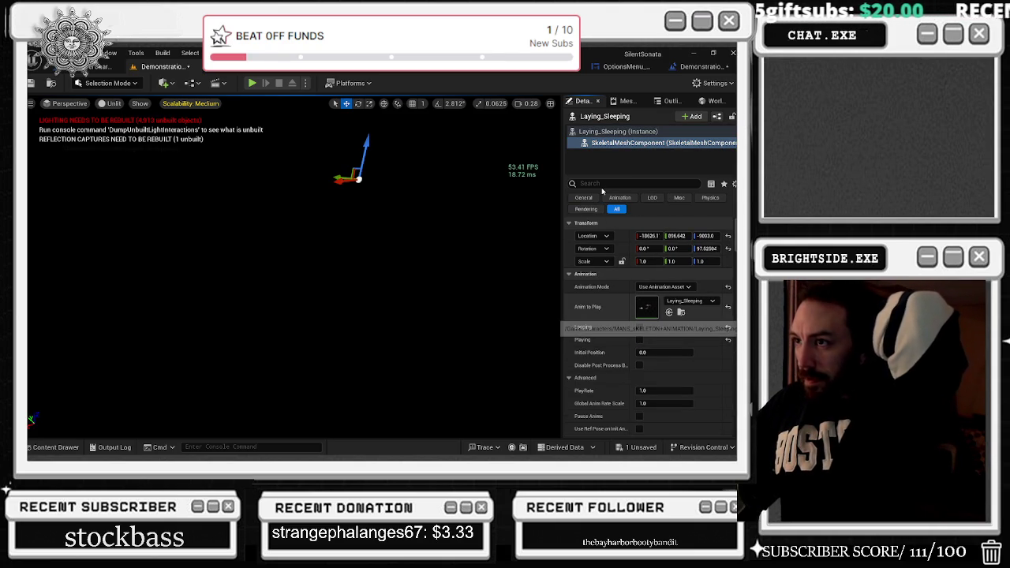
double_click(646, 307)
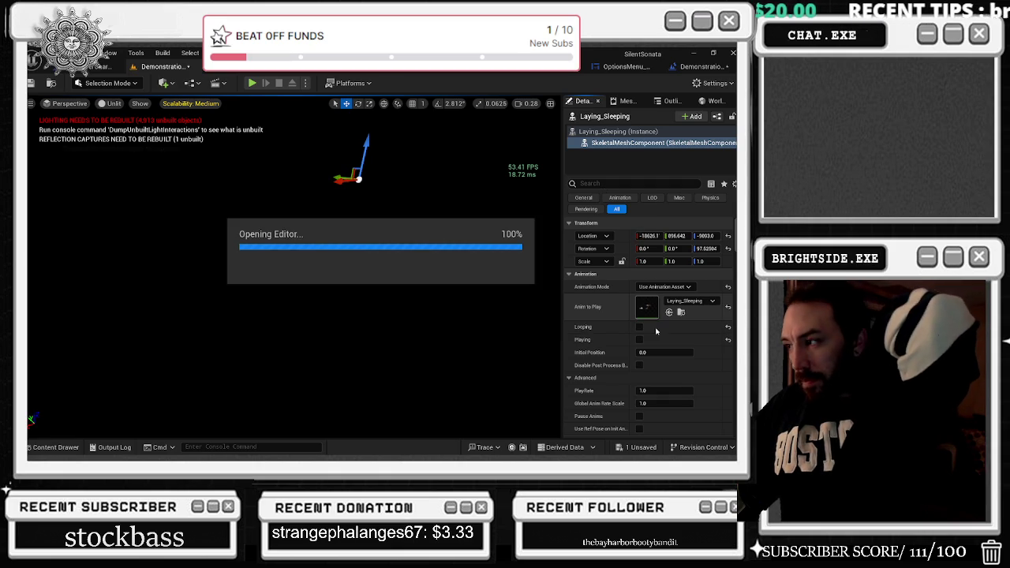
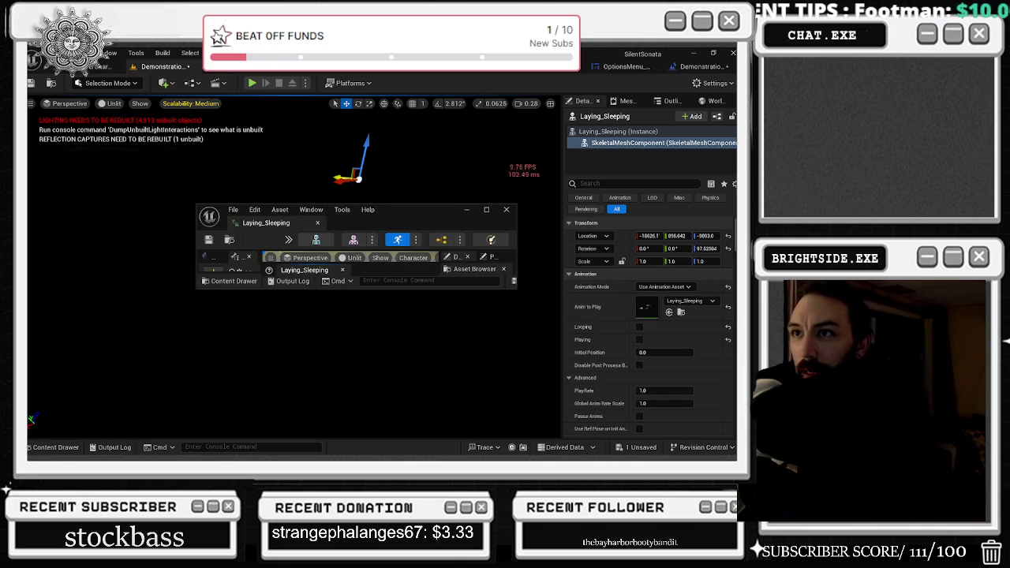
Step: Maximize the Laying_Sleeping animation preview, save the asset and close its editor
click(487, 209)
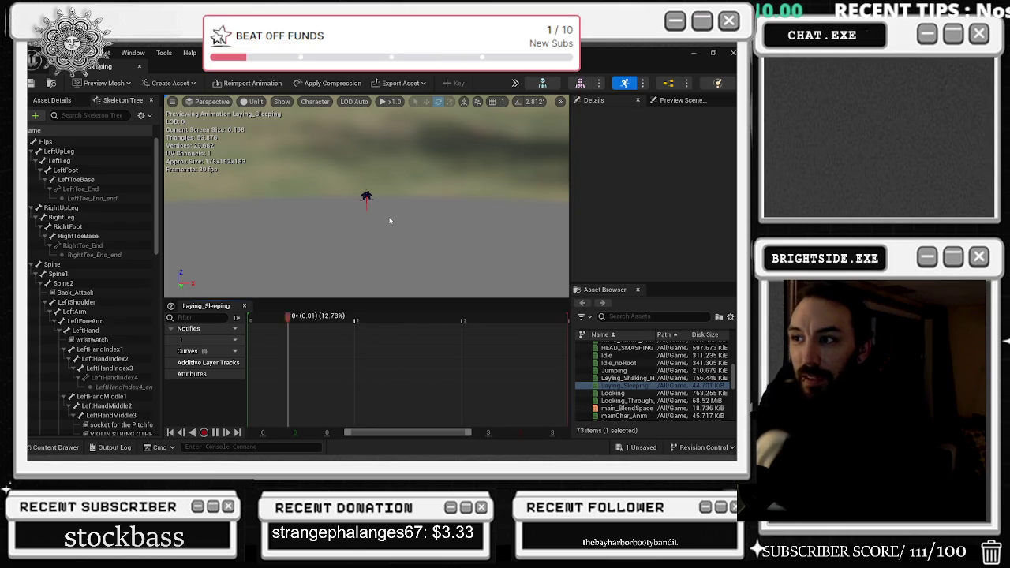
scroll(379, 201, up, 5)
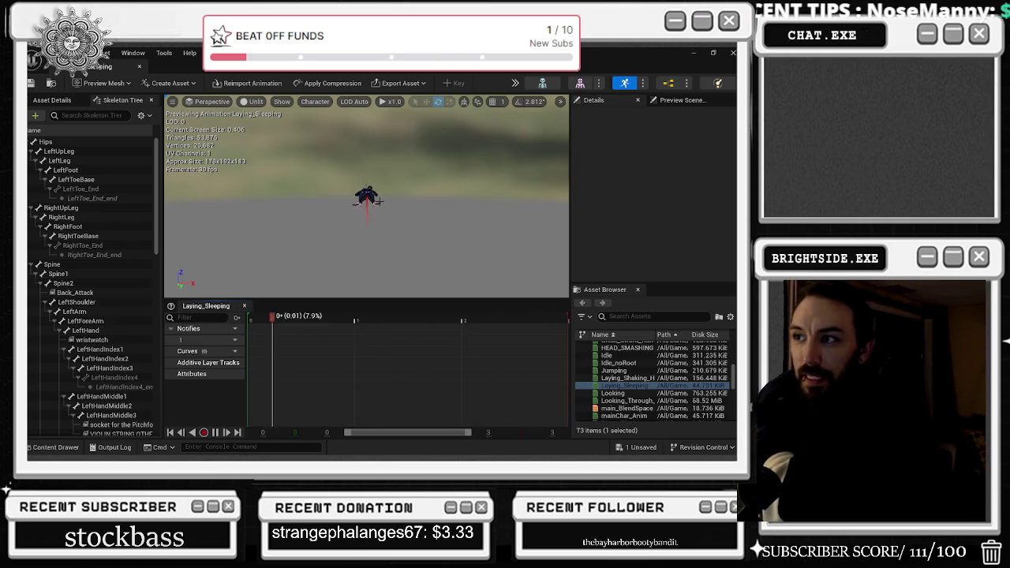
scroll(379, 202, up, 5)
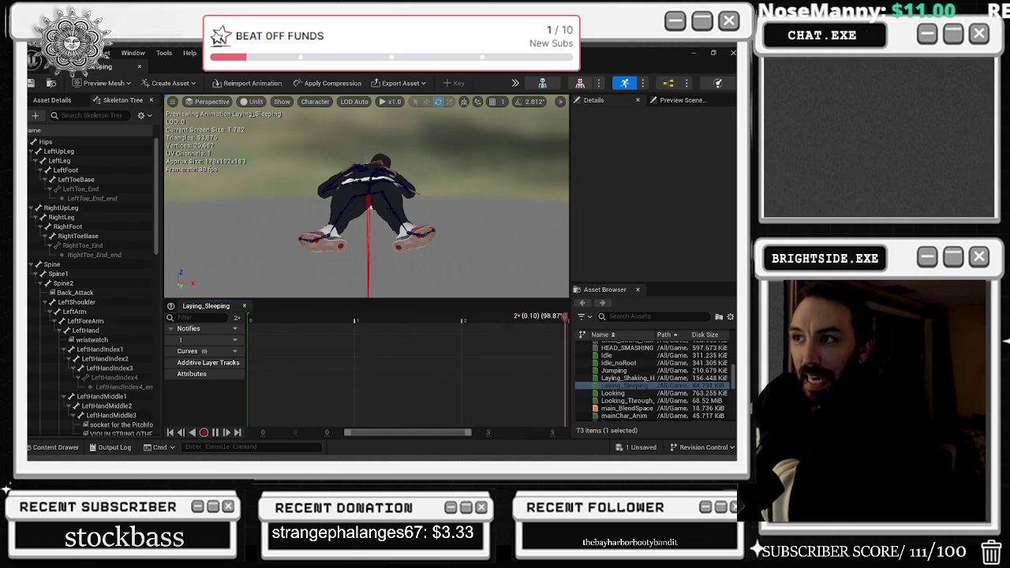
key(ctrl+s)
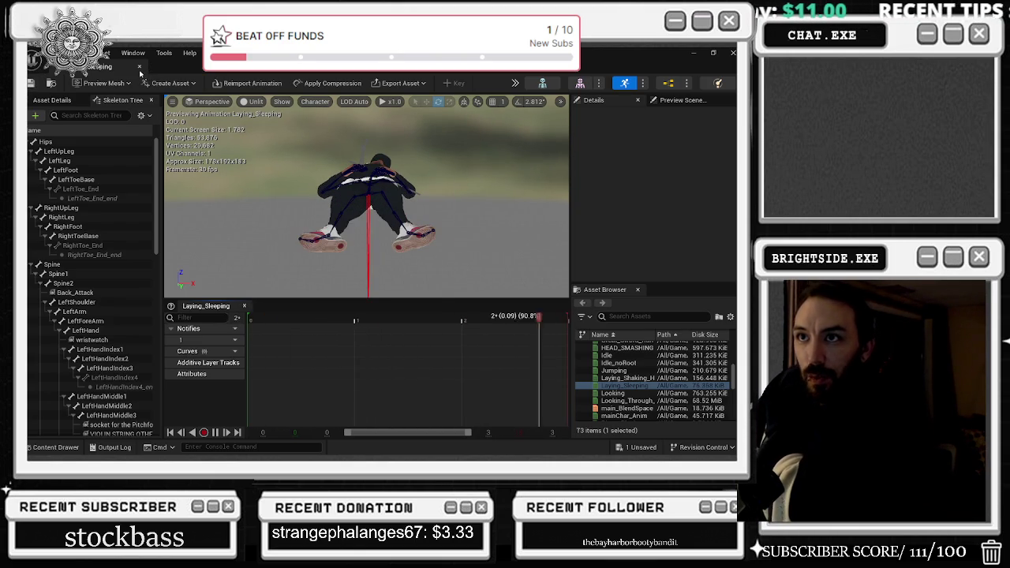
click(138, 66)
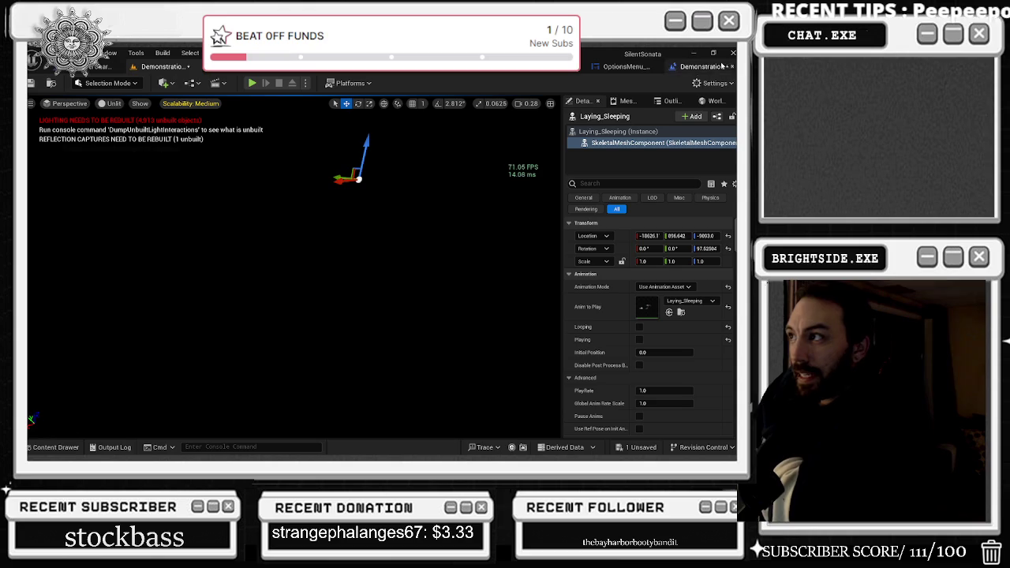
Step: Switch the right panel to the Outliner and scroll through the opera level's actors
click(716, 102)
click(671, 101)
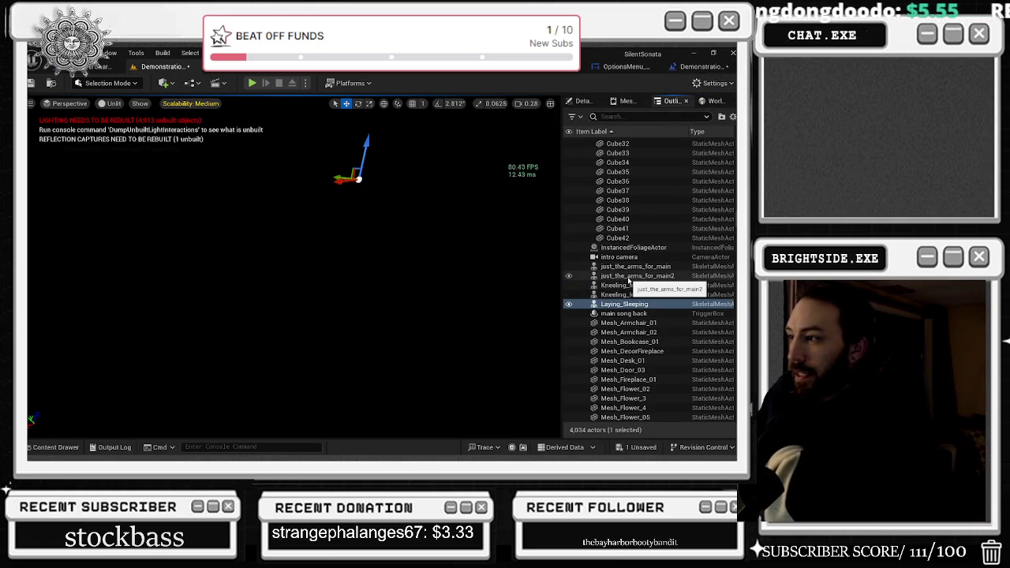
scroll(639, 284, down, 6)
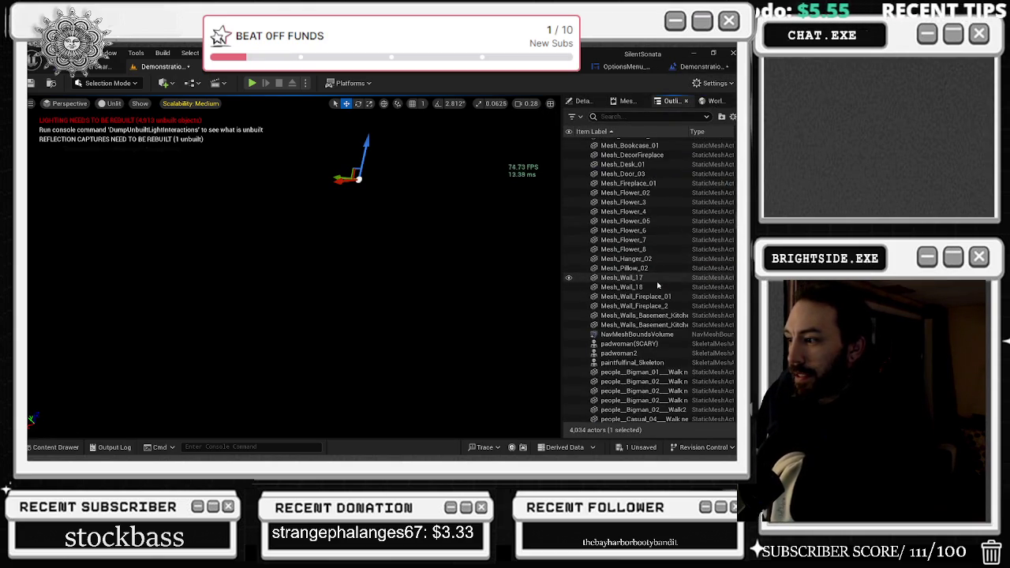
scroll(667, 284, down, 10)
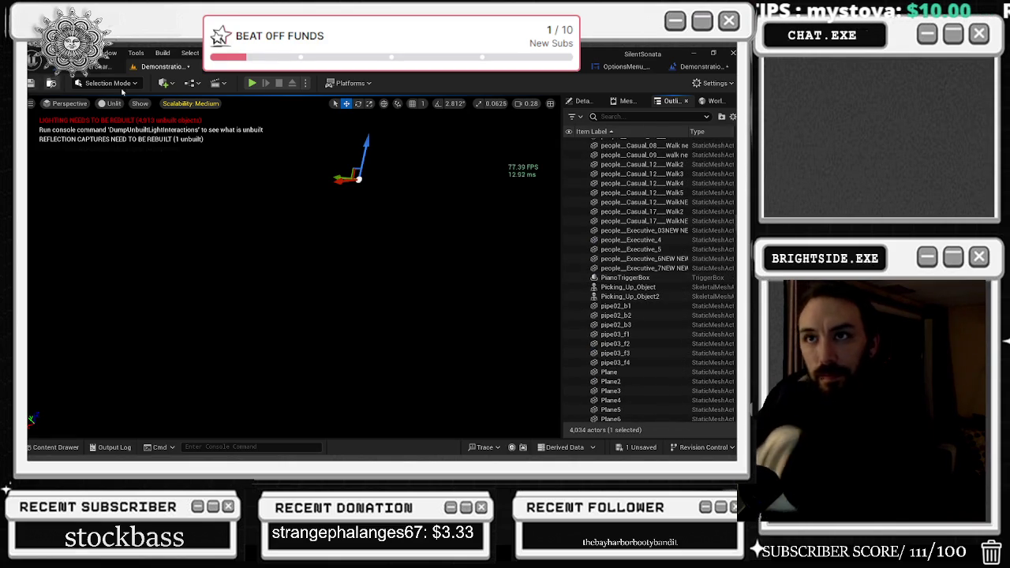
scroll(612, 295, down, 4)
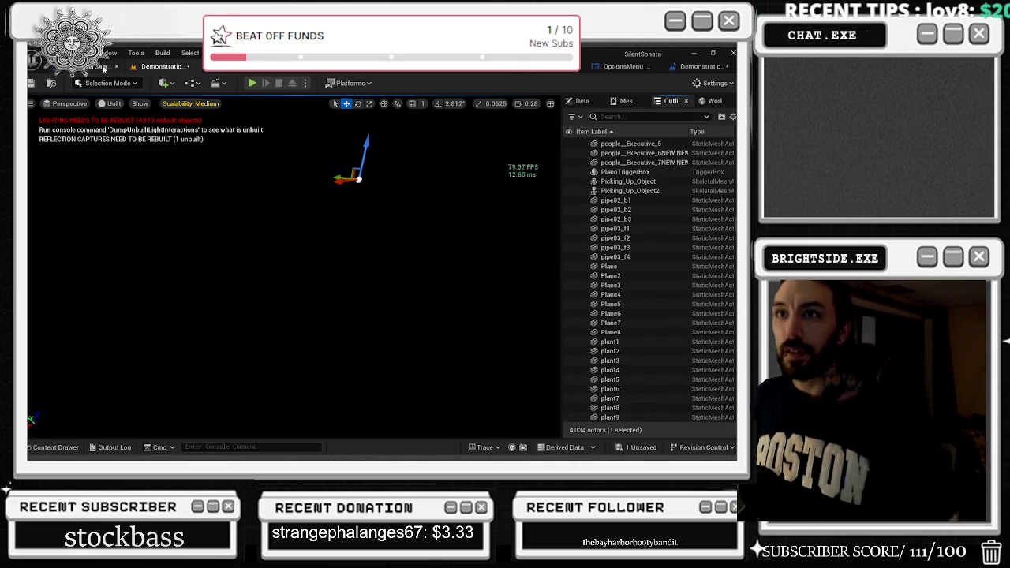
Step: Glance at the level blueprint's event graph, then filter the Outliner for 'EVADIN'
click(104, 67)
click(690, 67)
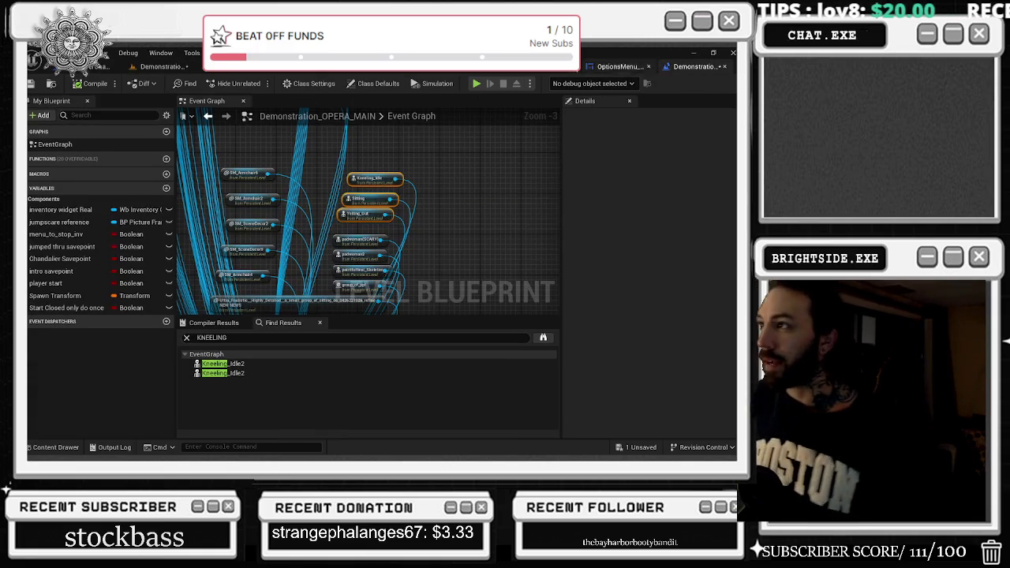
click(157, 66)
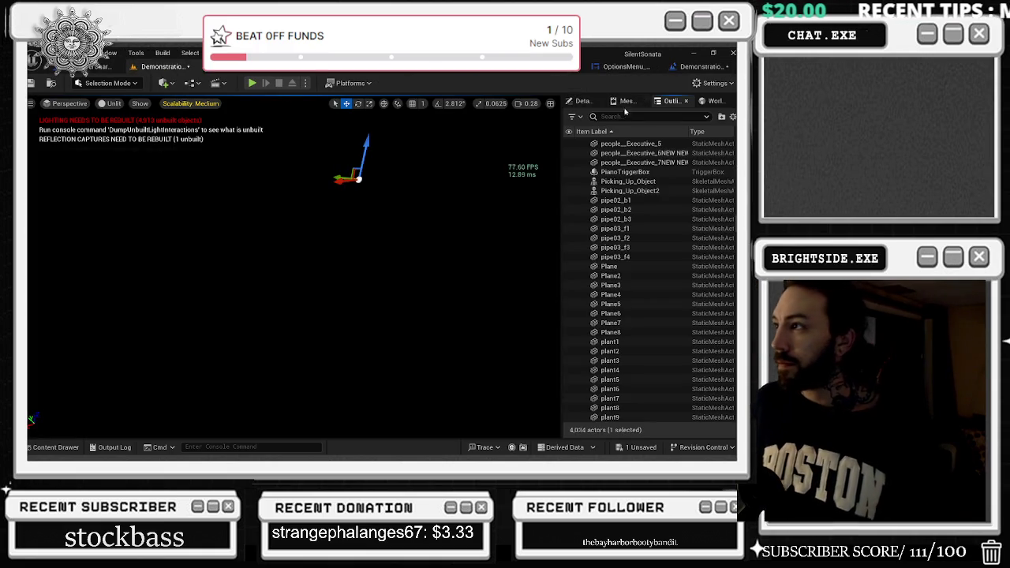
text(EVADIN)
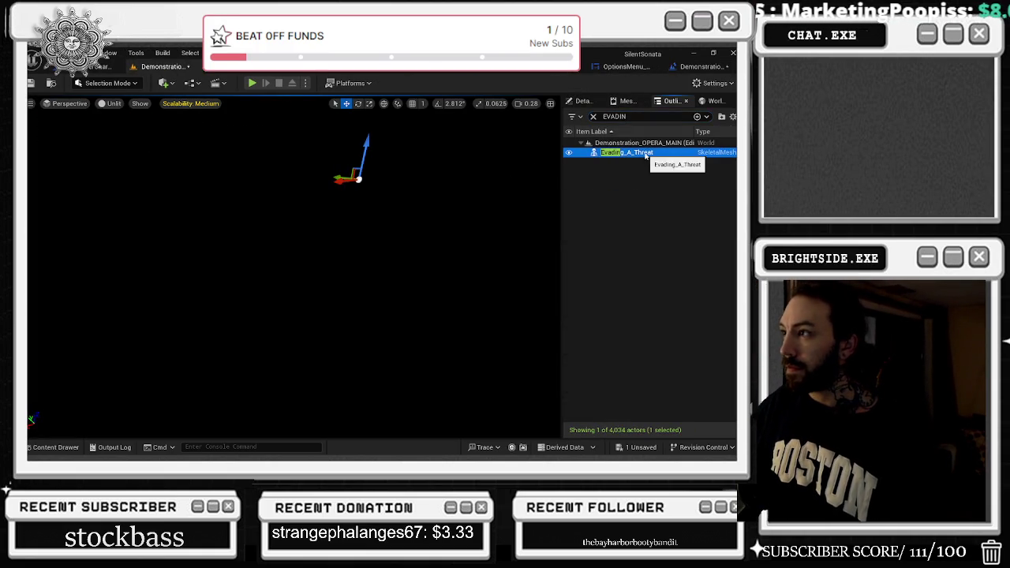
Step: Focus Evading_A_Threat and try deleting it twice, keeping it after the Runaway reference warning
double_click(627, 152)
drag(499, 156, 358, 122)
key(Delete)
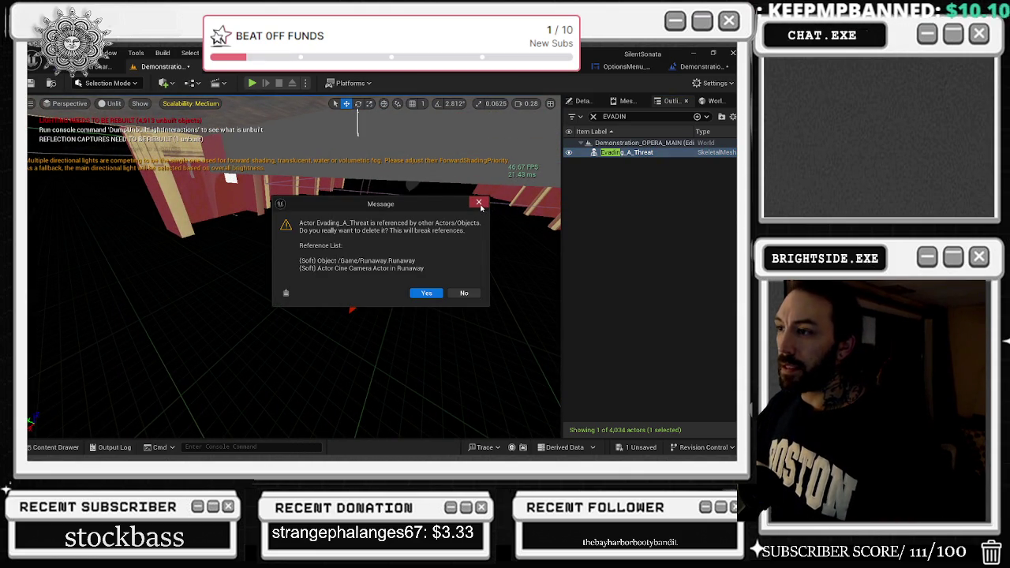
click(479, 204)
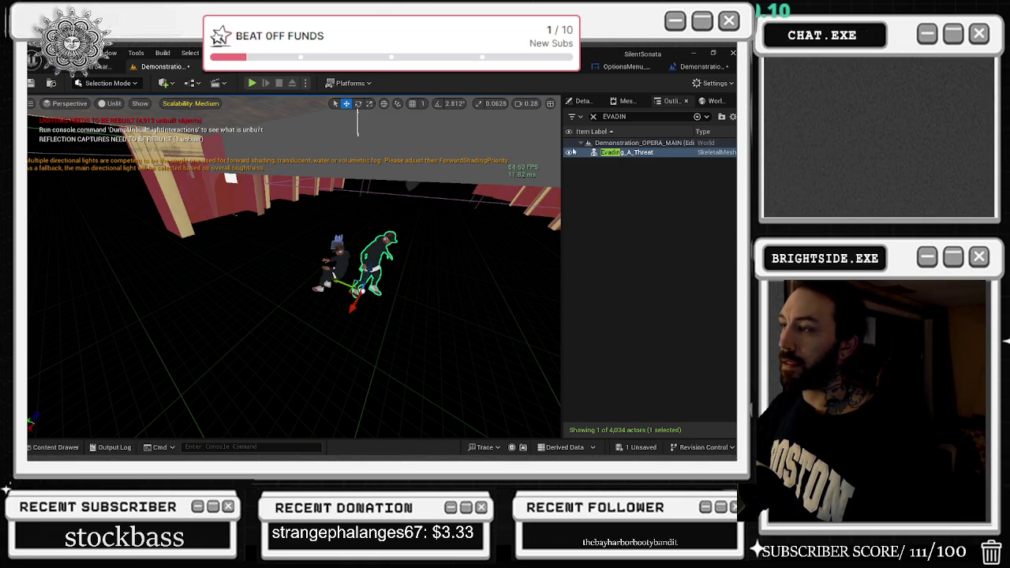
drag(357, 118, 379, 105)
key(Delete)
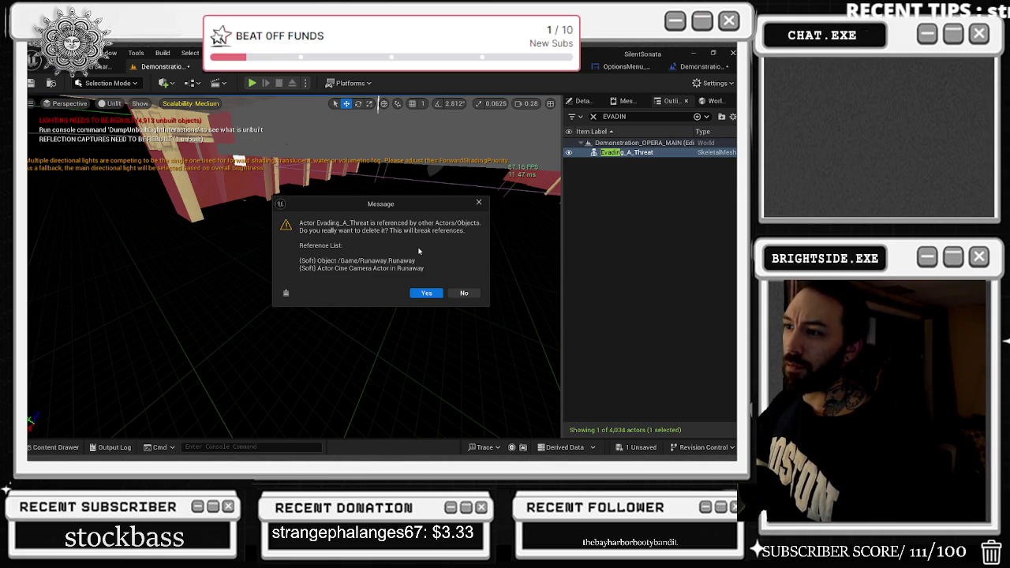
click(480, 204)
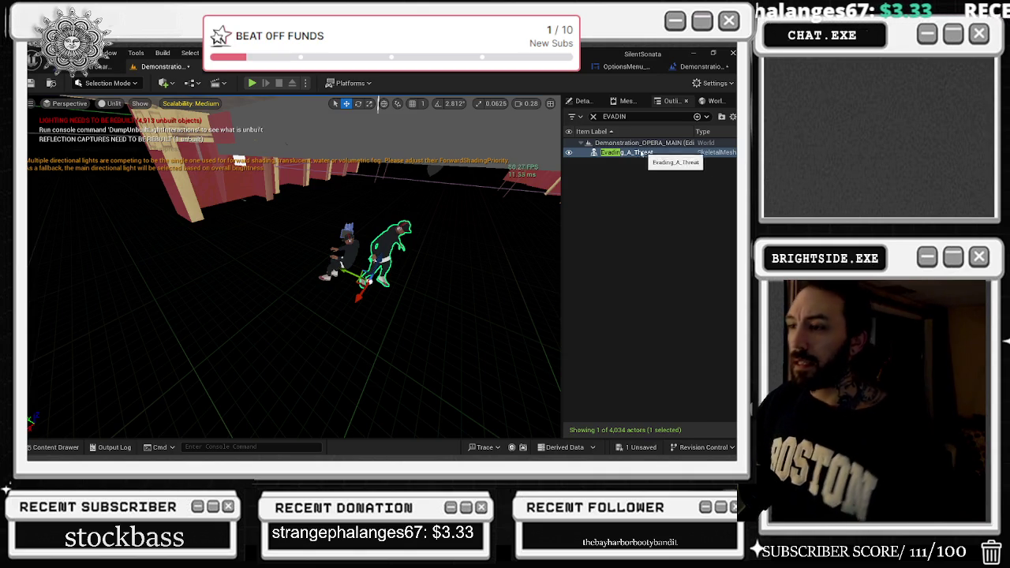
Step: Find the Runaway level sequence with an 'AWA' Content Drawer search and open it
click(51, 447)
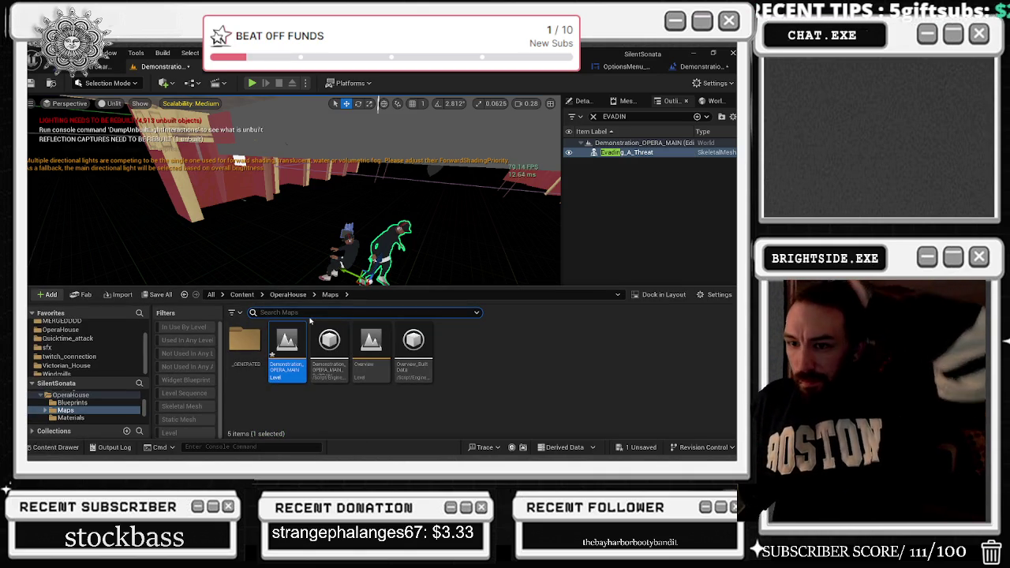
scroll(77, 403, up, 3)
scroll(77, 401, up, 3)
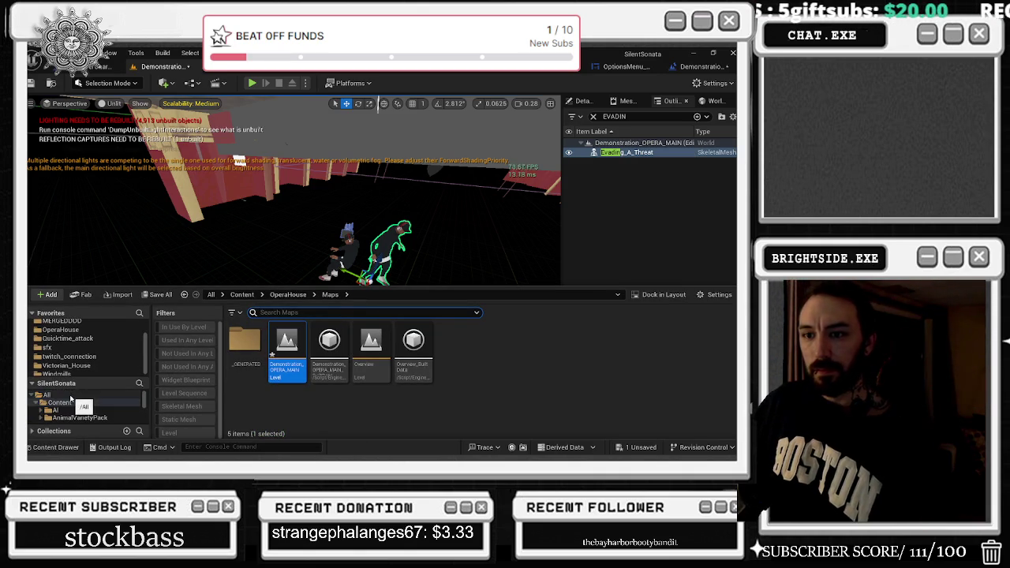
click(47, 394)
text(RUN)
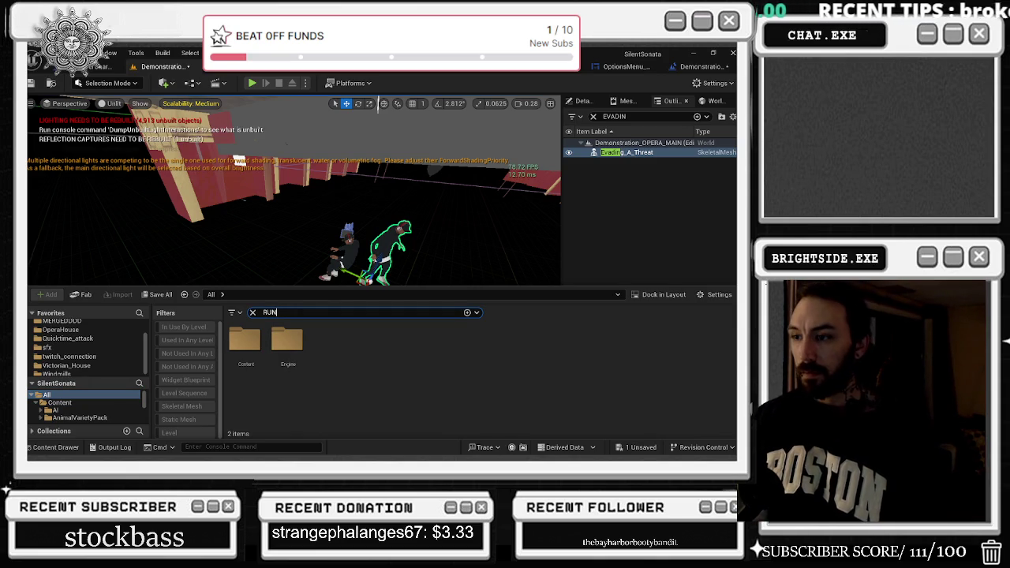
text(AWA)
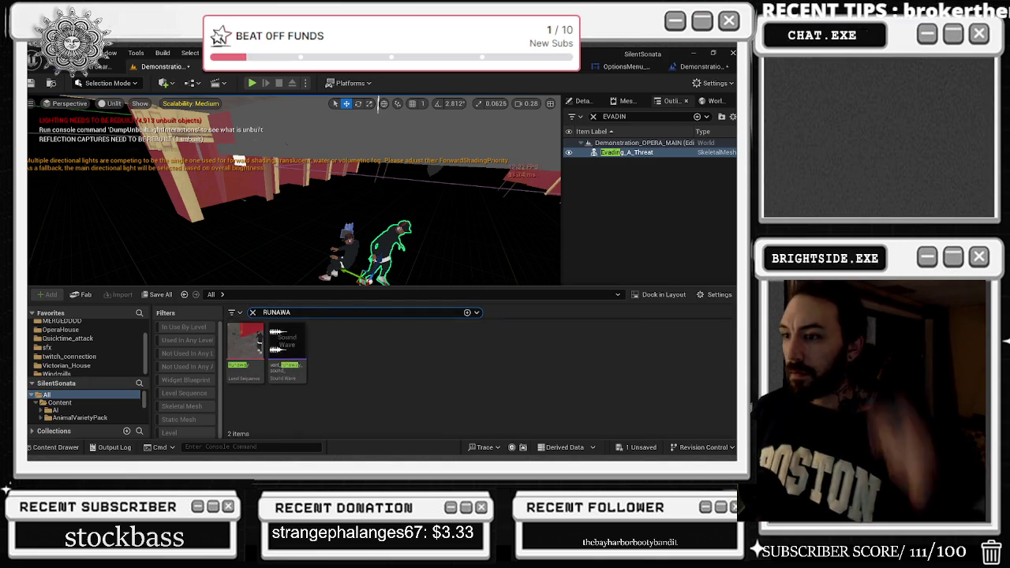
click(247, 355)
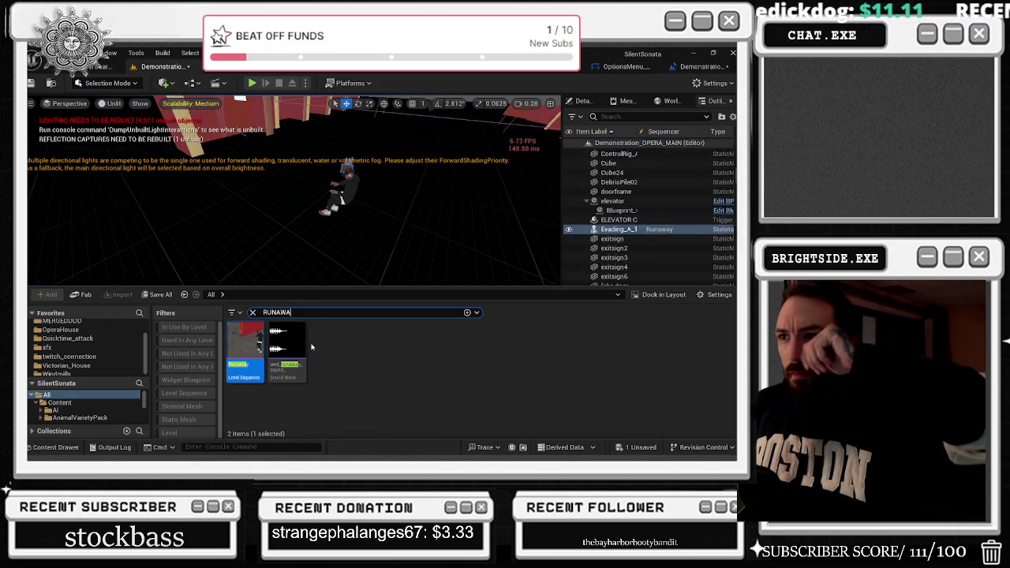
Step: Preview Runaway through its Camera Cuts from the start, then bring up its asset options
click(57, 447)
click(285, 373)
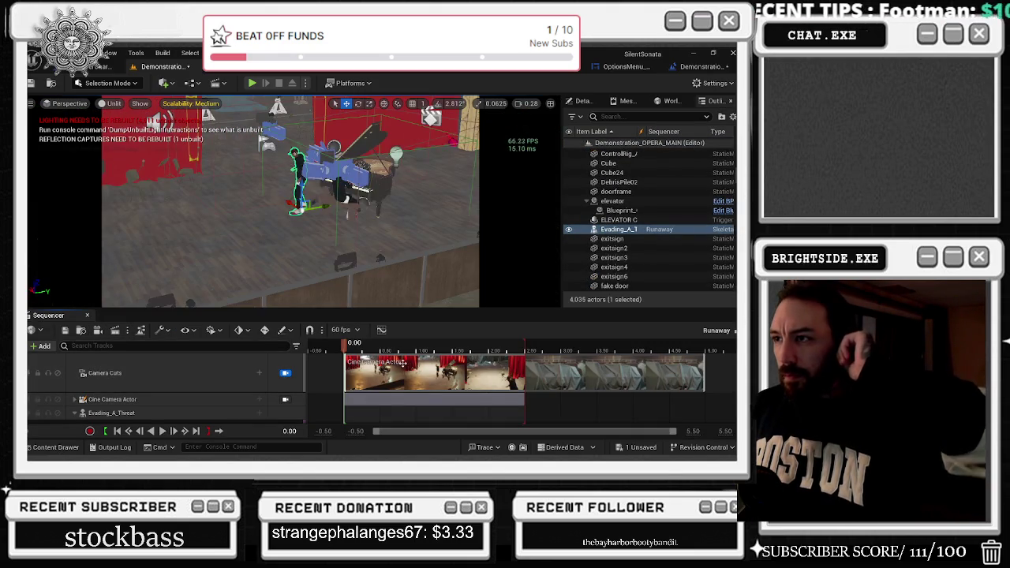
key(space)
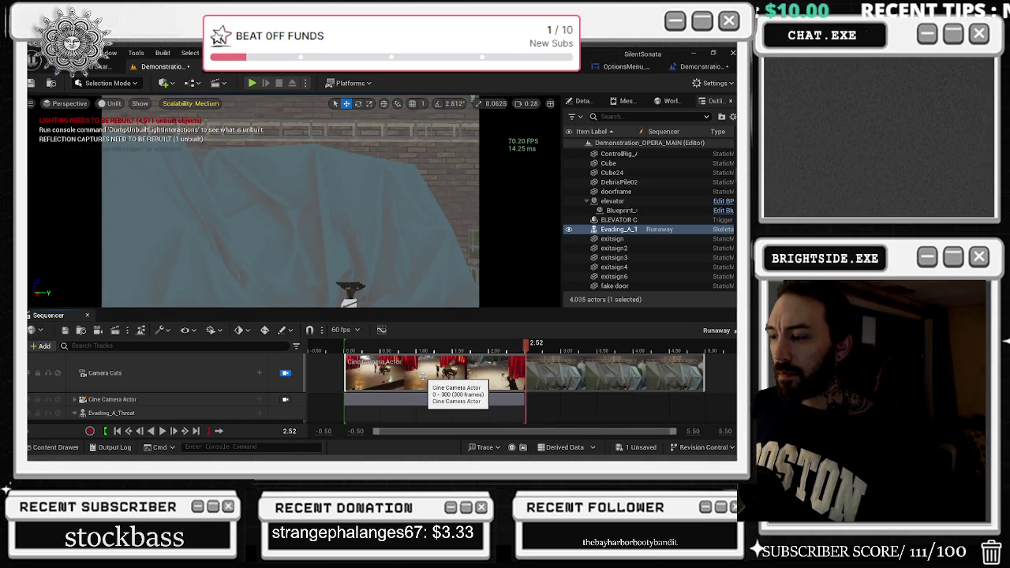
click(338, 348)
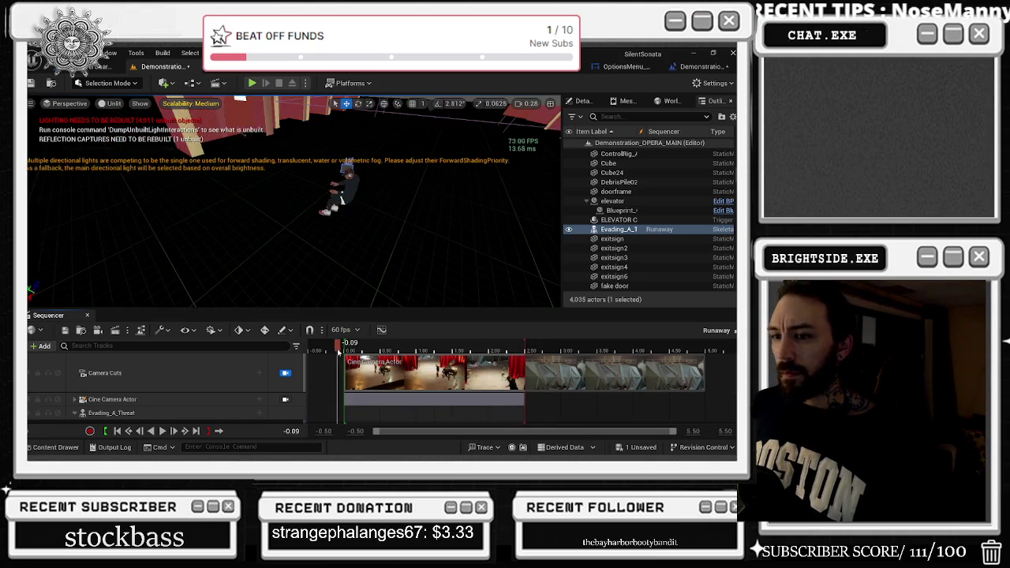
key(space)
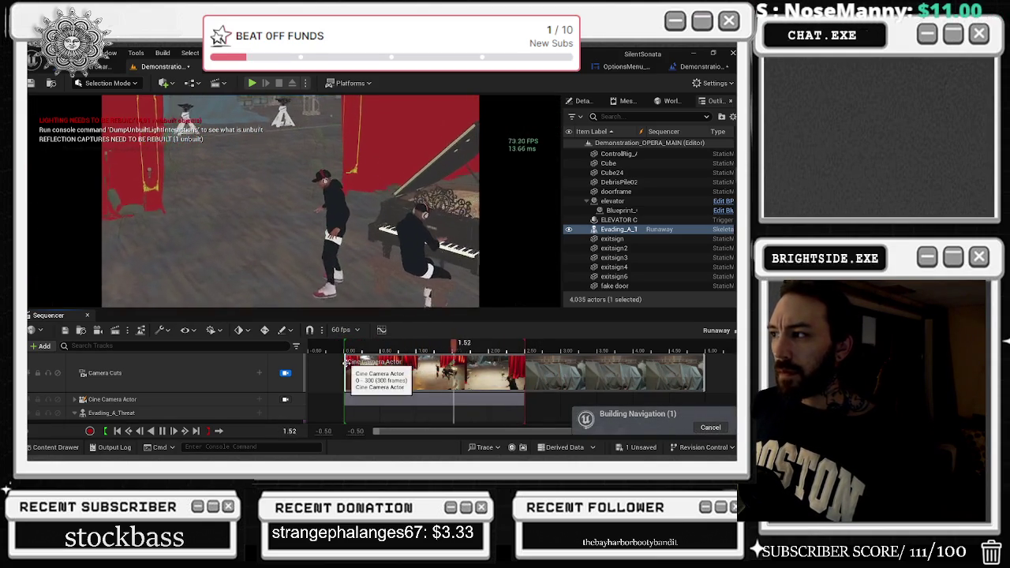
click(56, 447)
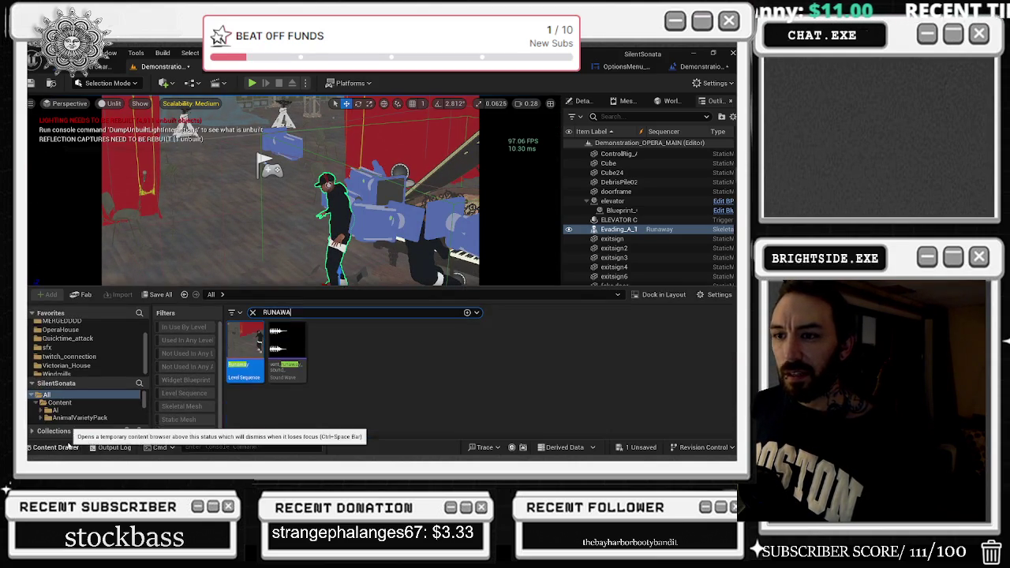
right_click(242, 369)
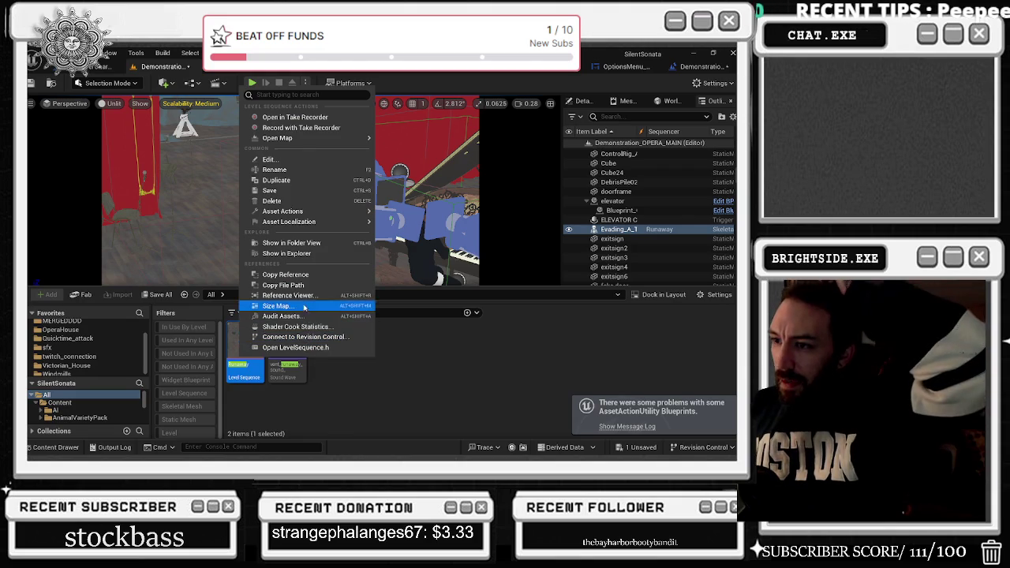
Step: View Runaway's references in the Reference Viewer and search the level for 'RUN'
click(292, 295)
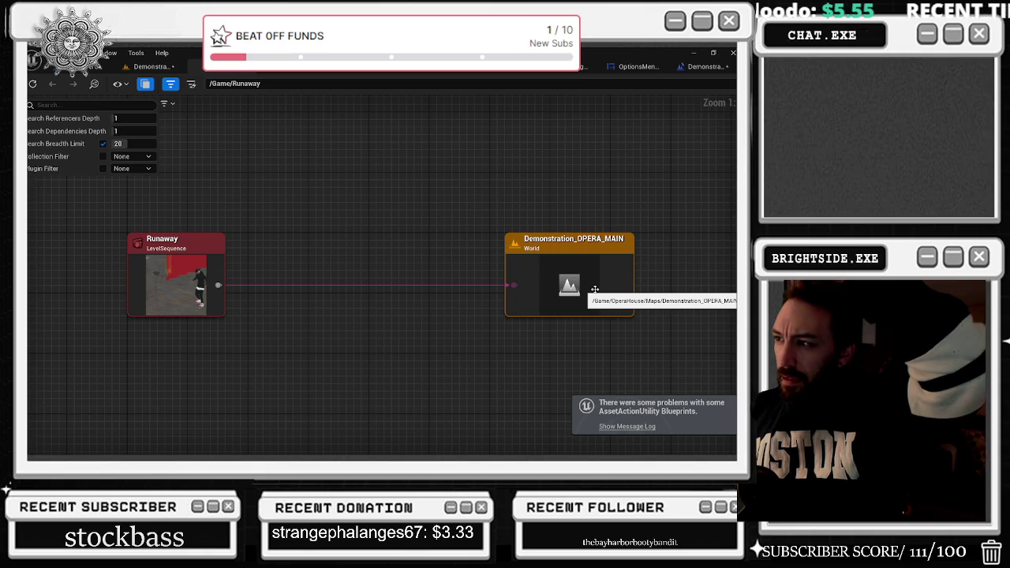
click(146, 66)
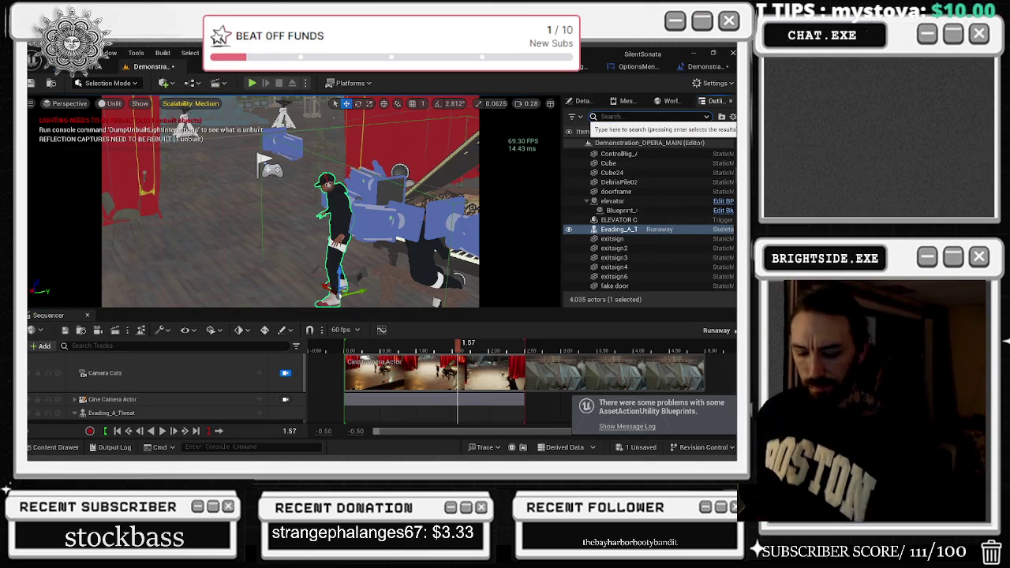
click(623, 115)
text(RUN)
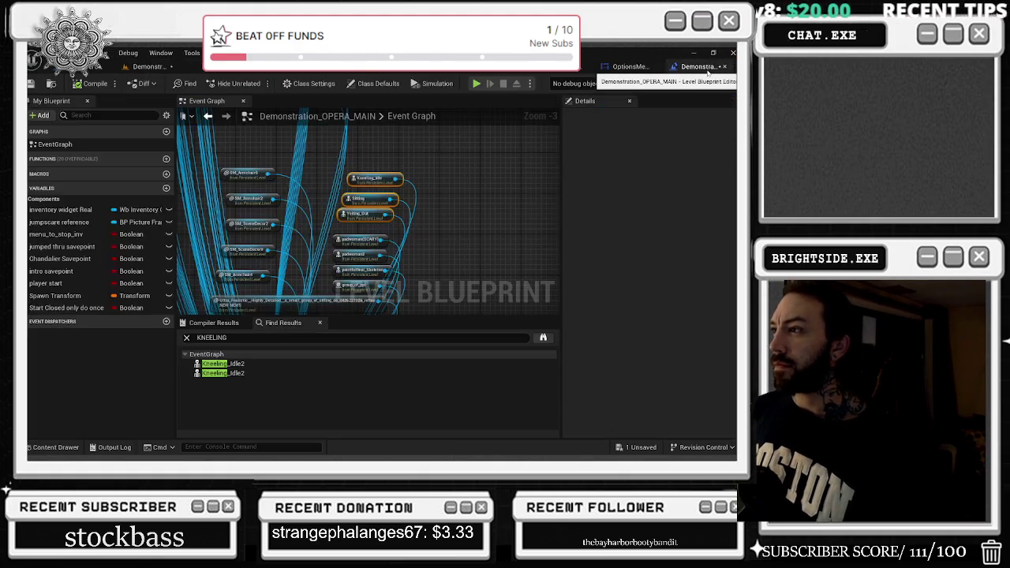
click(684, 70)
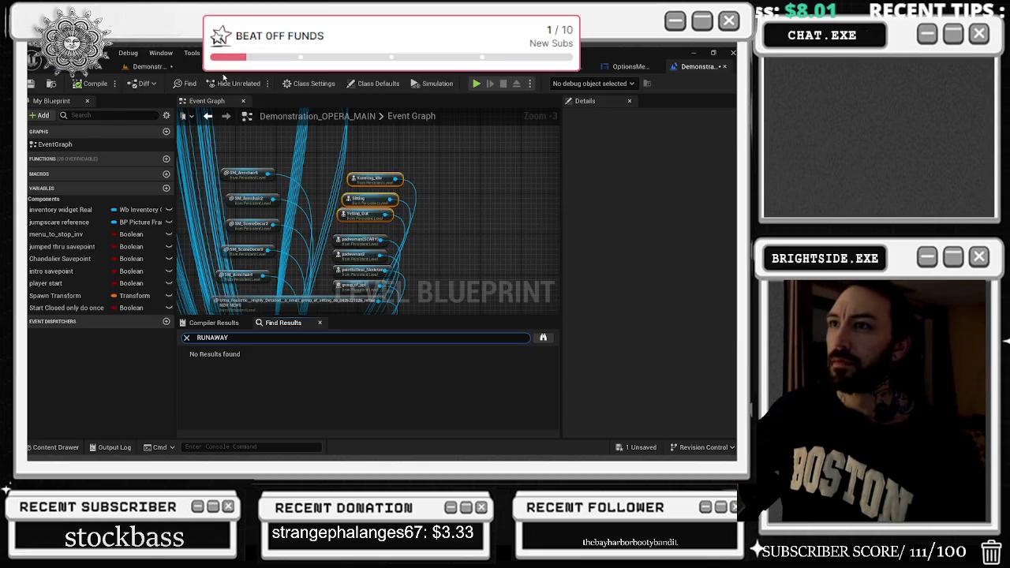
click(219, 71)
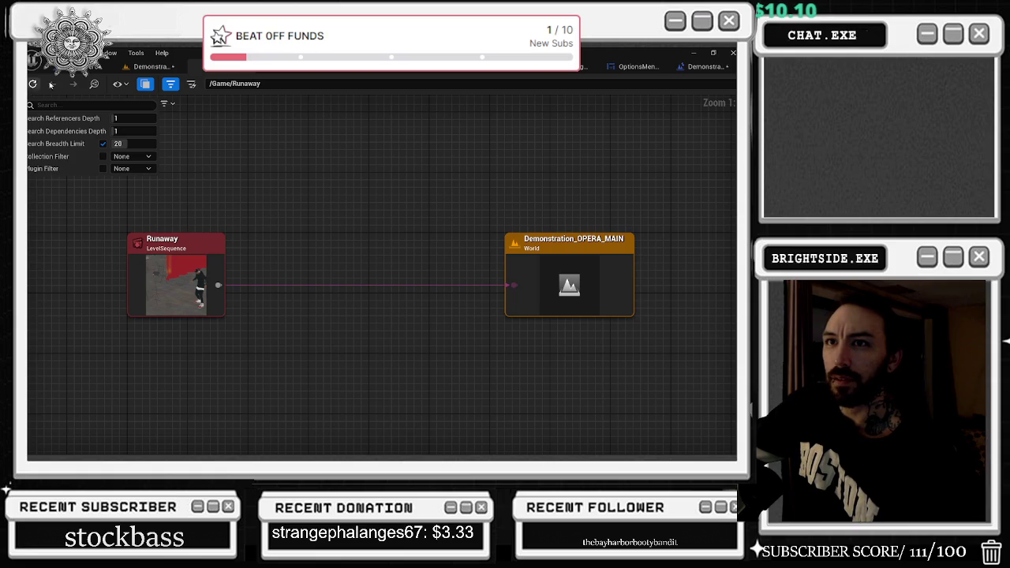
click(150, 67)
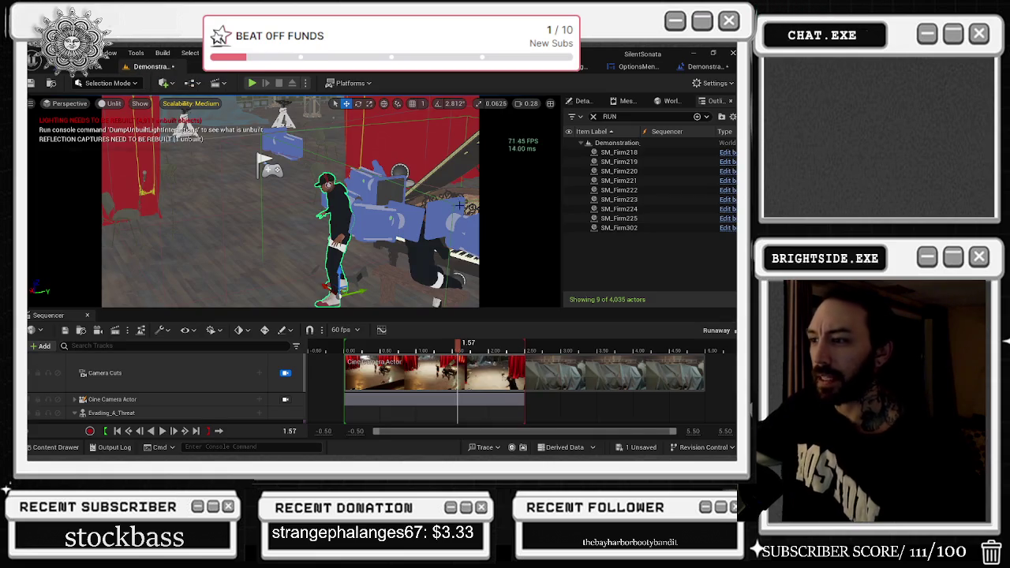
Step: Close the Runaway sequence and reselect the Evading_A_Threat character
scroll(237, 378, down, 3)
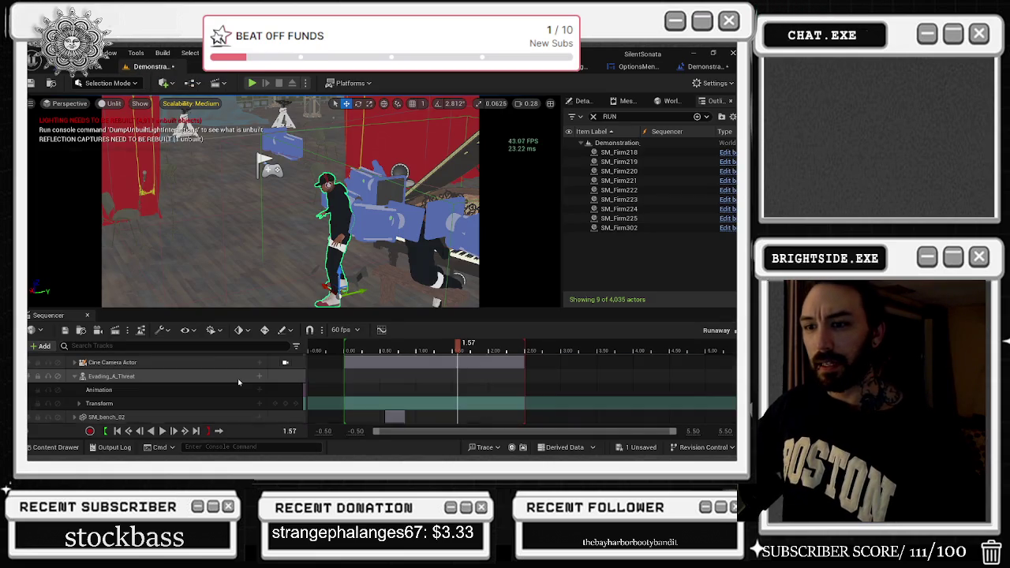
click(87, 316)
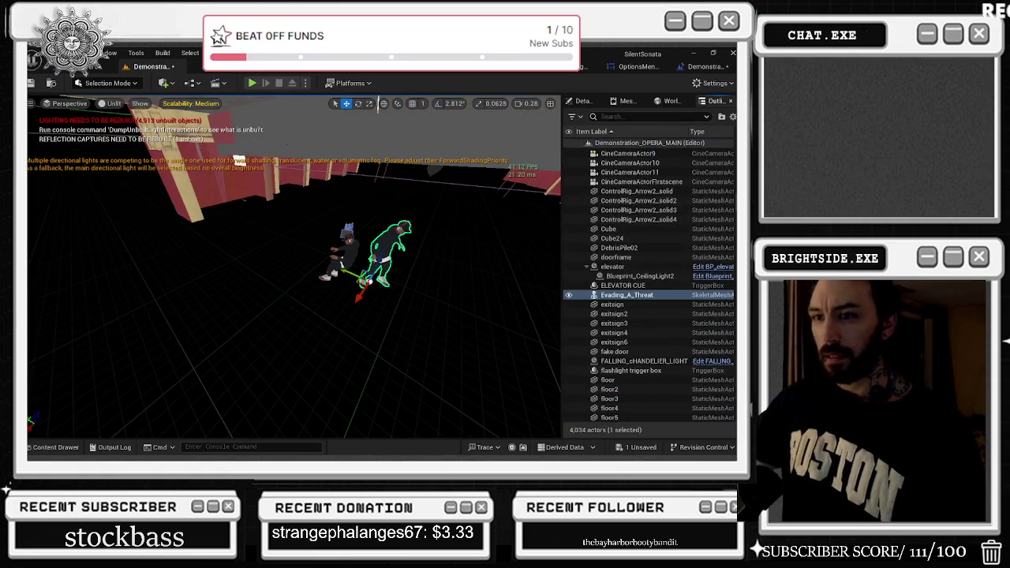
click(315, 355)
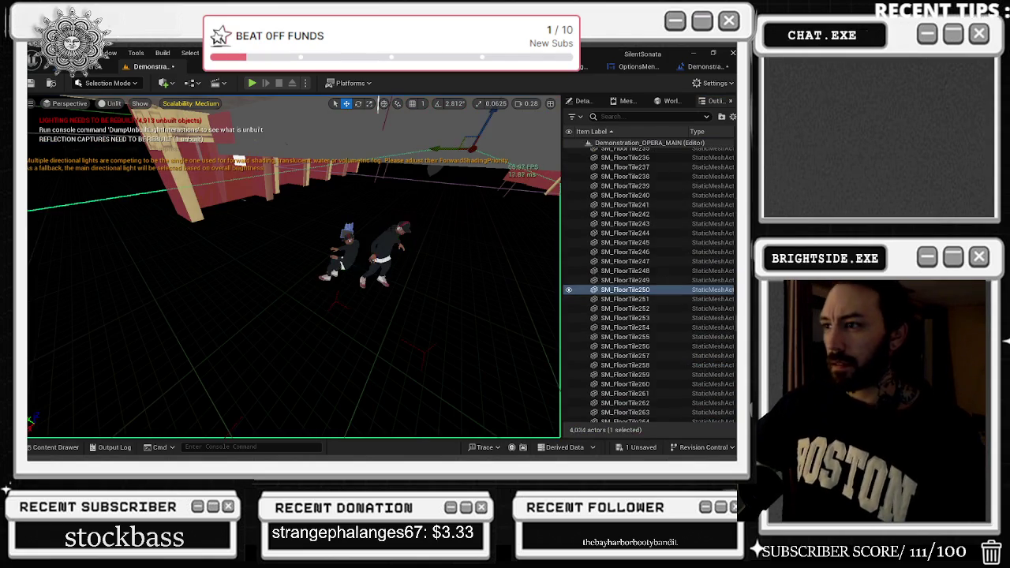
click(388, 252)
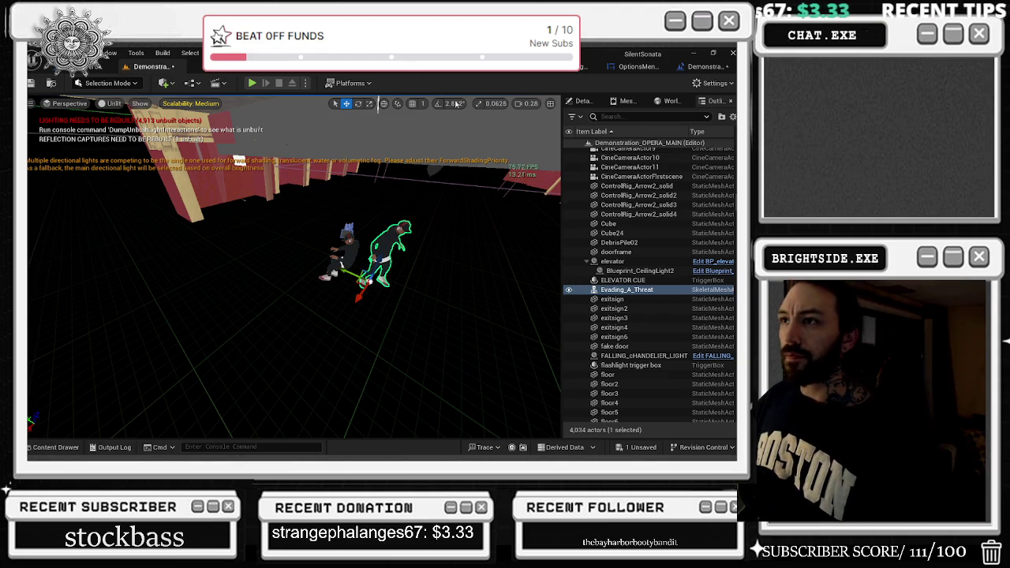
Step: Browse the level blueprint's event graph and save the Demonstration_OPERA_MAIN map
click(688, 69)
right_click(385, 157)
key(Escape)
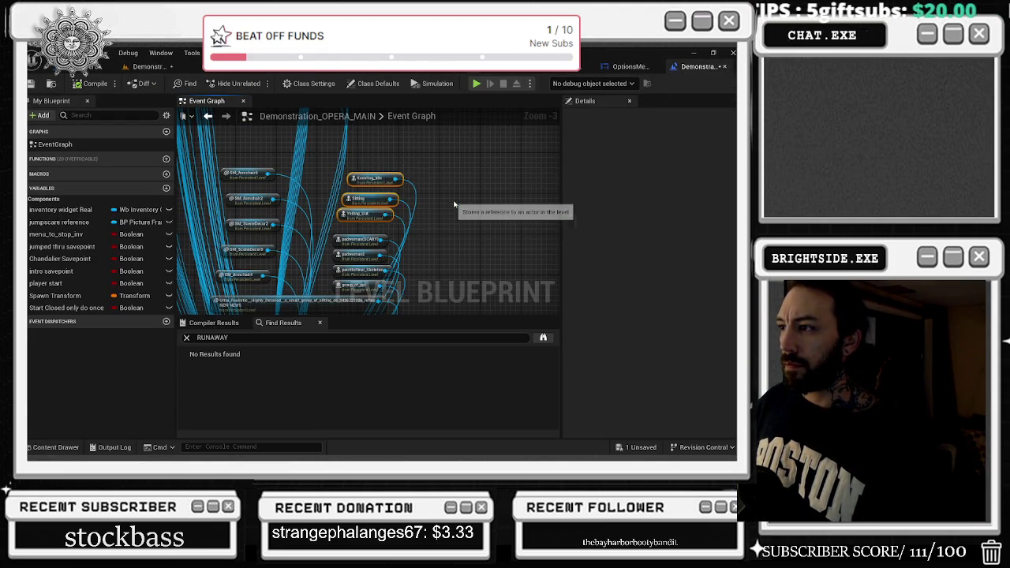
mouse_move(399, 179)
mouse_down()
mouse_move(414, 162)
mouse_move(410, 236)
mouse_move(394, 276)
mouse_move(337, 257)
mouse_move(347, 182)
mouse_move(470, 257)
mouse_up()
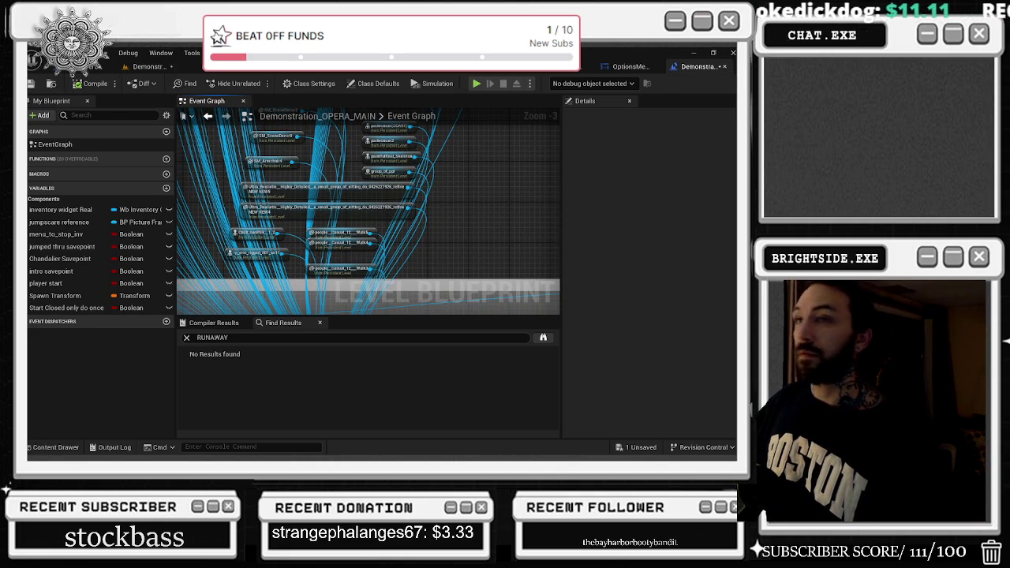
click(30, 84)
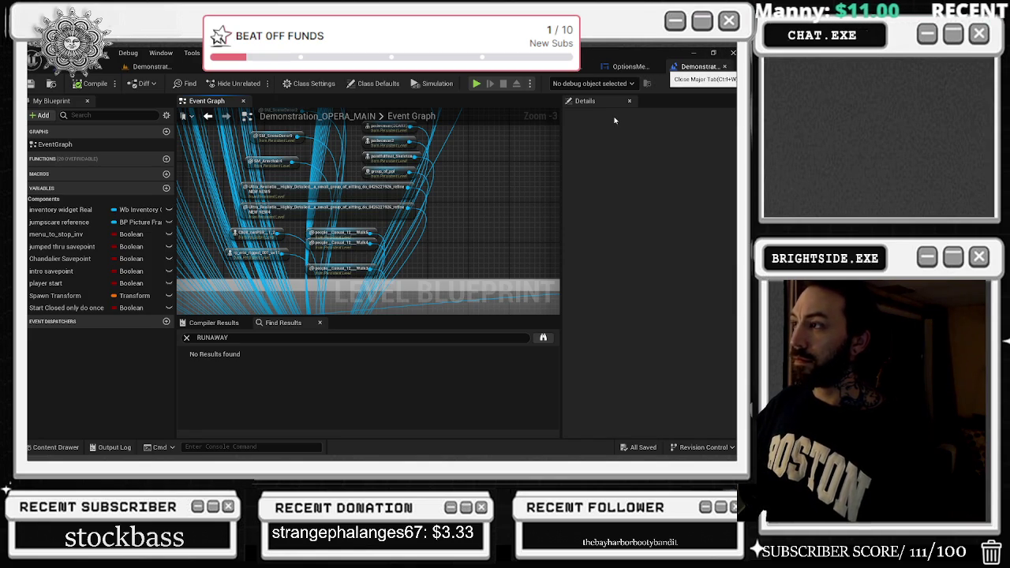
Step: Close the level blueprint and open the OptionsMenu widget, selecting its Language dropdown
key(ctrl+w)
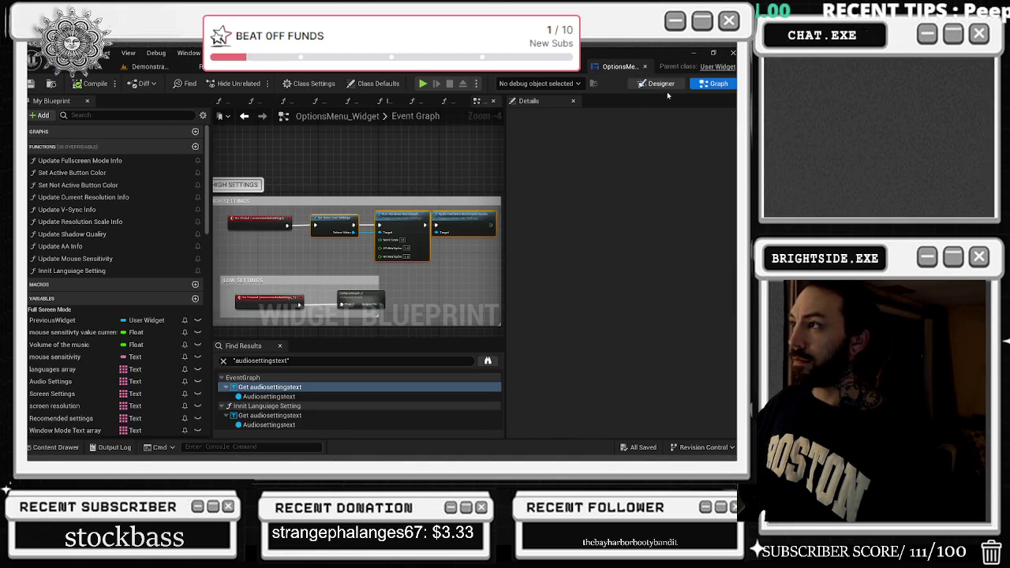
double_click(444, 221)
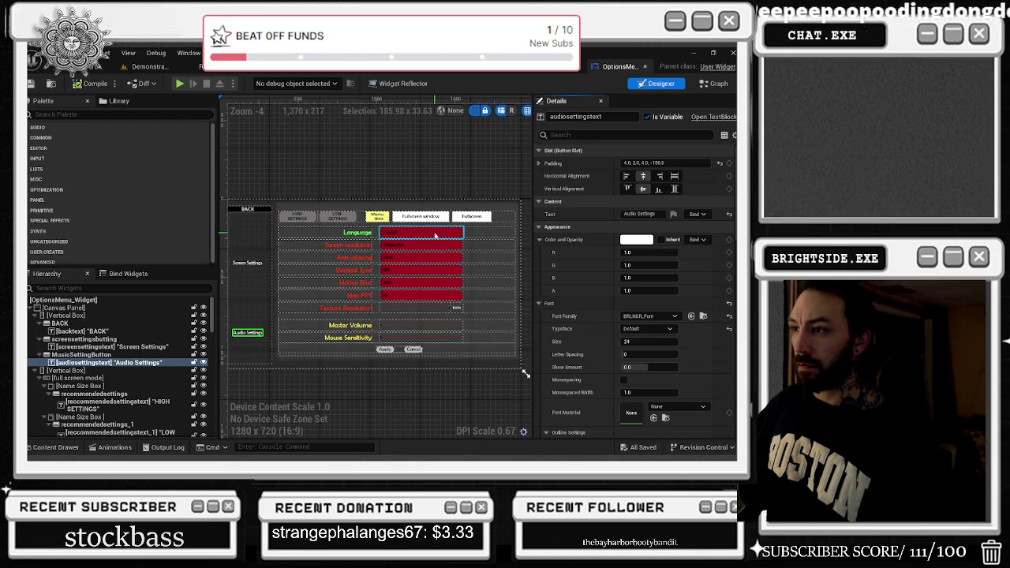
click(434, 235)
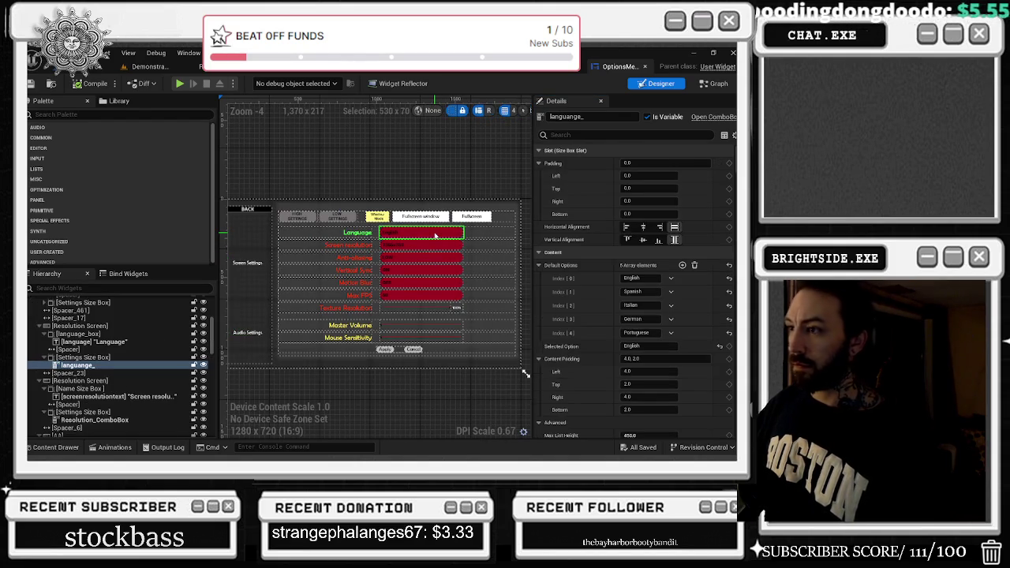
Step: Zoom out of the OptionsMenu designer and show the BP_phonograph_vinyl_the_song_OF_Summoning Event Graph
scroll(435, 235, up, 3)
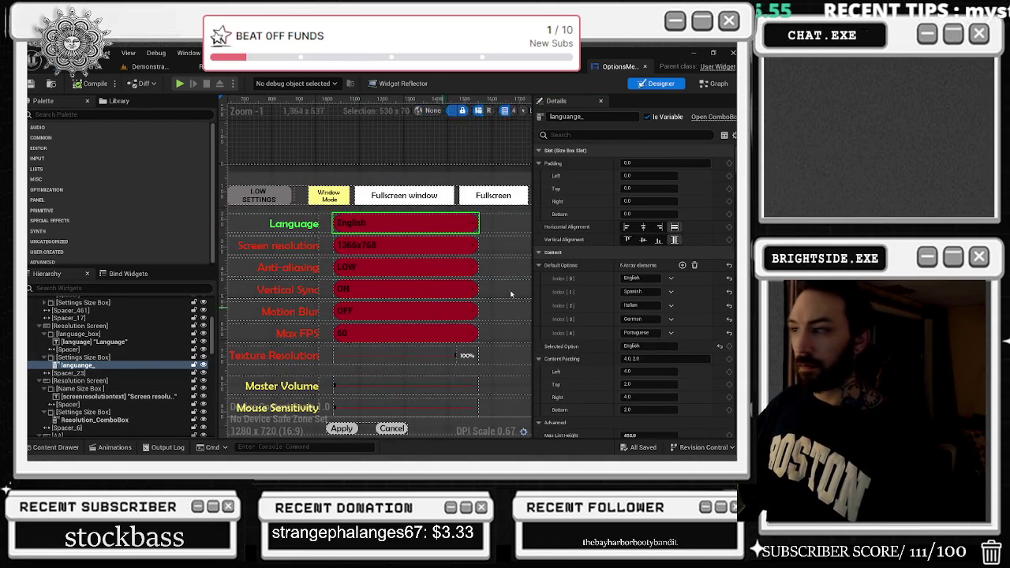
scroll(697, 272, down, 2)
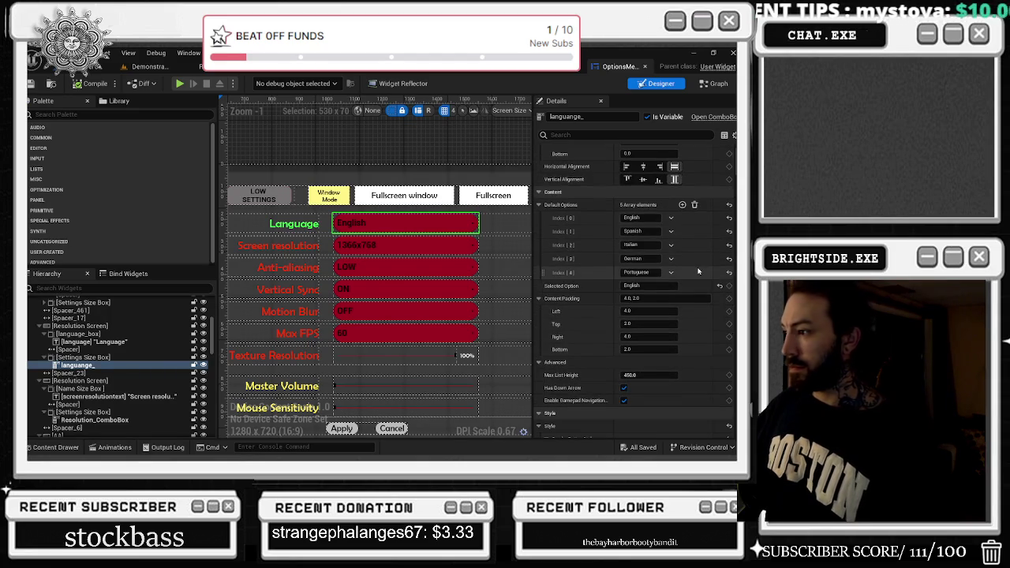
scroll(701, 271, down, 5)
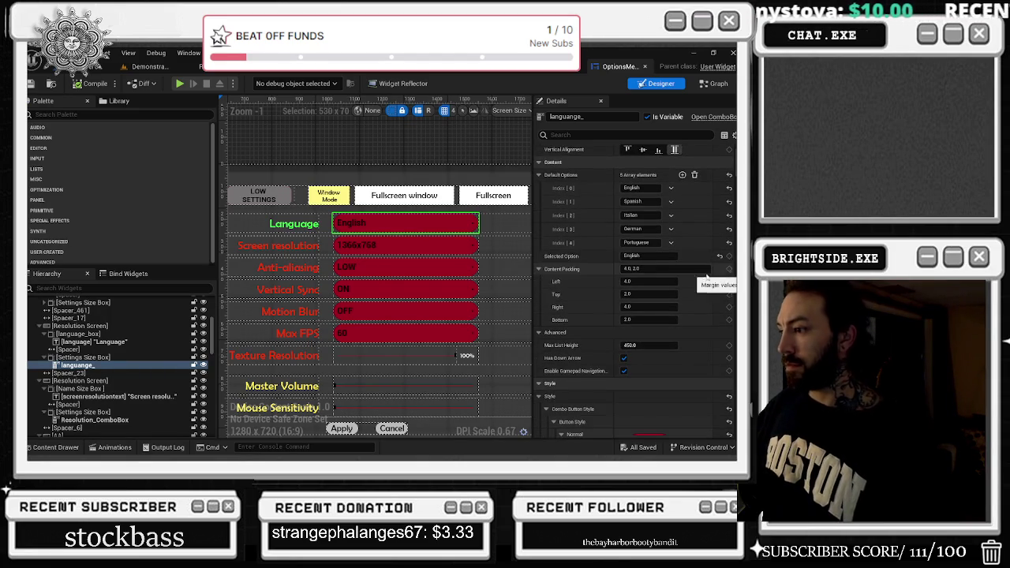
scroll(710, 284, down, 3)
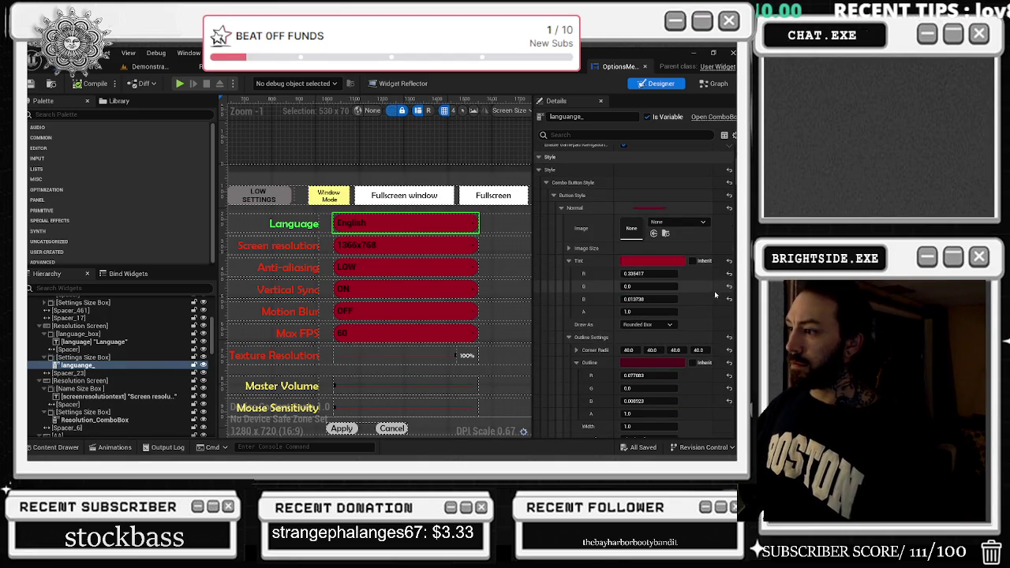
scroll(710, 295, down, 5)
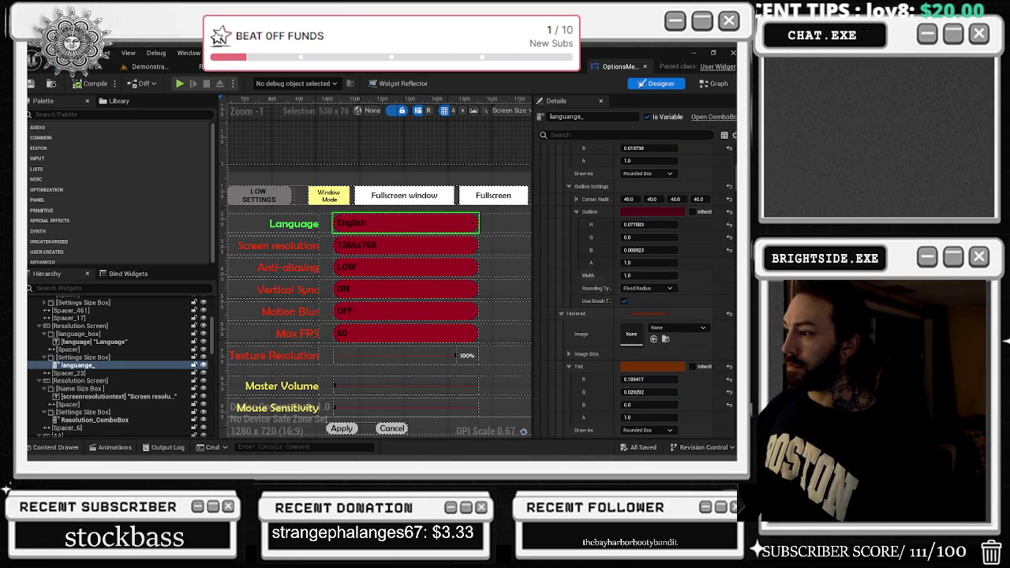
scroll(639, 292, down, 10)
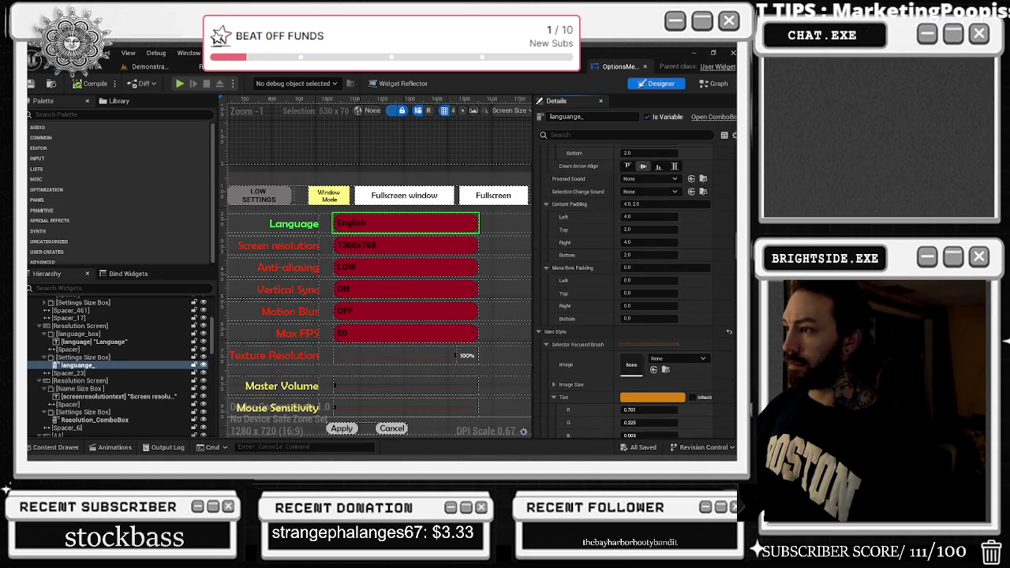
scroll(635, 284, down, 10)
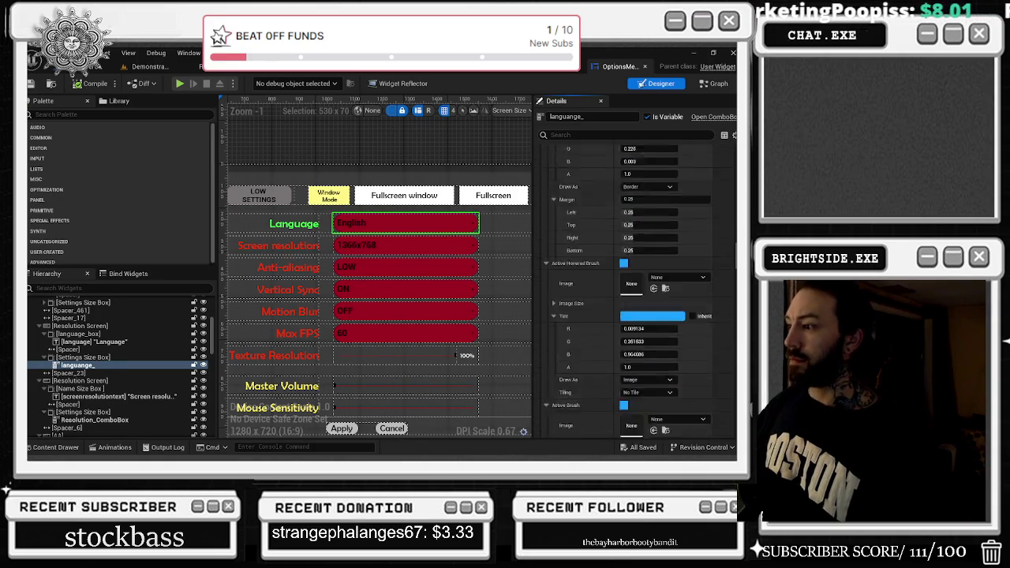
scroll(634, 284, down, 10)
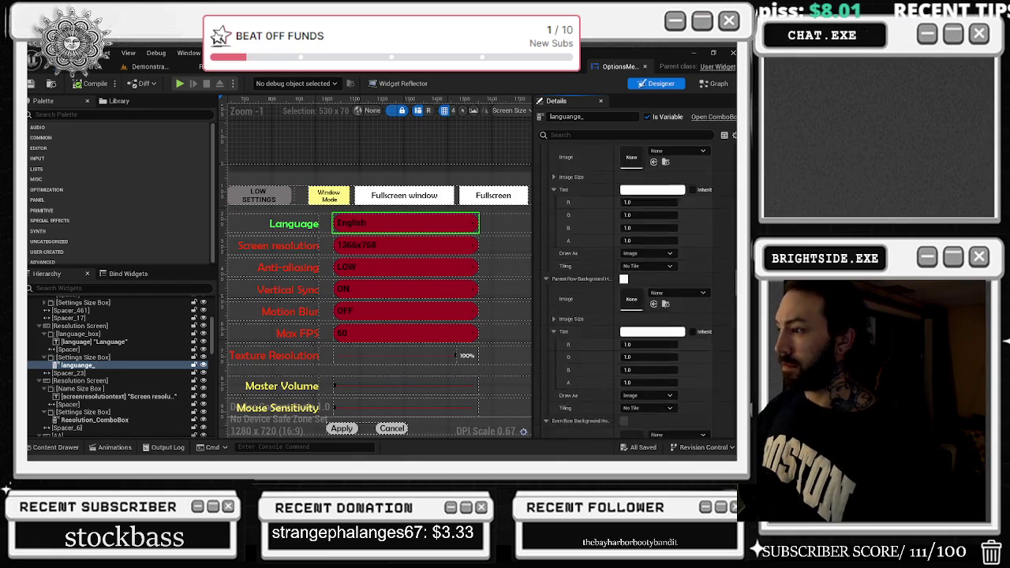
scroll(635, 291, down, 10)
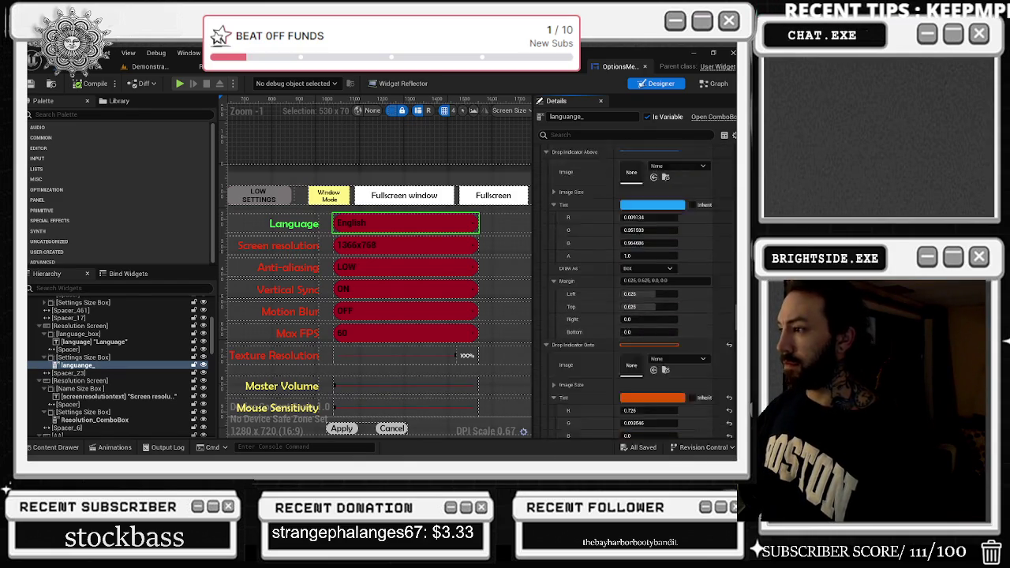
scroll(635, 292, down, 10)
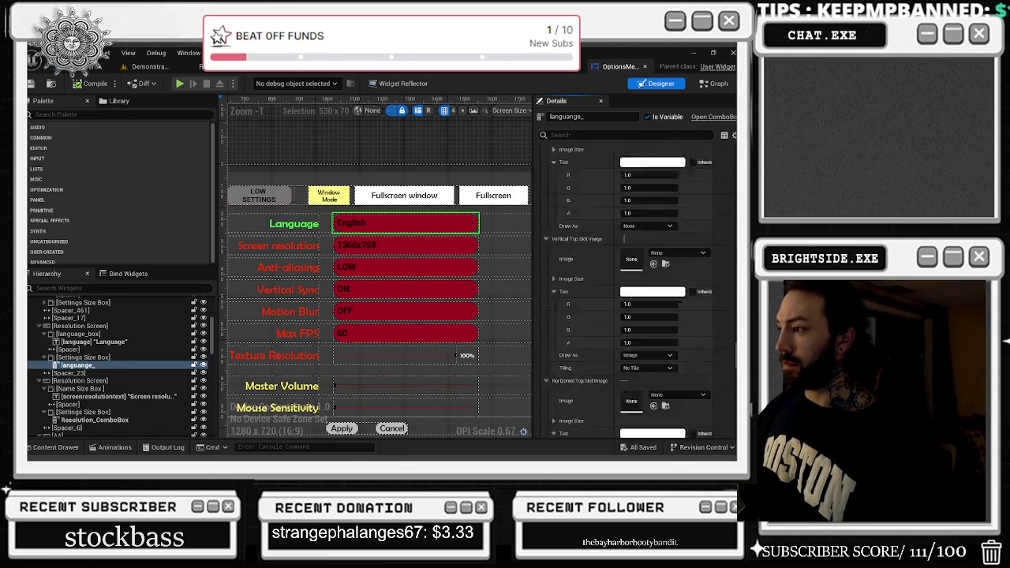
scroll(635, 292, down, 10)
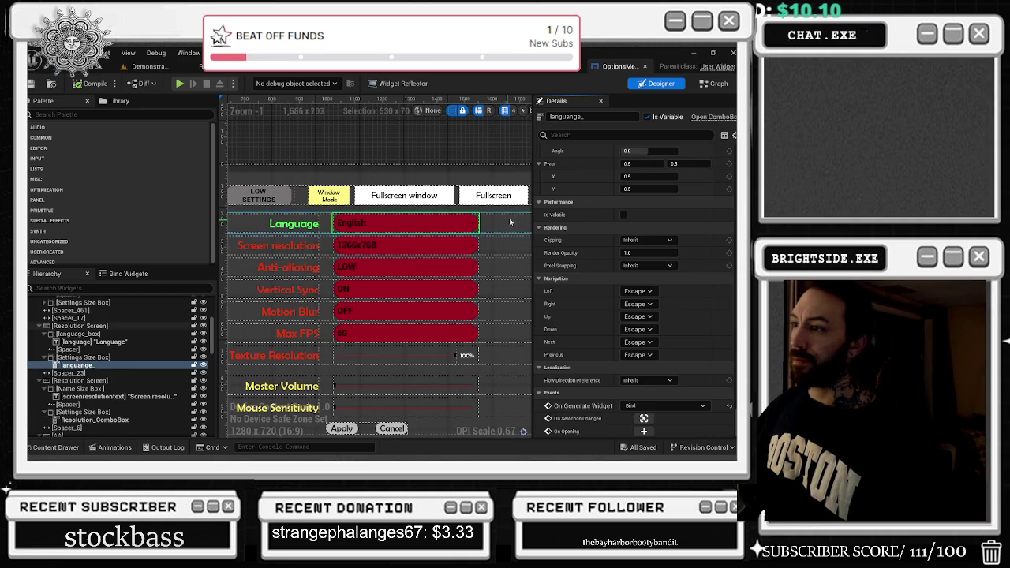
scroll(497, 218, down, 1)
scroll(503, 216, down, 1)
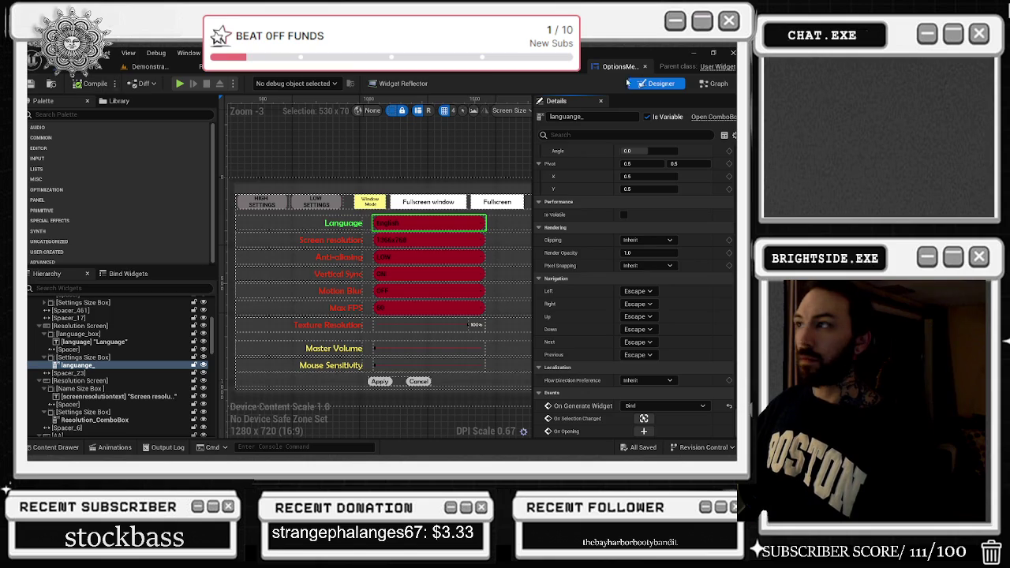
click(560, 69)
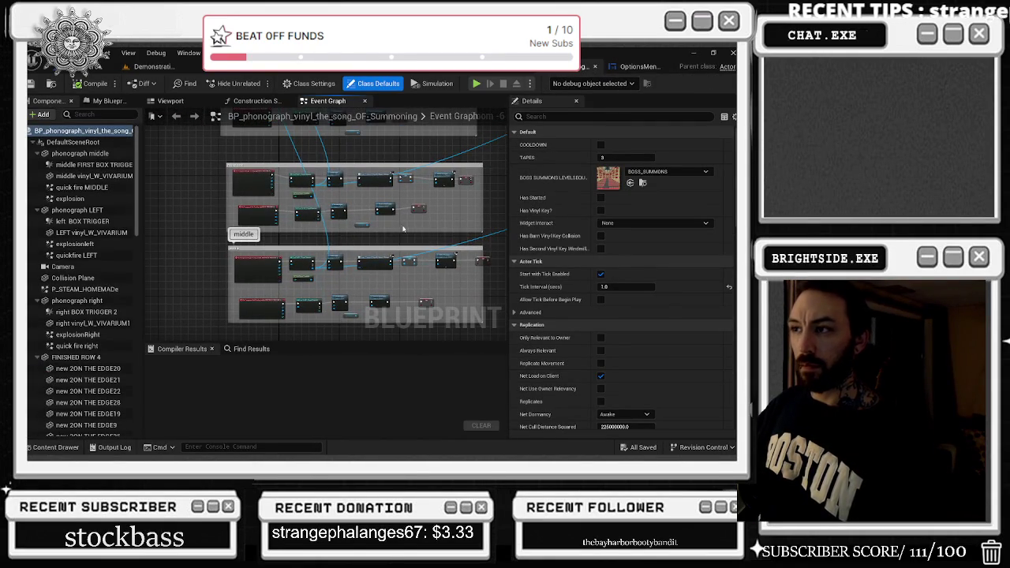
Step: Pan through the phonograph graph's fog and boss cutscene node groups, then save it
scroll(459, 204, up, 3)
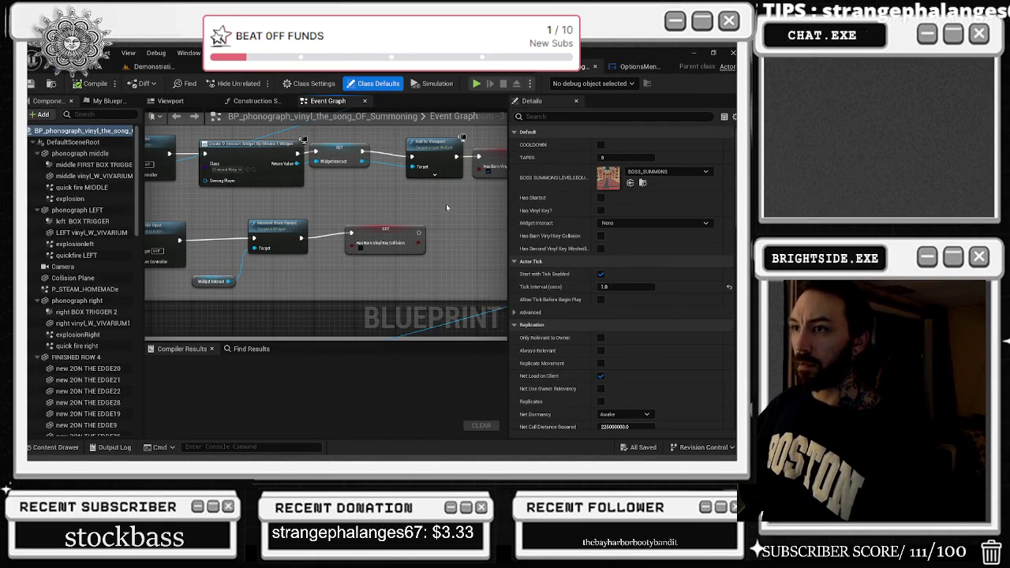
scroll(453, 239, down, 6)
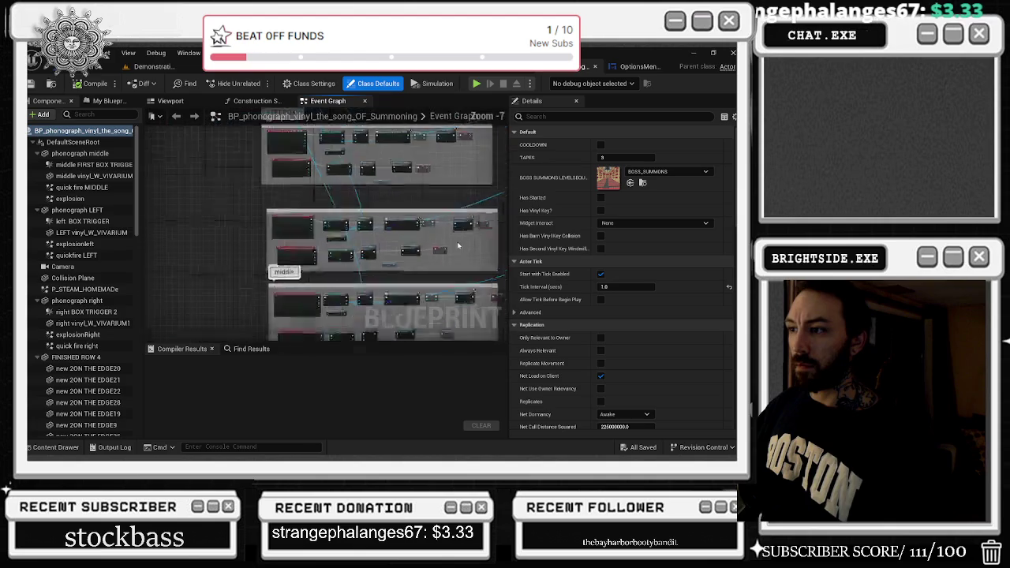
mouse_move(458, 243)
mouse_down()
mouse_move(453, 229)
mouse_move(475, 286)
mouse_move(196, 285)
mouse_move(136, 274)
mouse_up()
scroll(250, 249, up, 5)
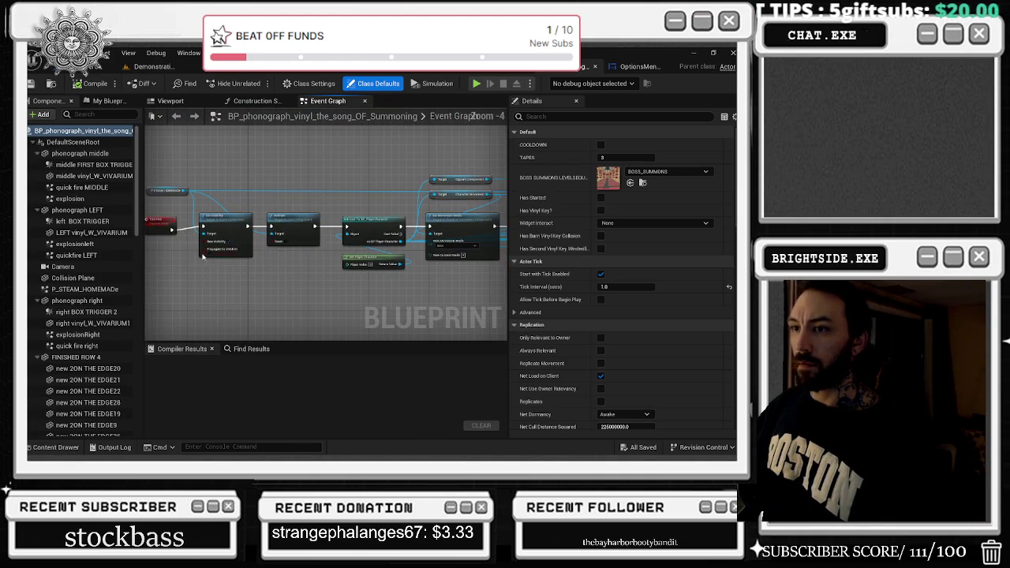
scroll(250, 249, down, 1)
mouse_move(250, 249)
mouse_down()
mouse_move(180, 226)
mouse_move(433, 219)
mouse_move(295, 211)
mouse_move(355, 246)
mouse_up()
mouse_move(419, 265)
mouse_down()
mouse_move(308, 237)
mouse_move(487, 281)
mouse_up()
scroll(419, 266, up, 2)
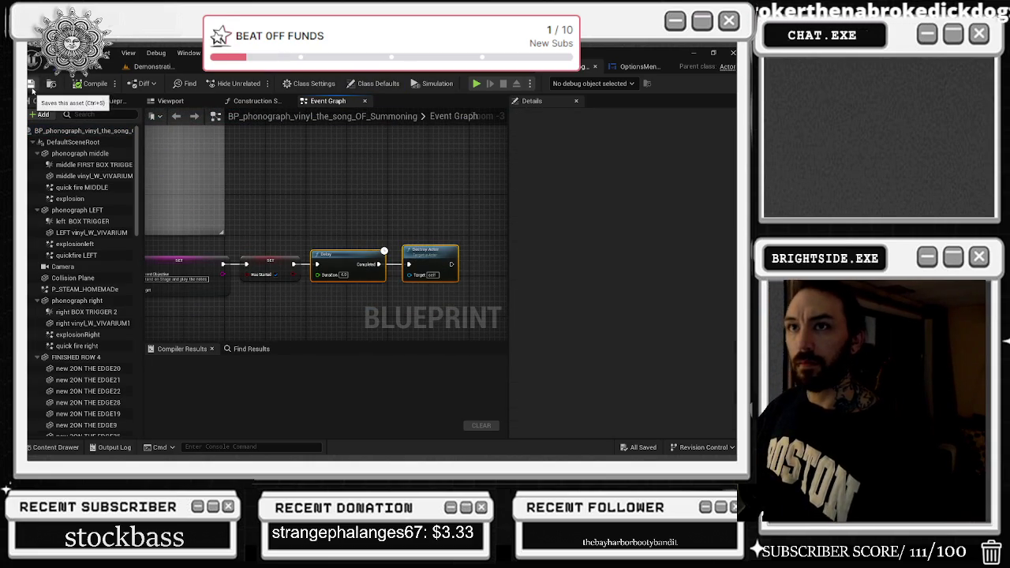
click(31, 84)
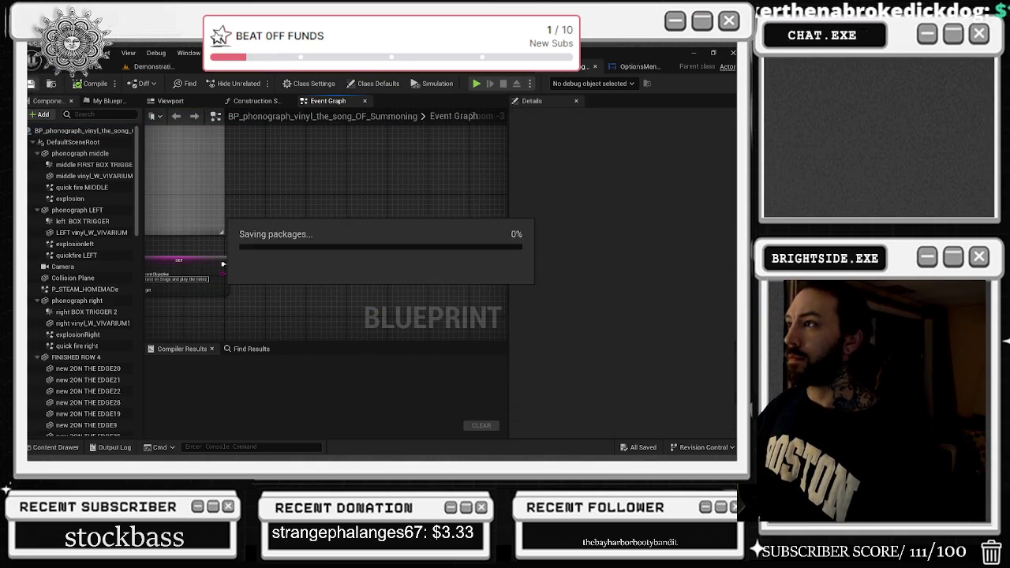
Step: Close the phonograph blueprint, review both final boss blueprints, and return to the level editor
click(595, 67)
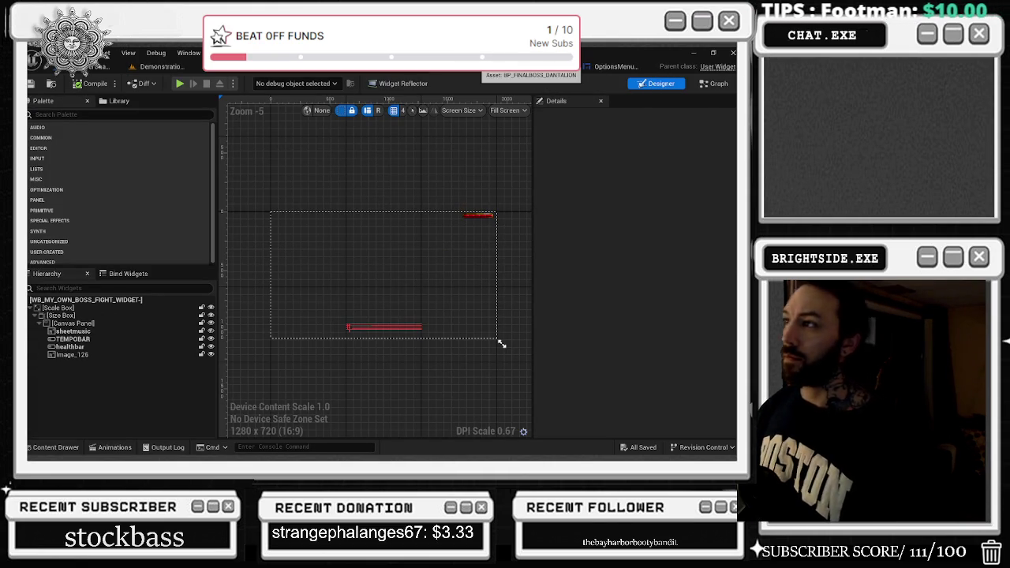
click(525, 66)
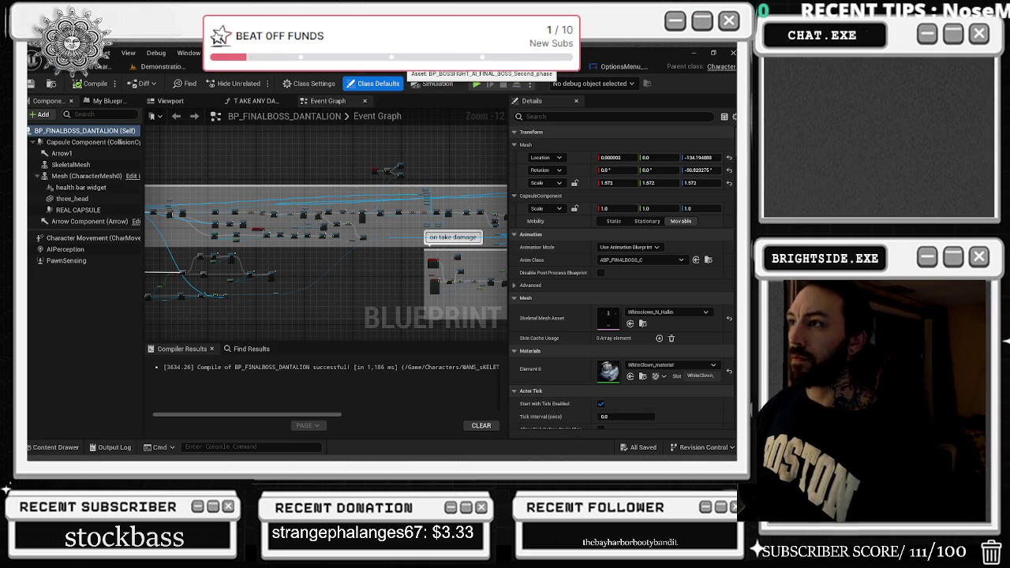
click(409, 67)
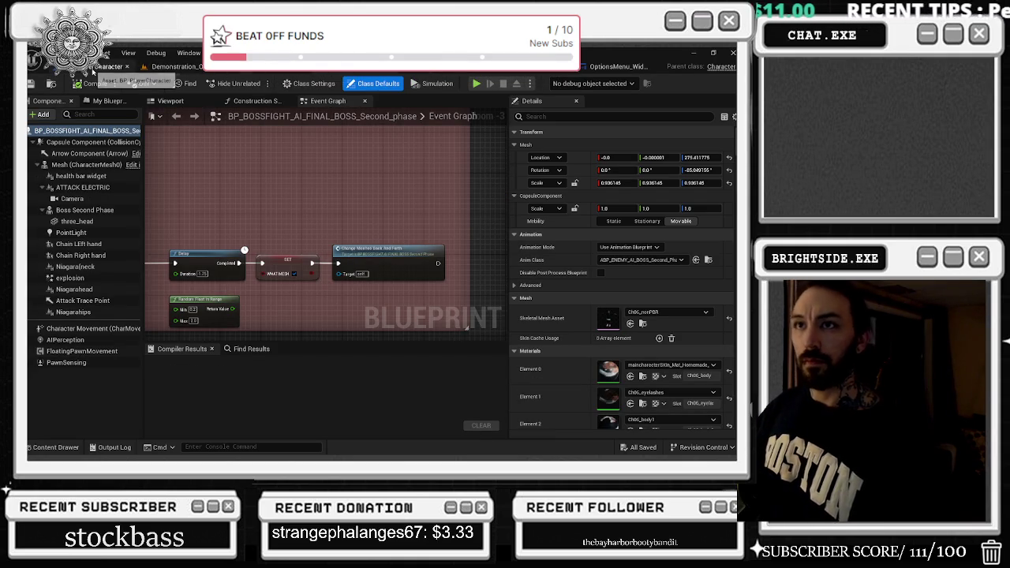
click(118, 66)
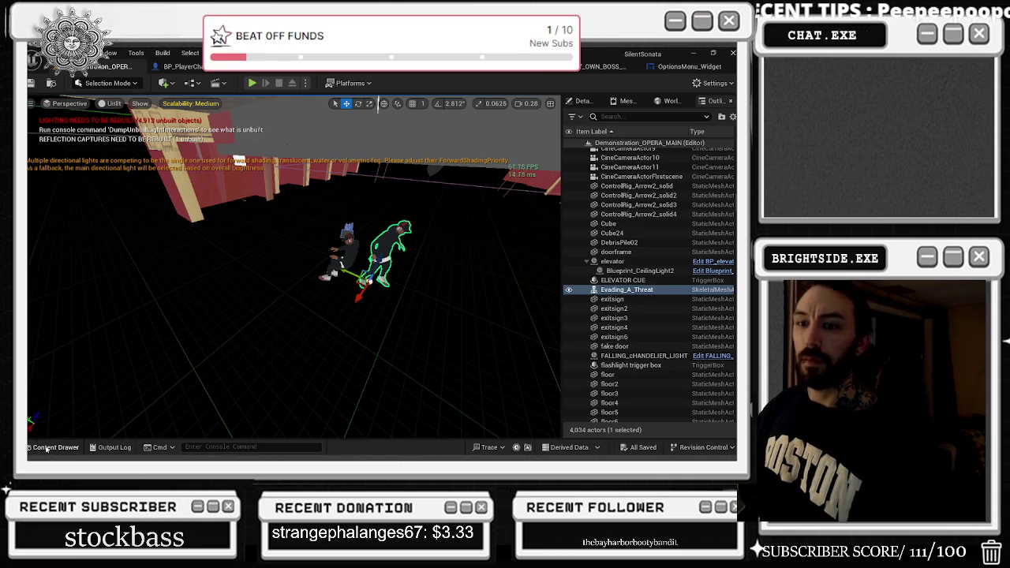
Step: Clear the RUNAWA search, open Windmills > Maps, and load the Windmills_LEvel_w_Opera_LAST level
click(52, 446)
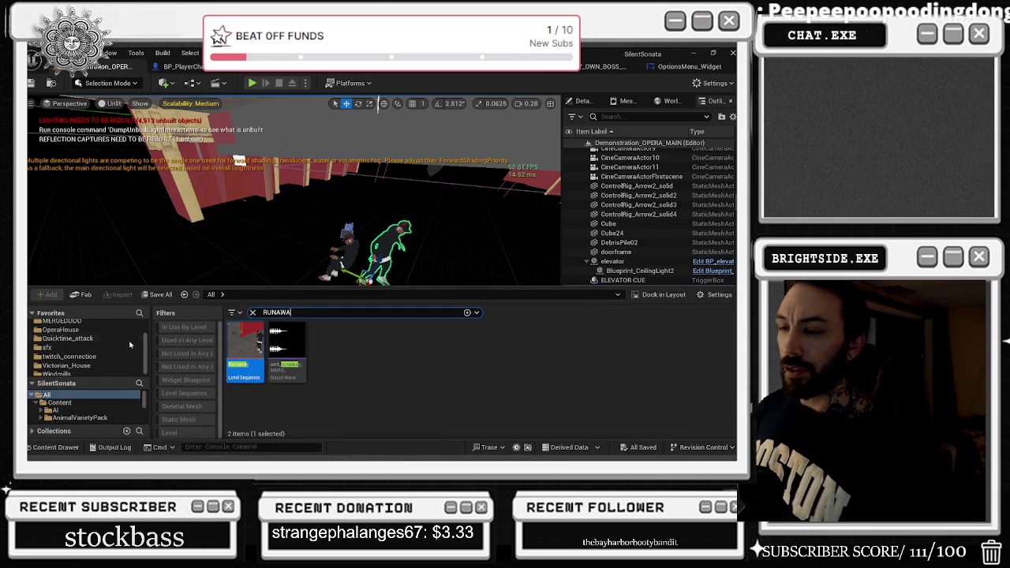
click(253, 313)
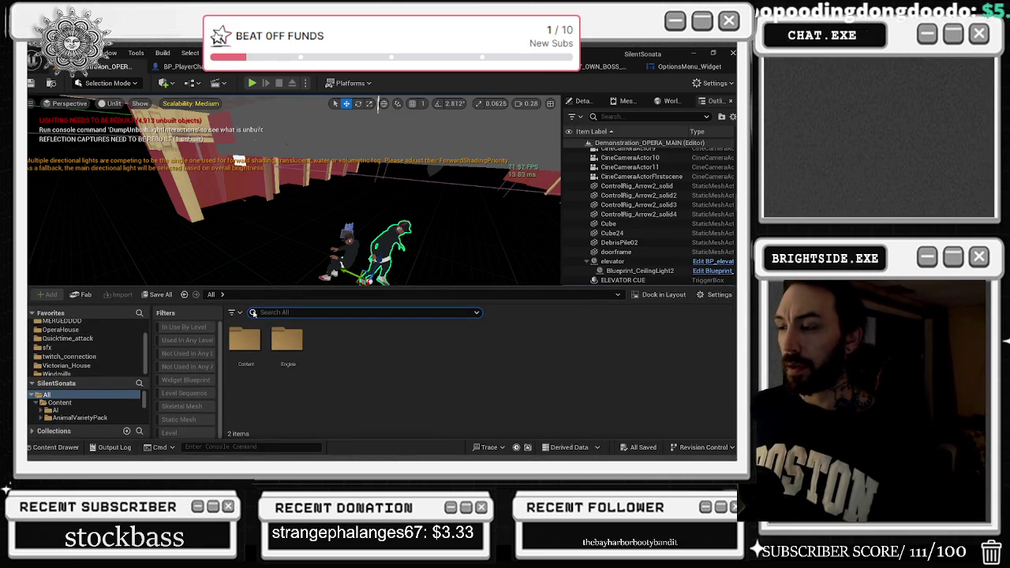
scroll(130, 329, up, 2)
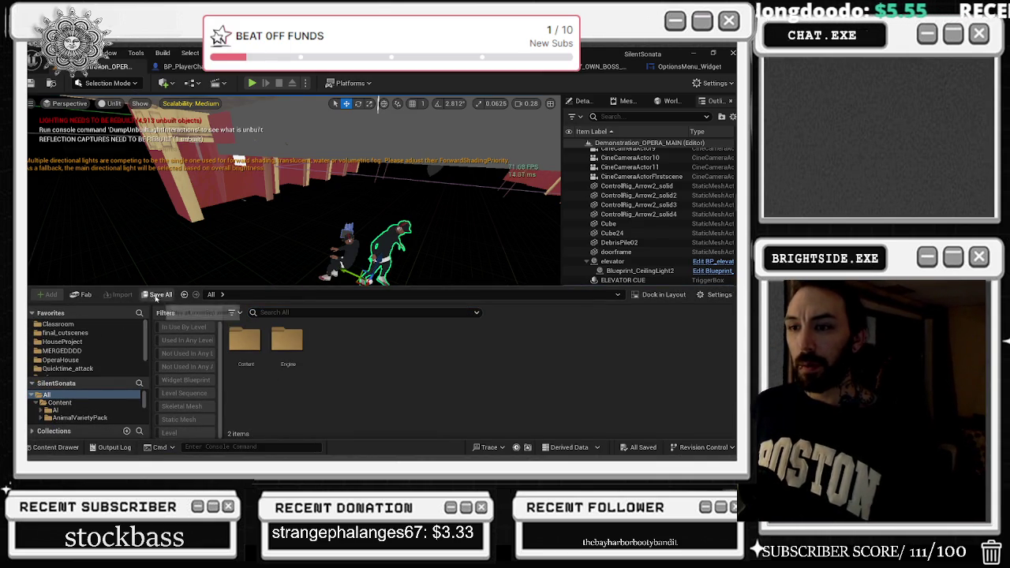
key(ctrl+space)
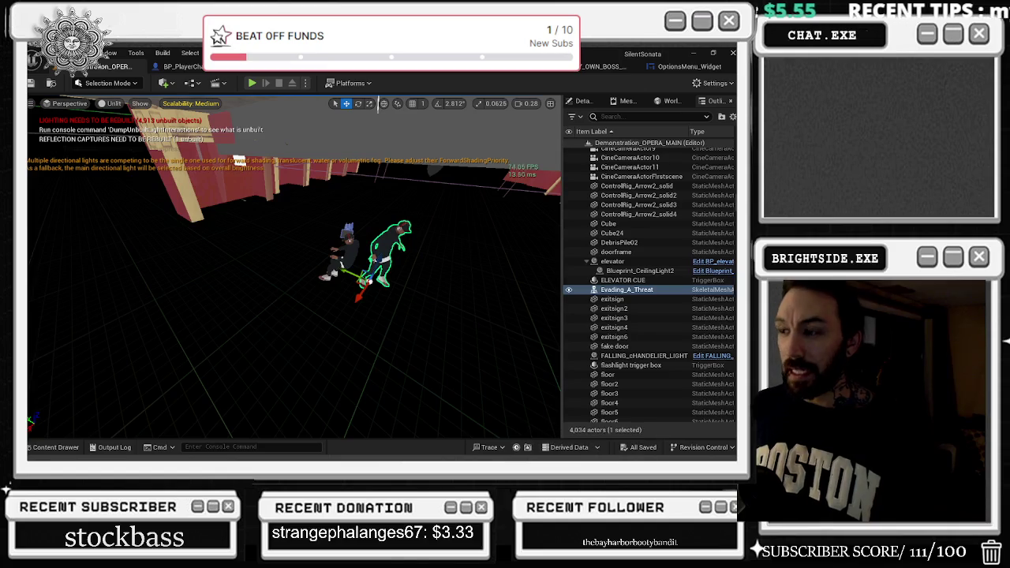
click(52, 447)
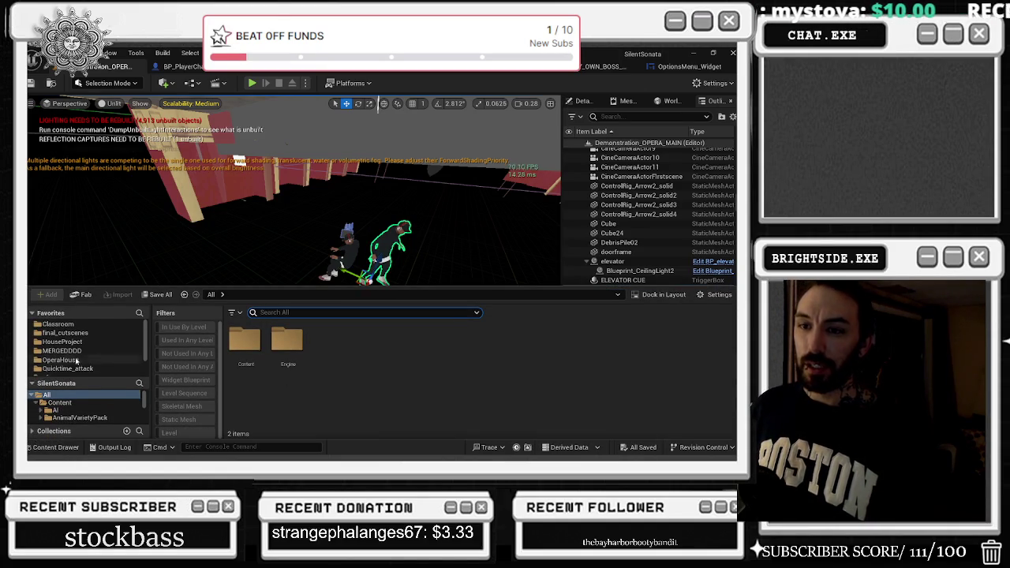
scroll(102, 355, down, 2)
click(109, 372)
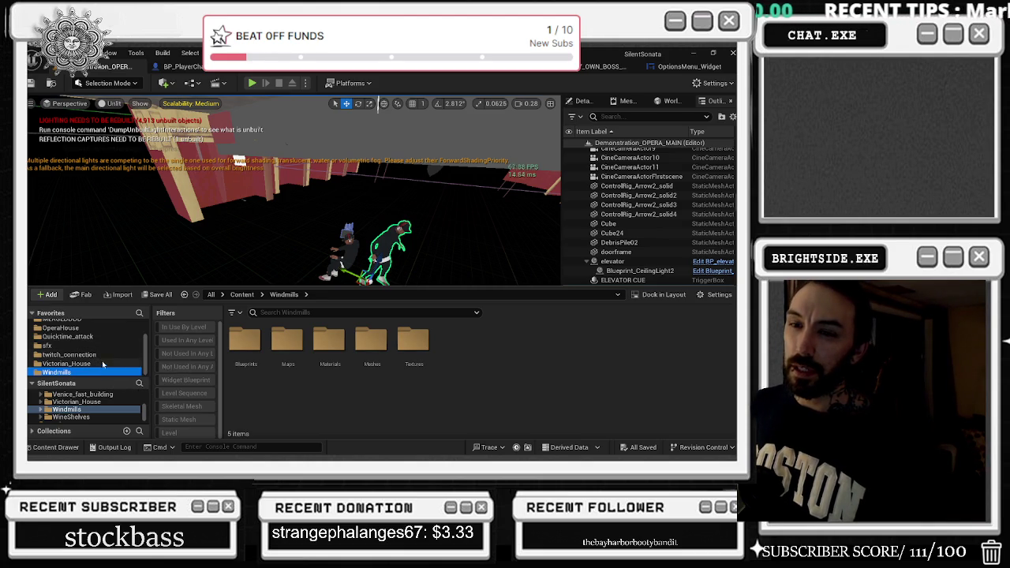
double_click(287, 339)
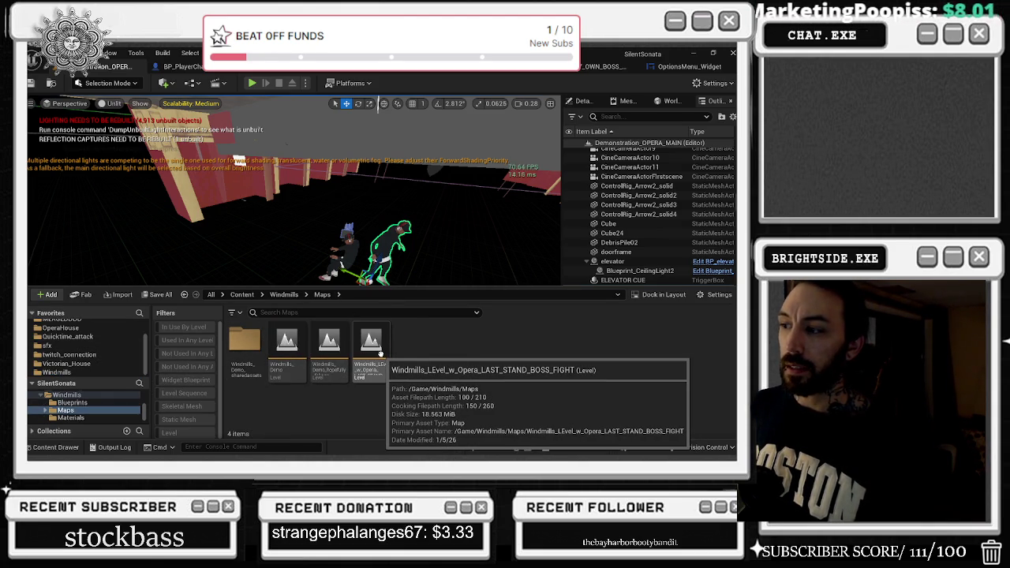
double_click(380, 355)
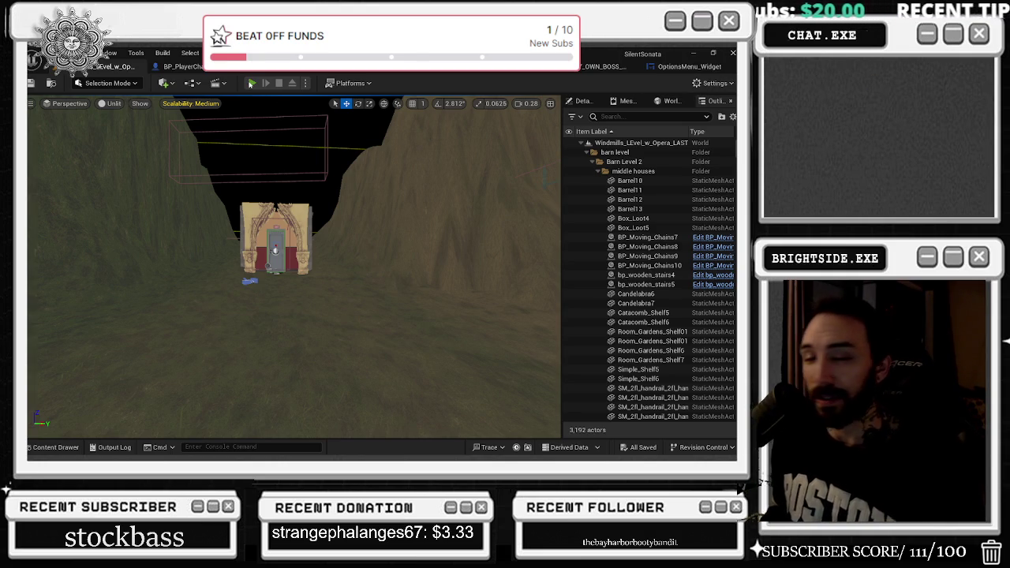
Step: Start a Play-In-Editor session with Alt+P and walk into the opera auditorium
key(alt+p)
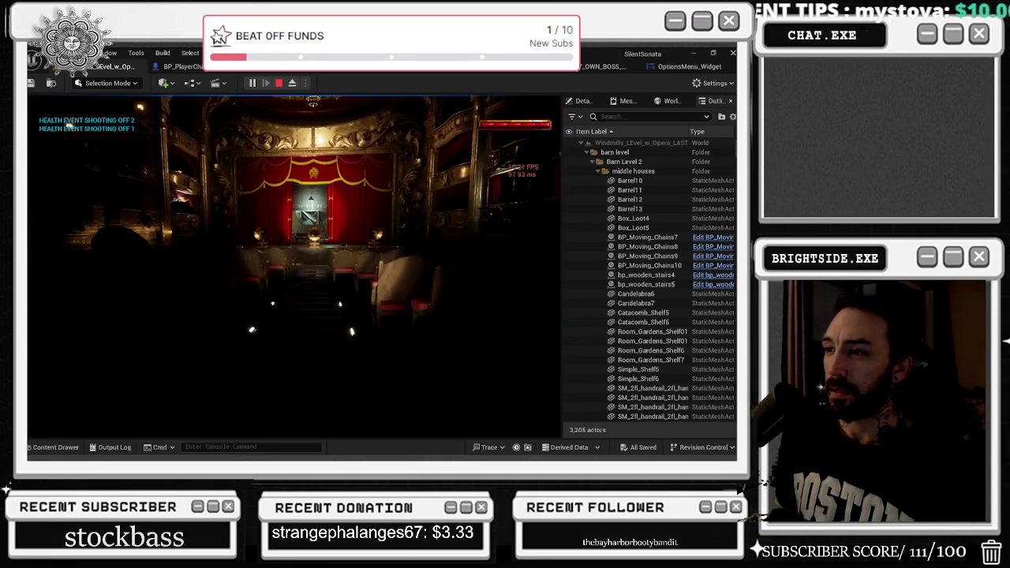
Step: Stop the play test, fly the editor camera to the exit doorway, and dismiss the errors notice
key(Escape)
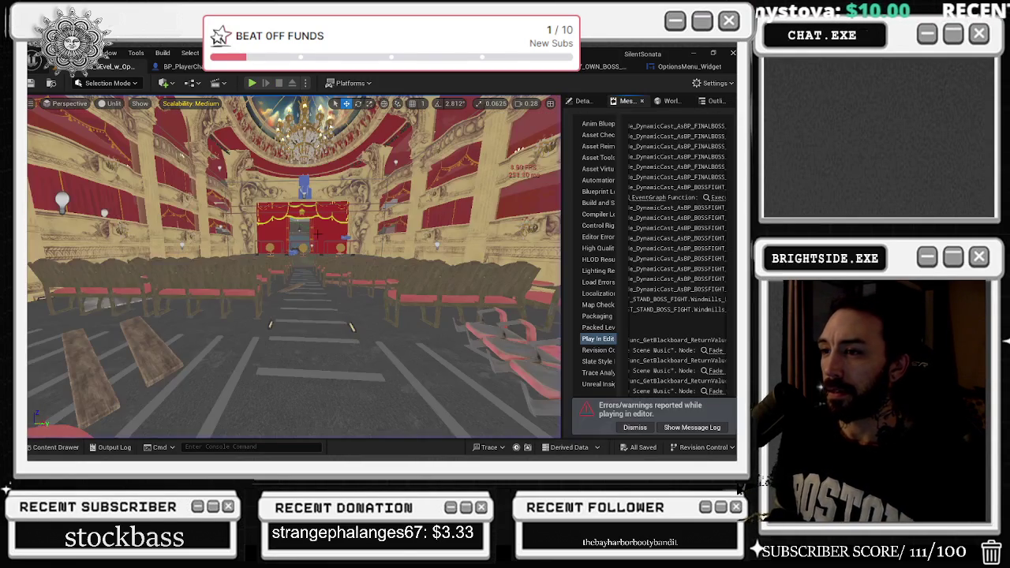
drag(294, 269, 293, 268)
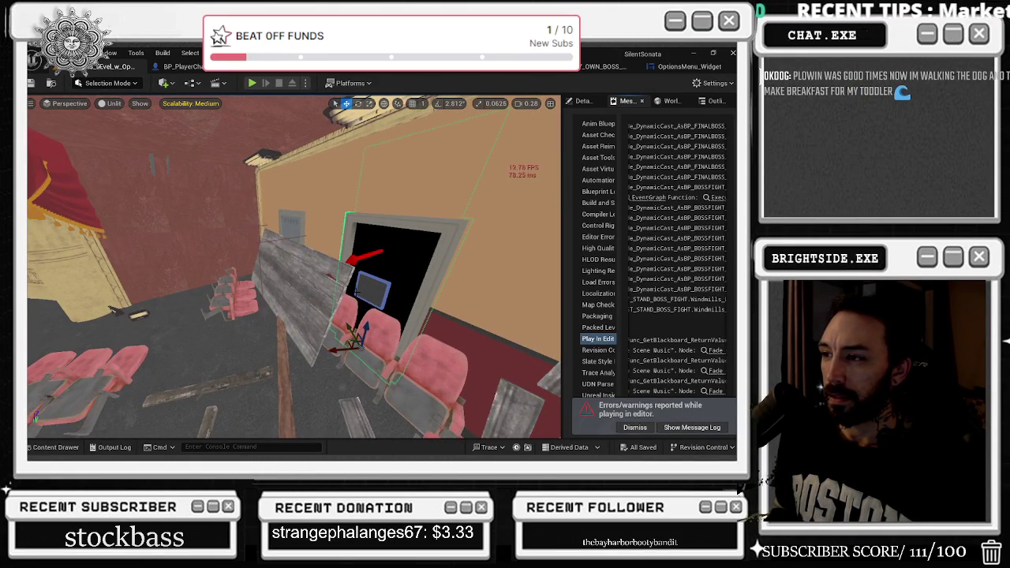
drag(359, 291, 391, 124)
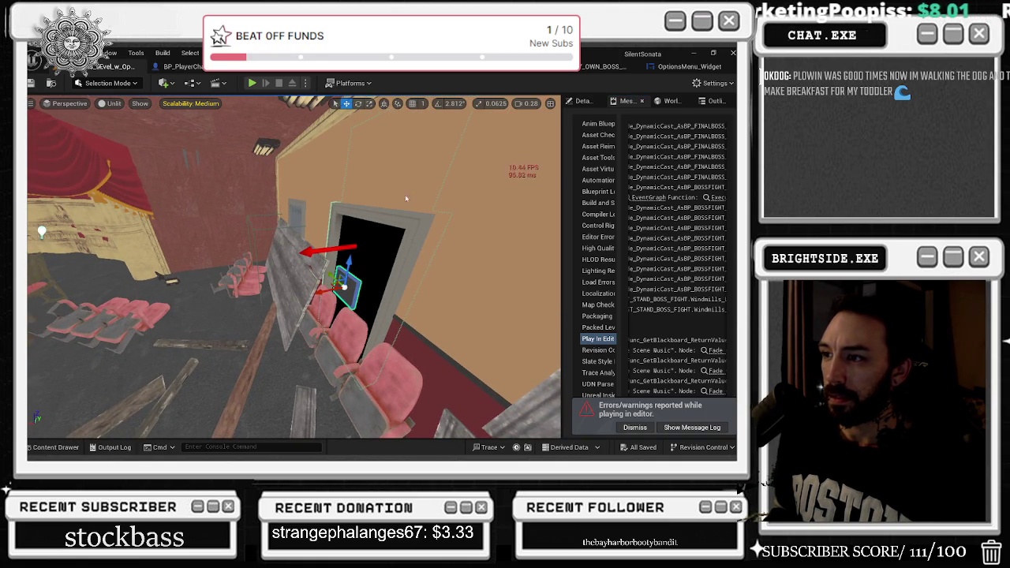
click(626, 430)
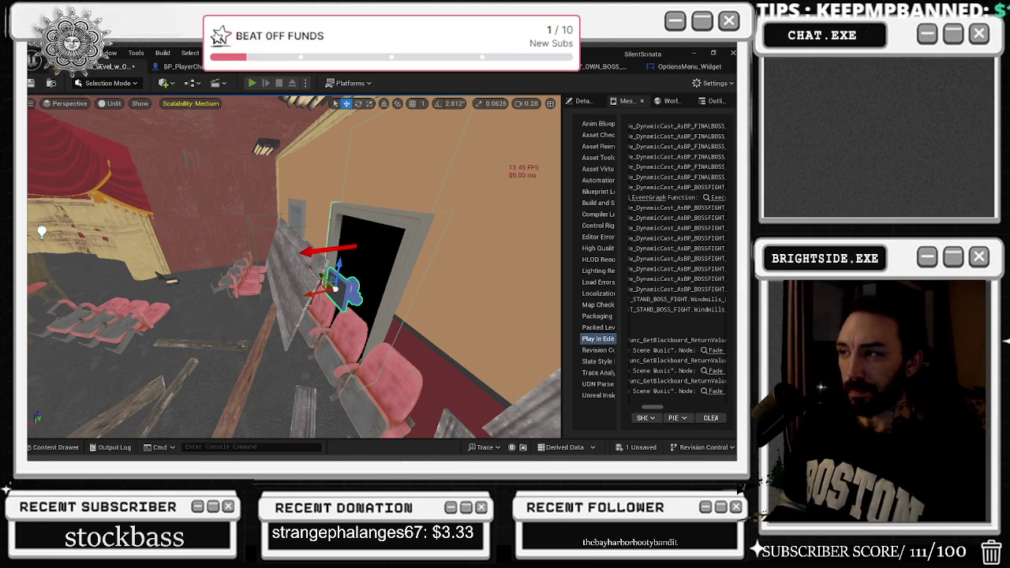
Step: Play-test again walking out through the exit doorway, then stop and frame the door
key(alt+p)
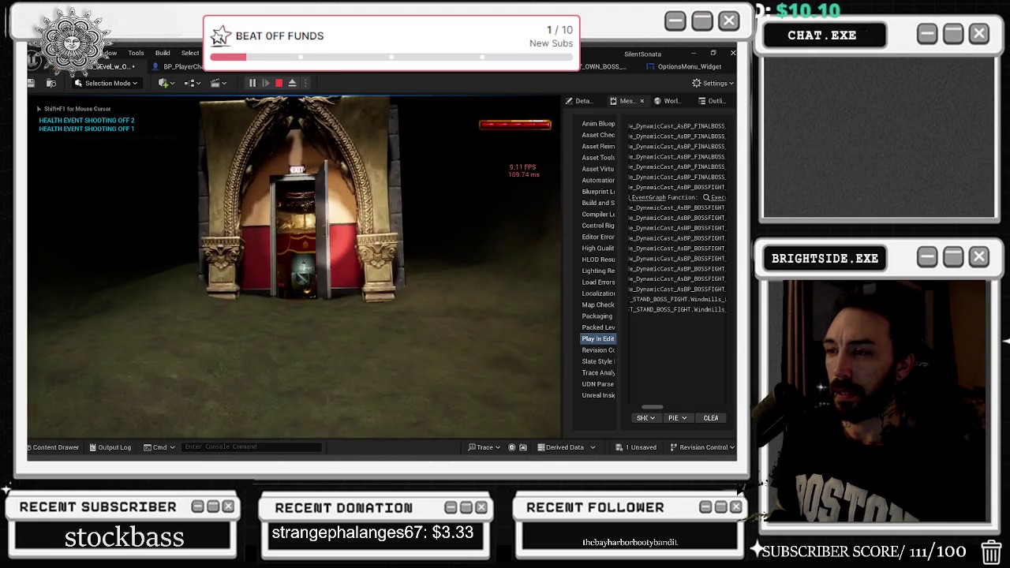
key(w)
key(w)
key(w)
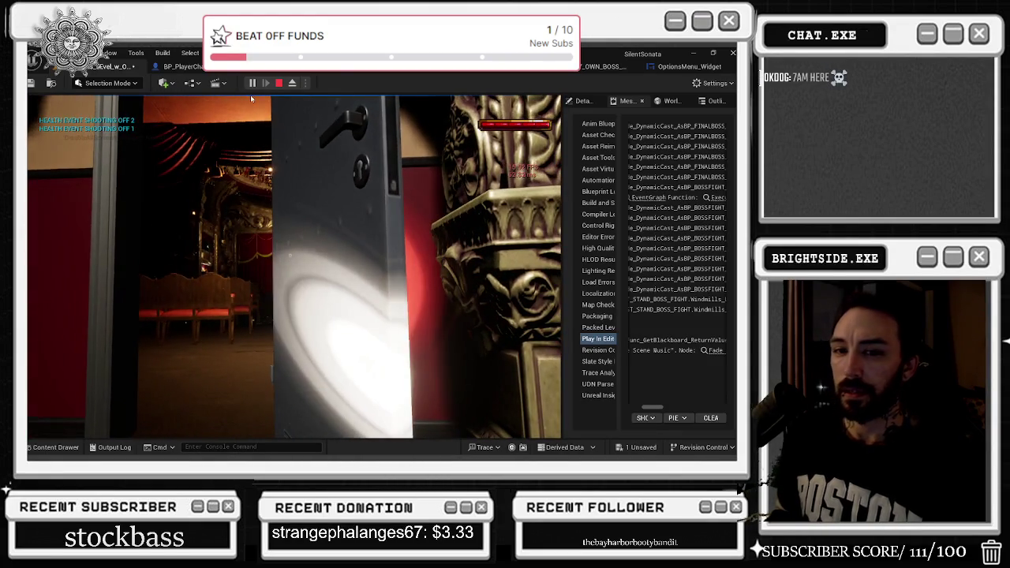
key(Escape)
key(f)
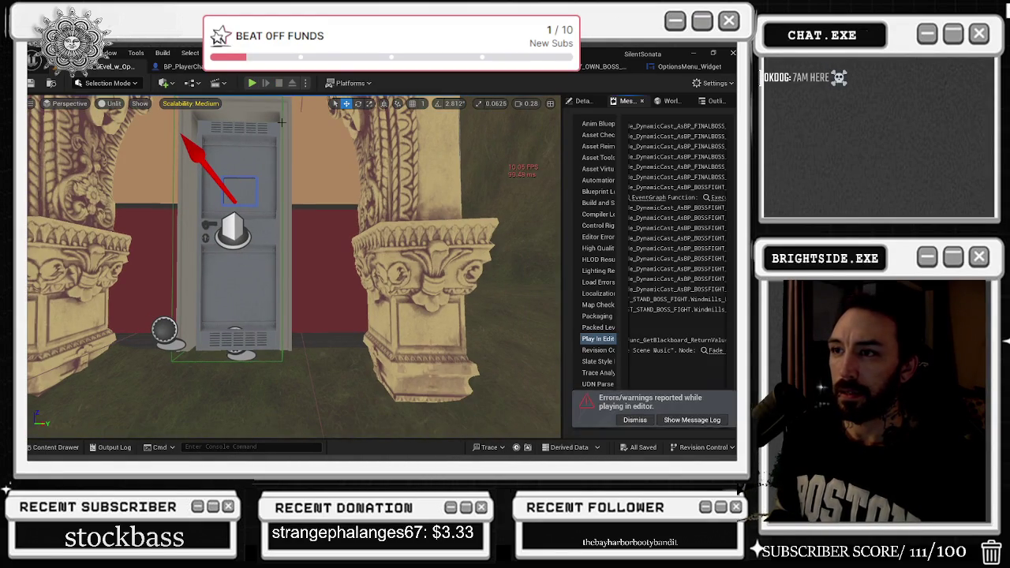
Step: Undo the last move and cycle viewport bookmarks 1 and 2 to the theater-hall doorway
key(ctrl+z)
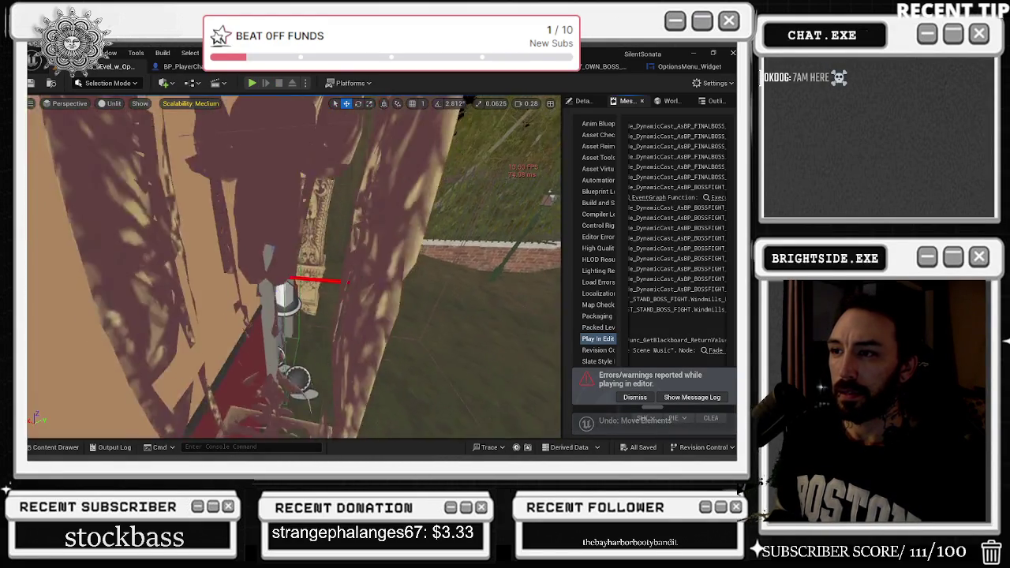
key(1)
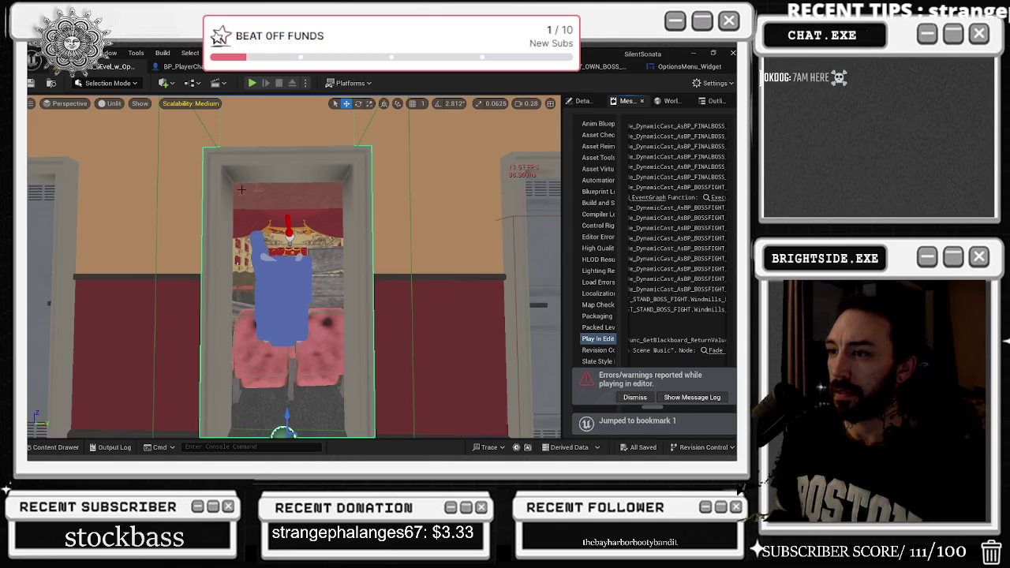
key(2)
key(1)
key(2)
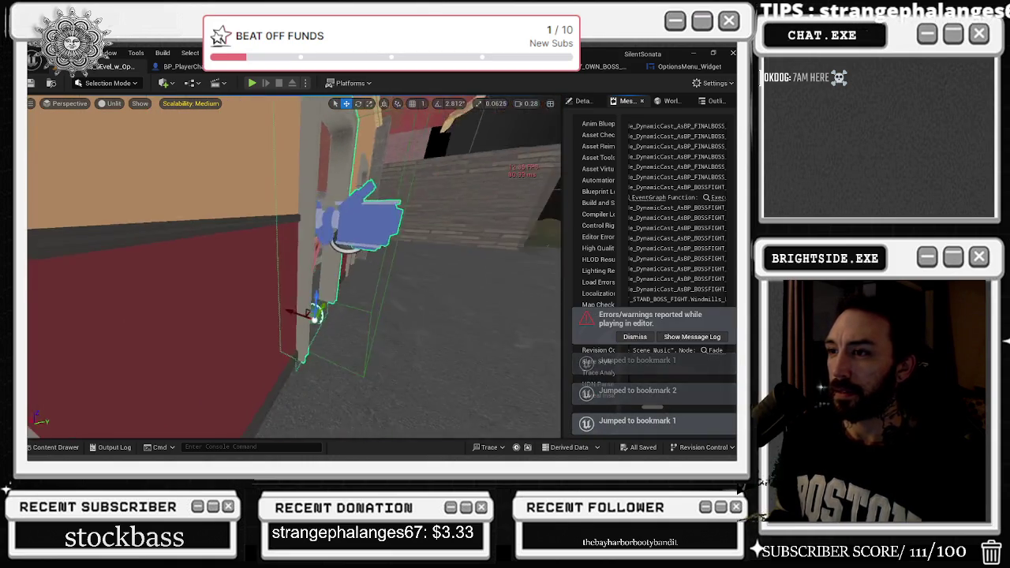
Step: Undo the recent portal selections, checking the undo history for remaining steps
key(ctrl+z)
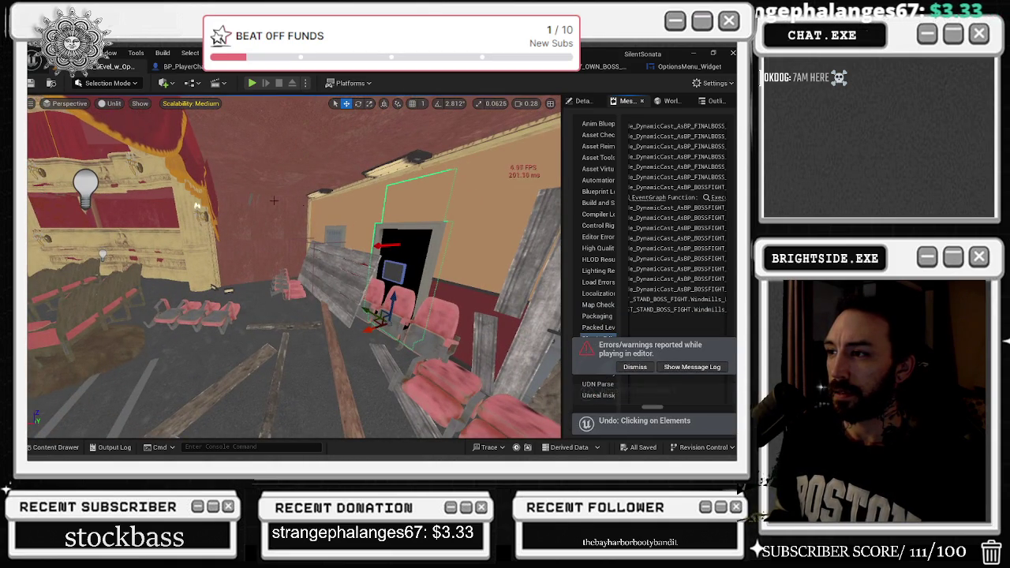
click(79, 53)
key(Escape)
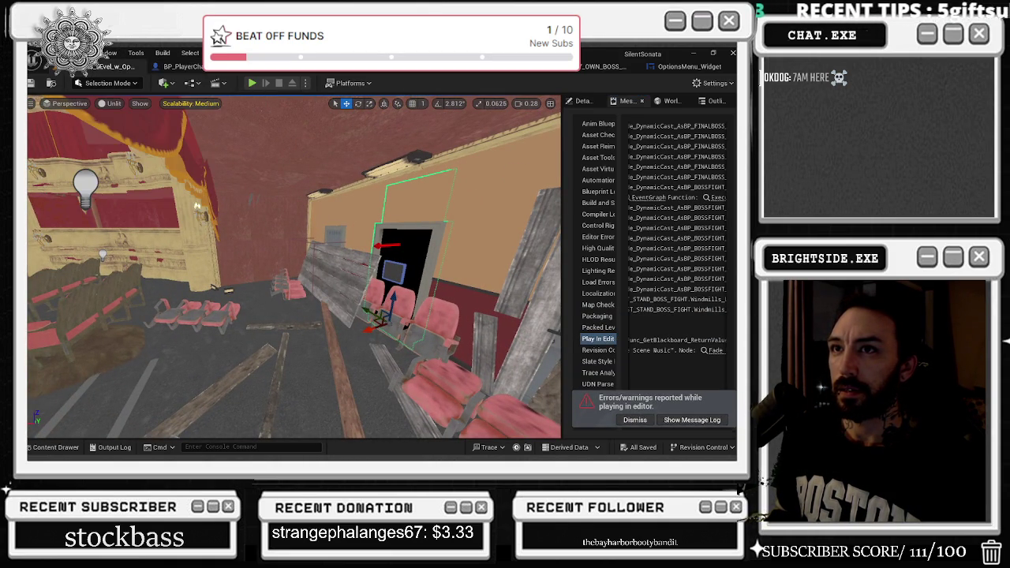
key(ctrl+z)
click(79, 53)
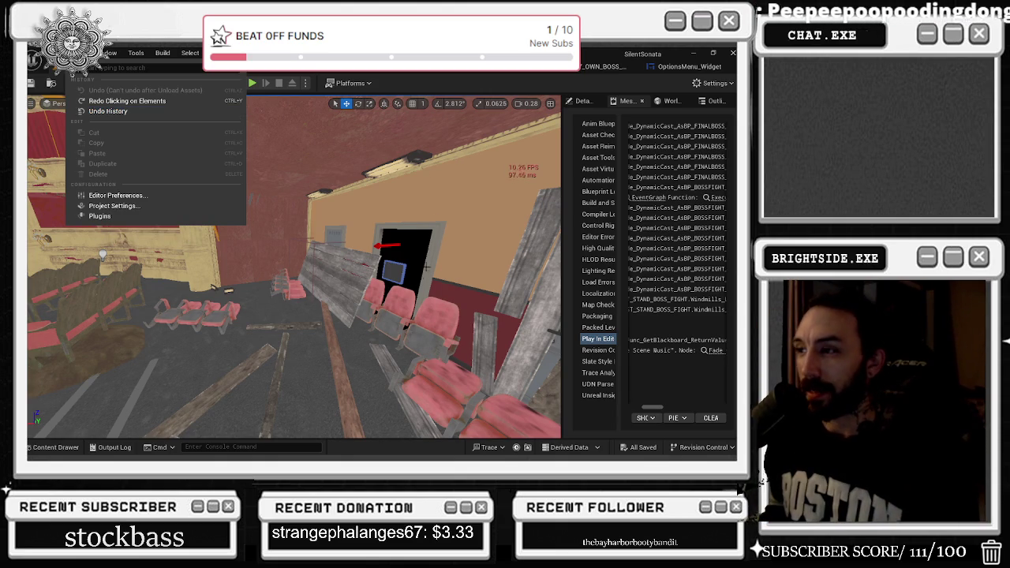
Step: Select the object around the exit doorway in the opera hall's side wall
click(395, 268)
Step: Select portal2 from the Outliner, reset its Location to zero, then undo the reset
click(392, 271)
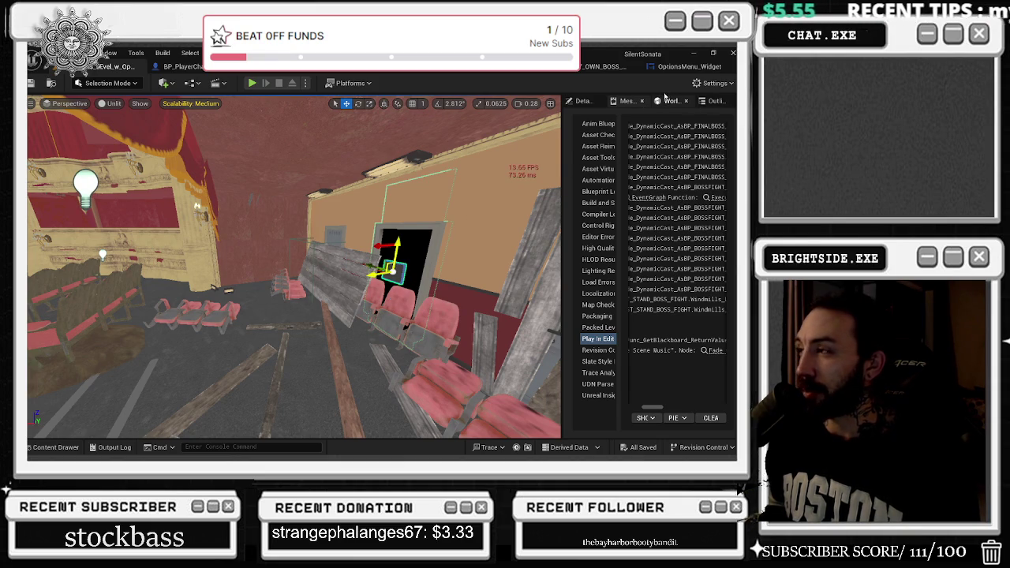
click(714, 100)
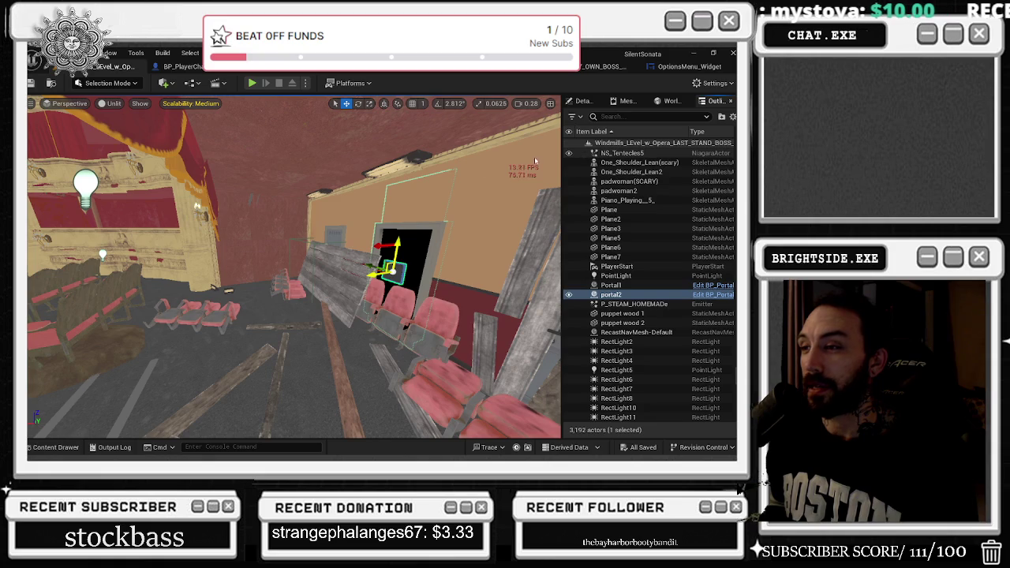
drag(397, 196, 418, 197)
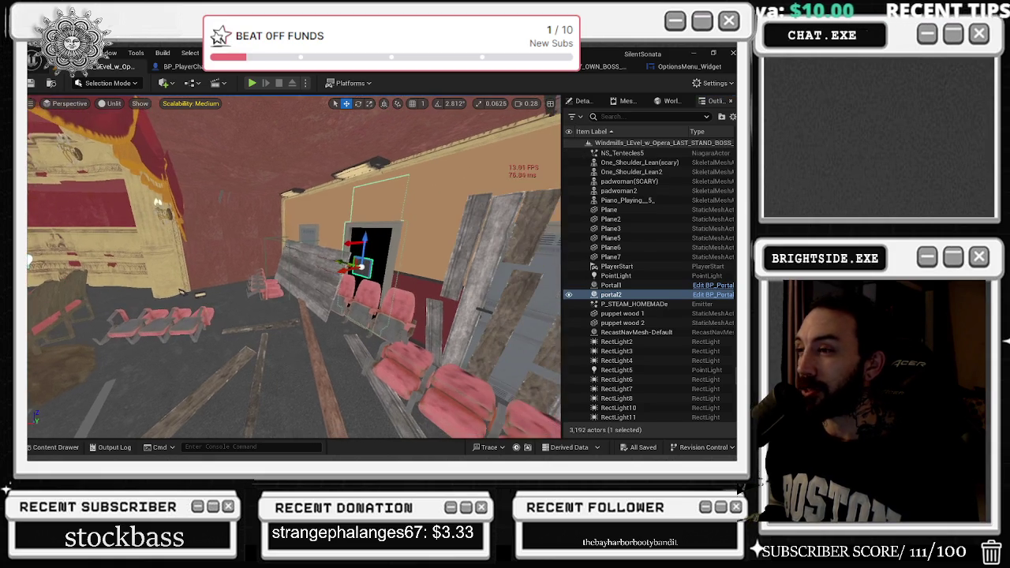
click(584, 103)
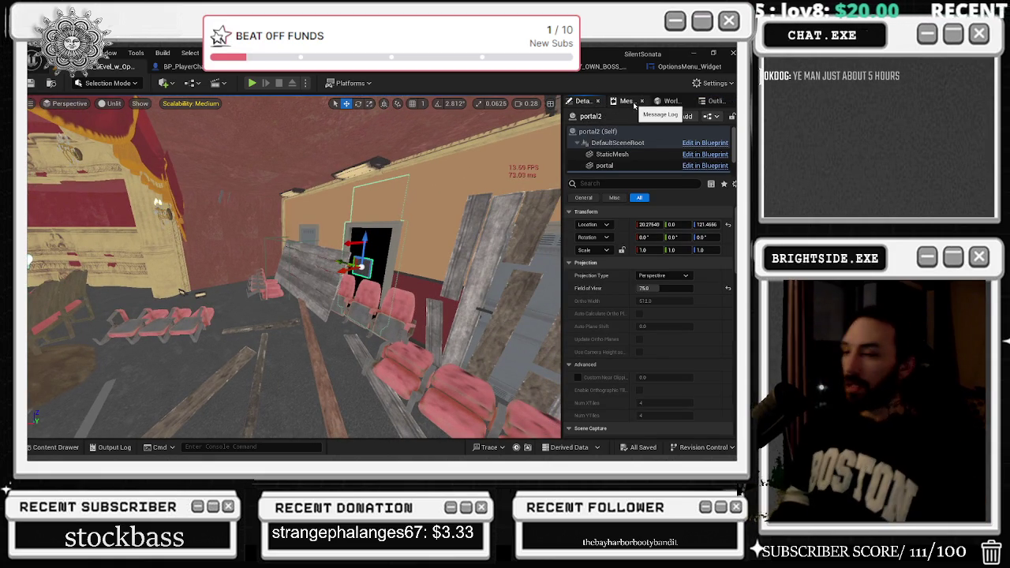
click(729, 226)
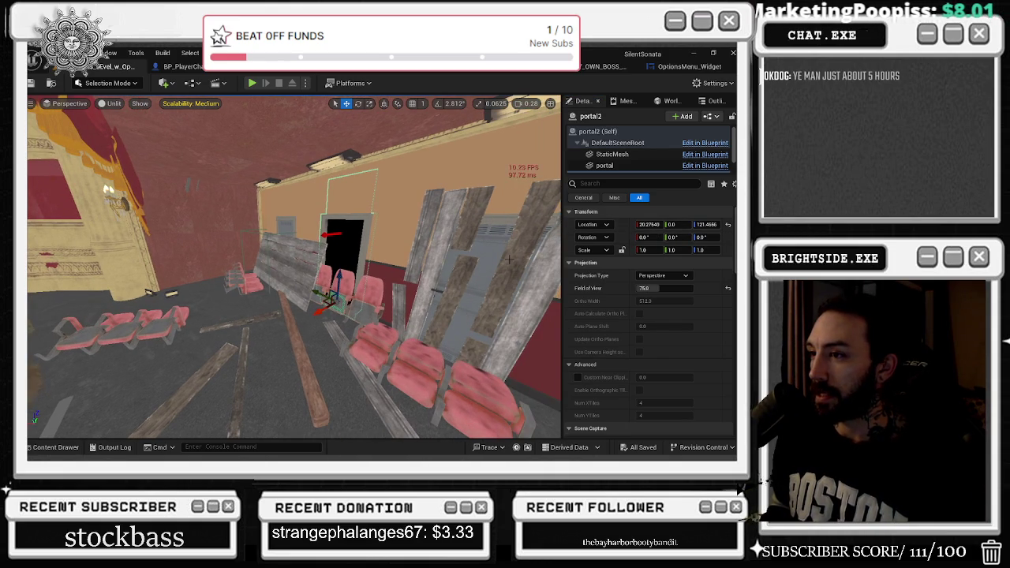
key(ctrl+z)
Step: Fly around the doorway portal and show portal2 (Self) properties with Portal One set to Portal1
key(s)
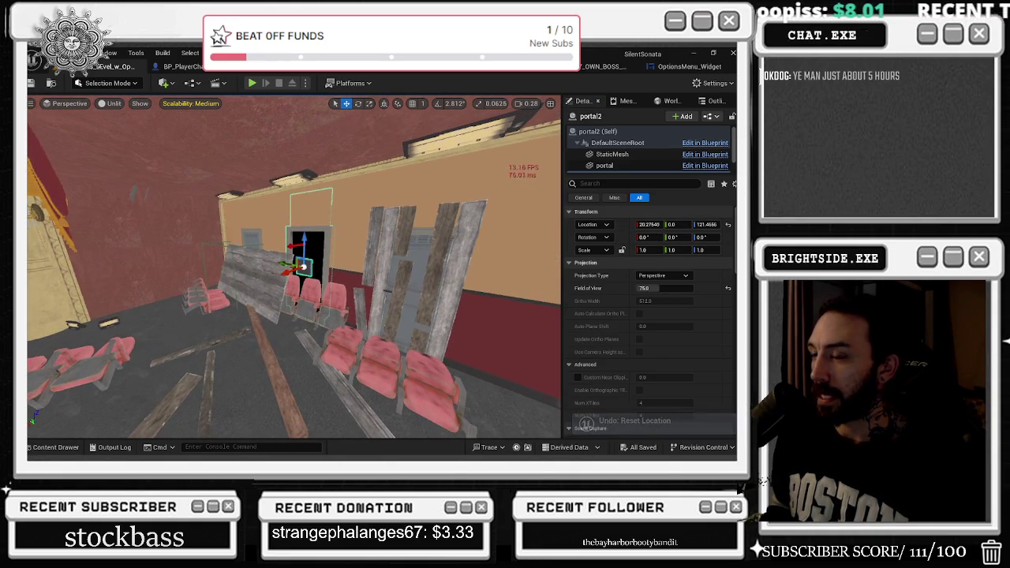
key(w)
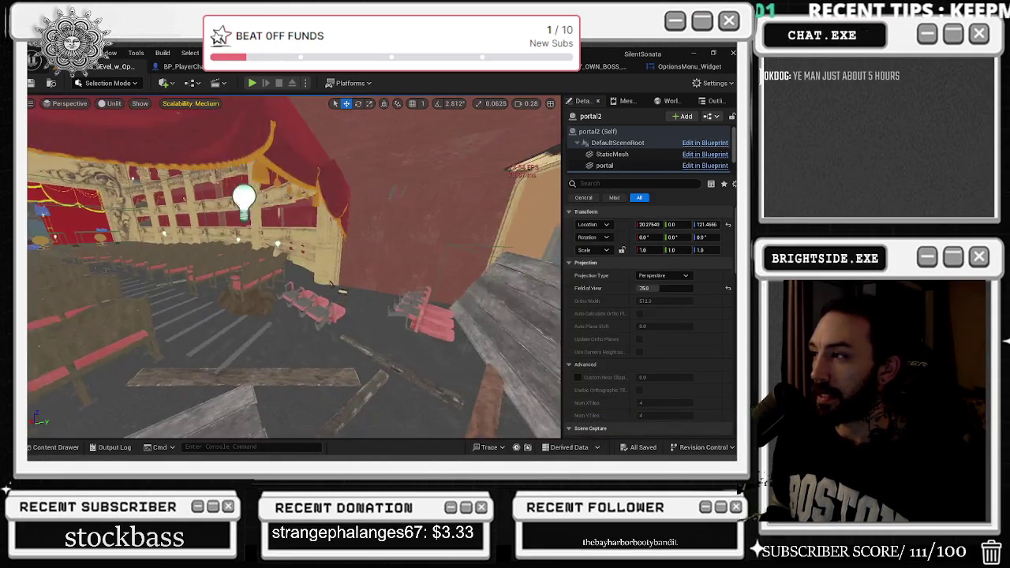
key(f)
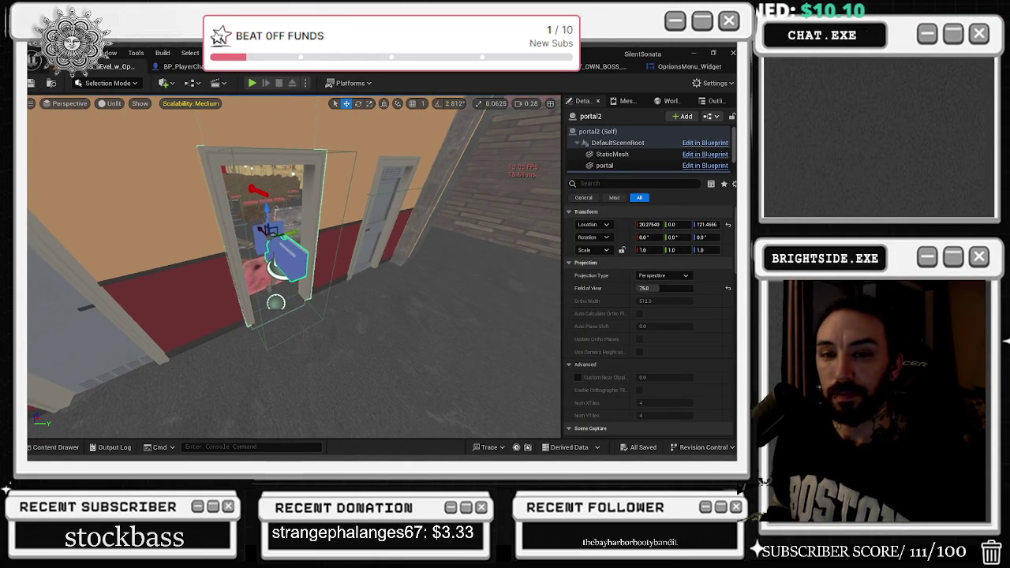
key(w)
key(d)
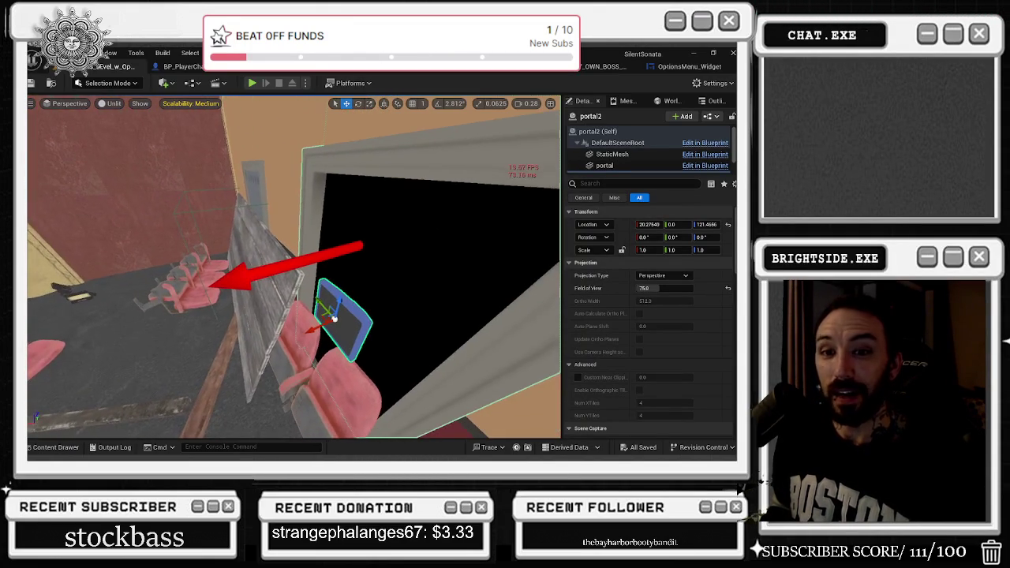
click(598, 131)
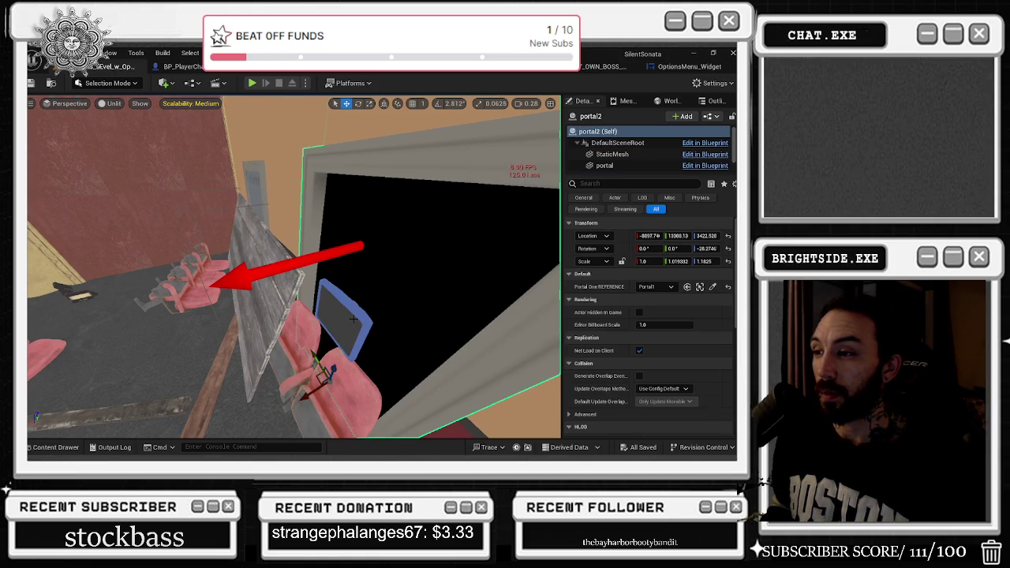
key(s)
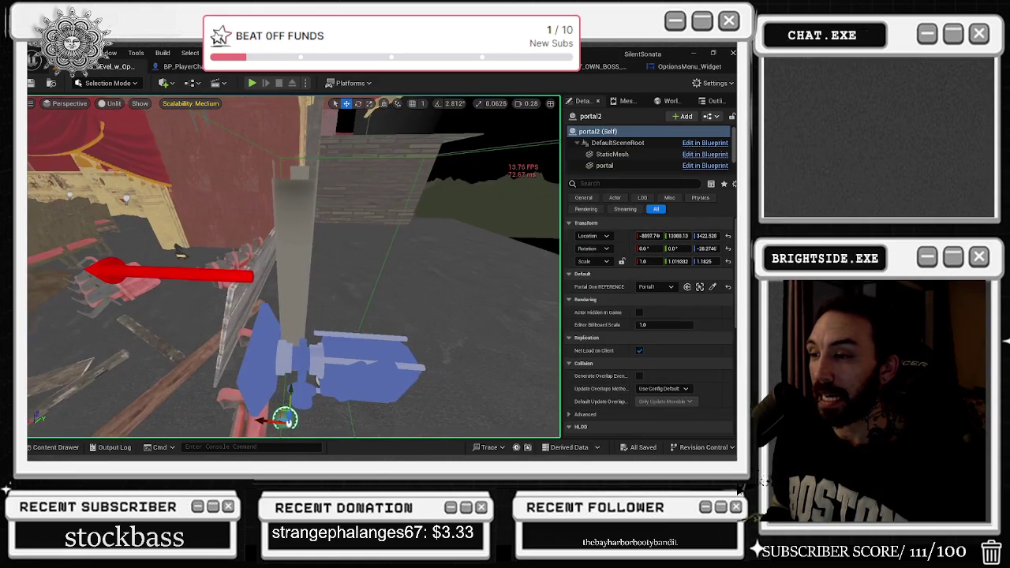
key(f)
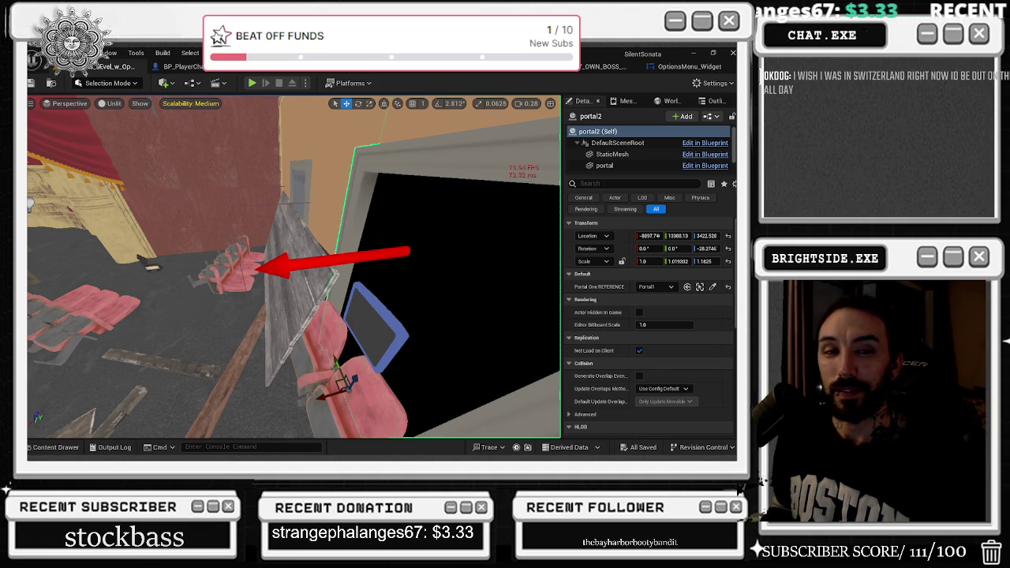
key(w)
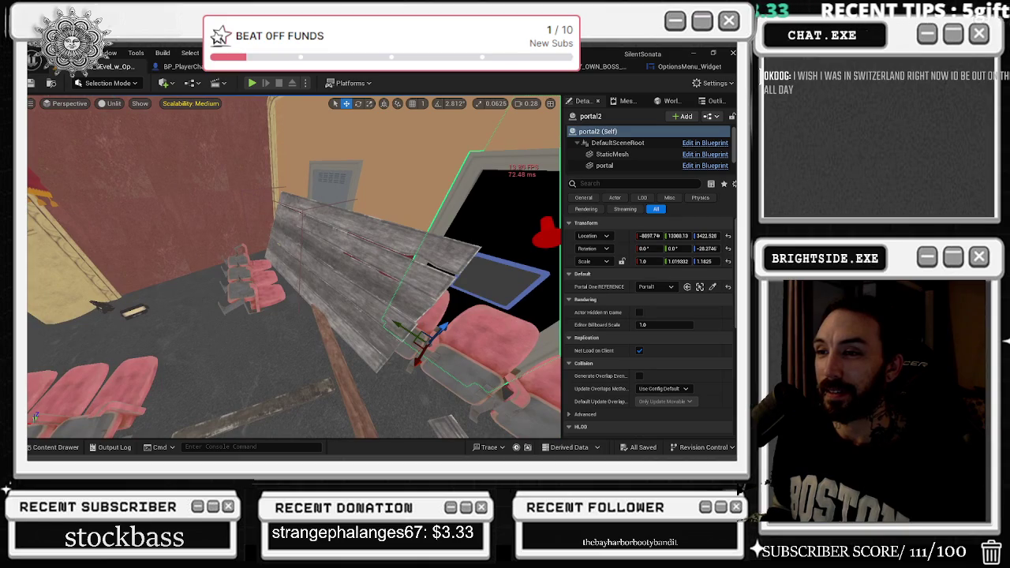
key(s)
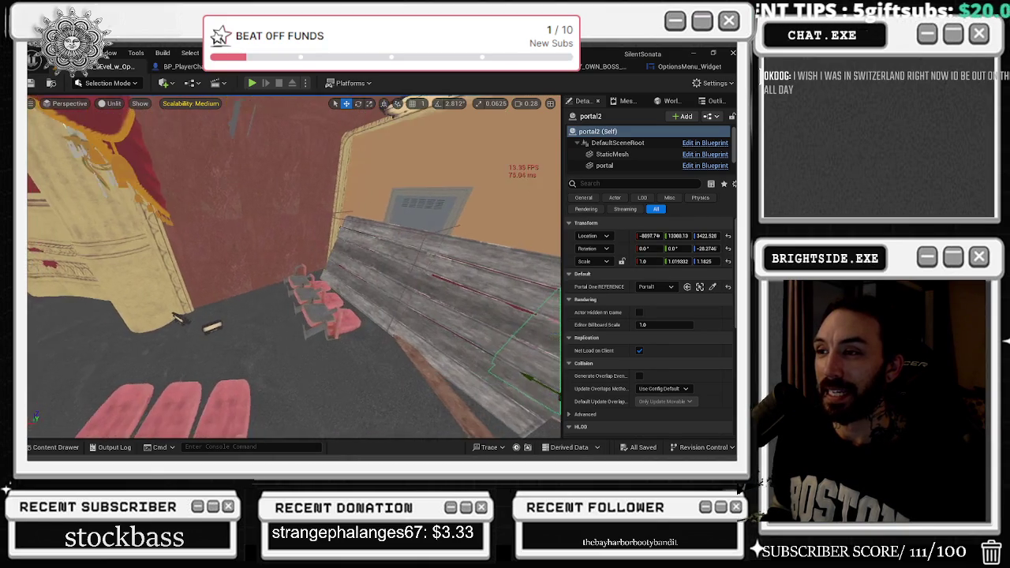
key(a)
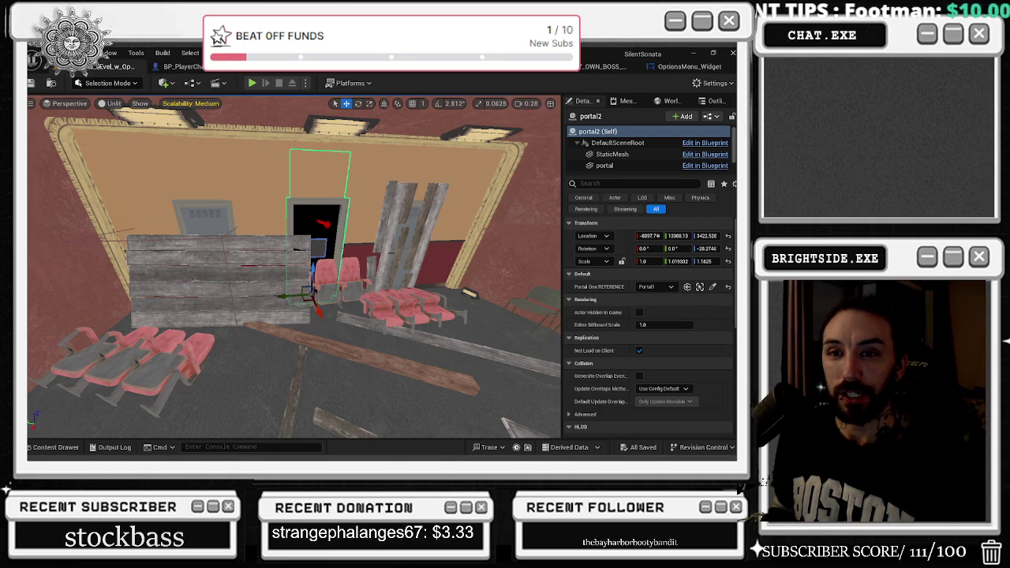
key(alt+Tab)
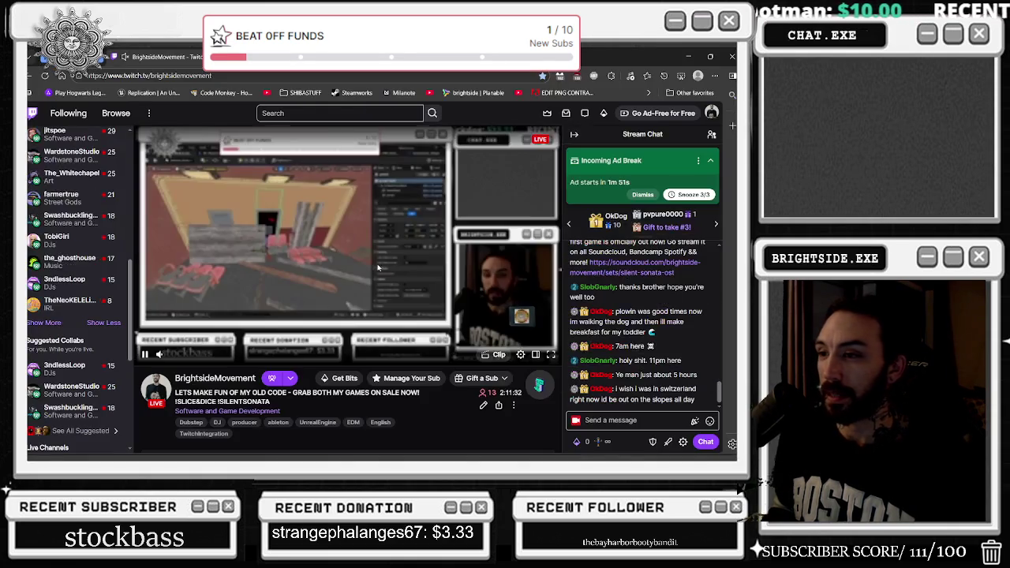
Step: Open a chatter's user card from Stream Chat, look over its info and badges, then close it
click(593, 346)
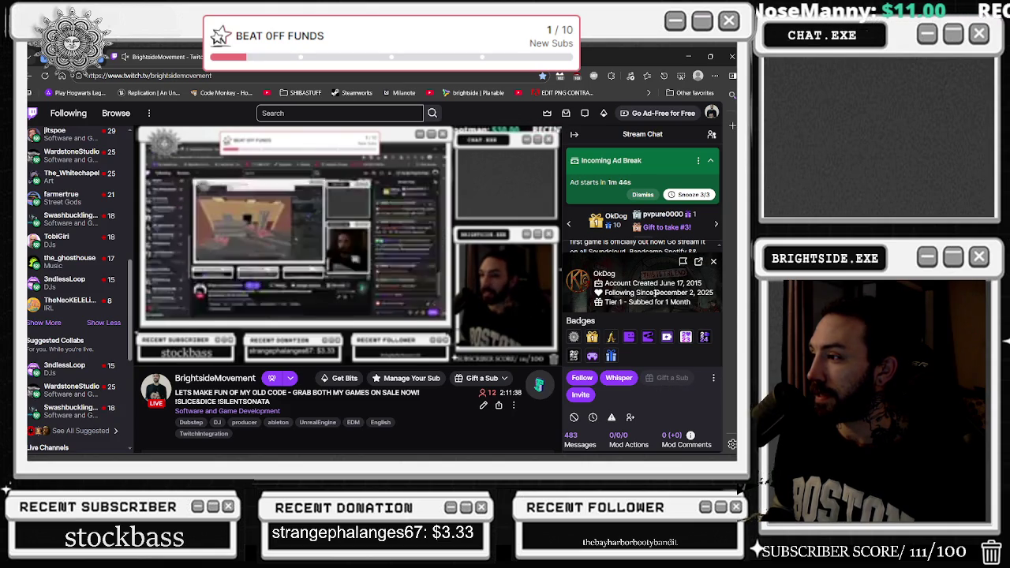
scroll(591, 386, down, 1)
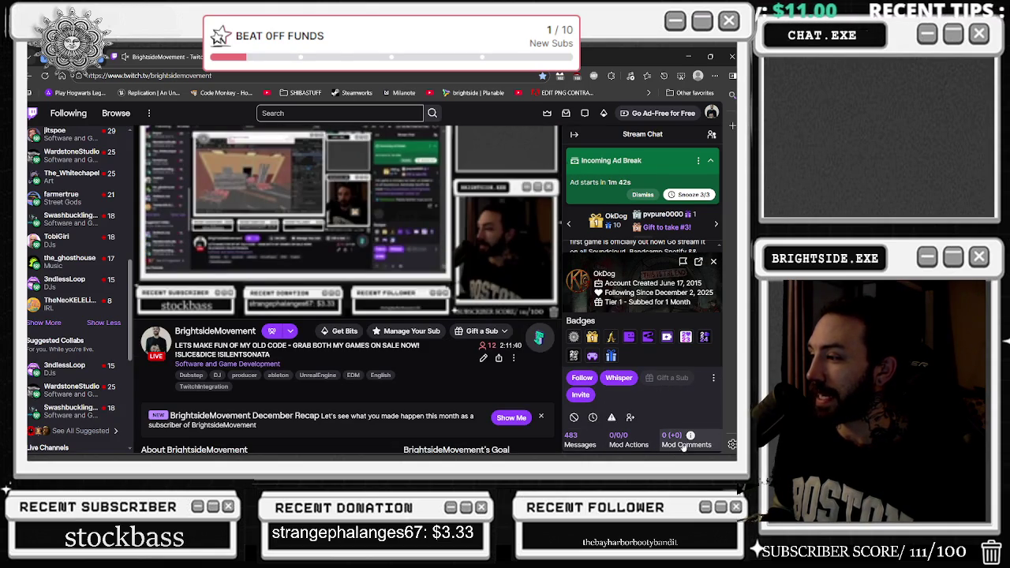
mouse_move(667, 430)
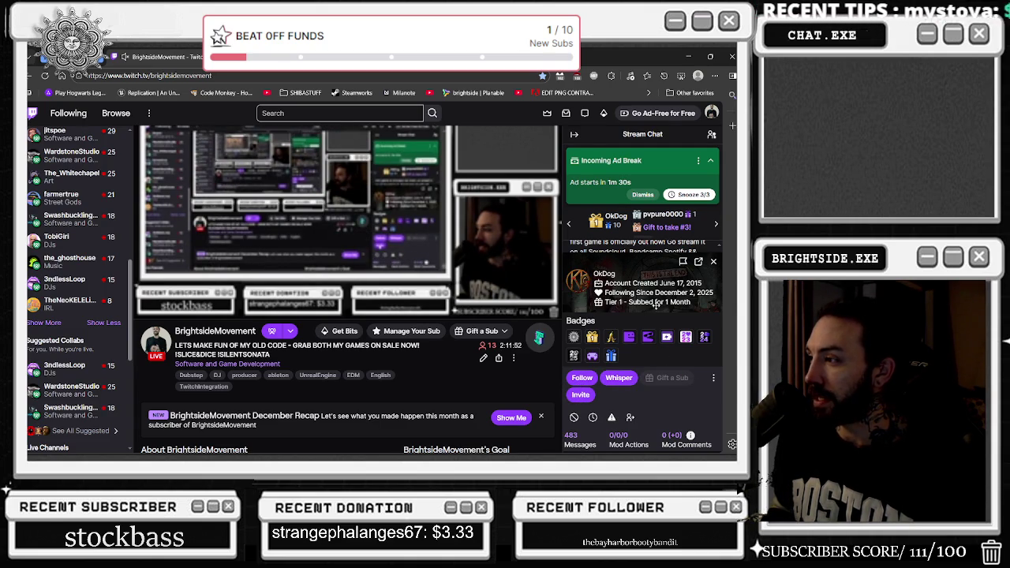
click(713, 261)
Step: Return to the editor, swing toward the portal, and switch the viewport to Lit
key(alt+Tab)
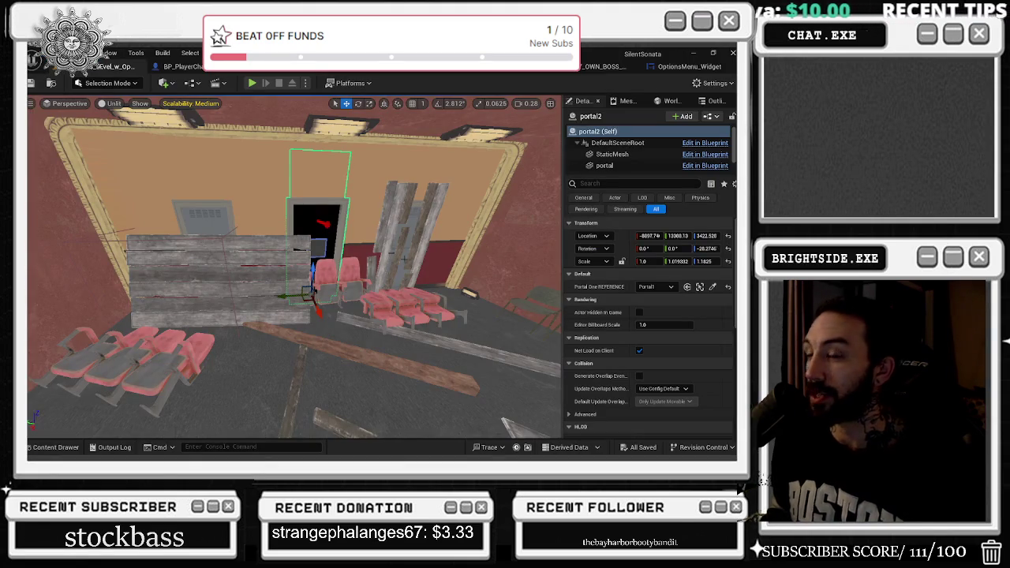
scroll(431, 251, down, 5)
mouse_move(294, 268)
mouse_down()
mouse_move(261, 273)
mouse_move(331, 272)
mouse_move(288, 260)
mouse_up()
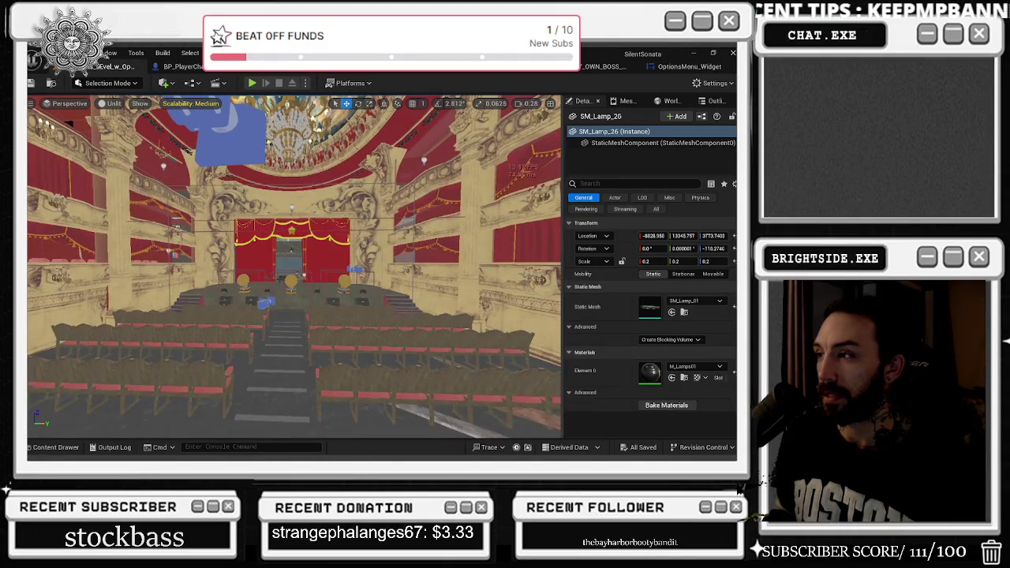
key(alt+4)
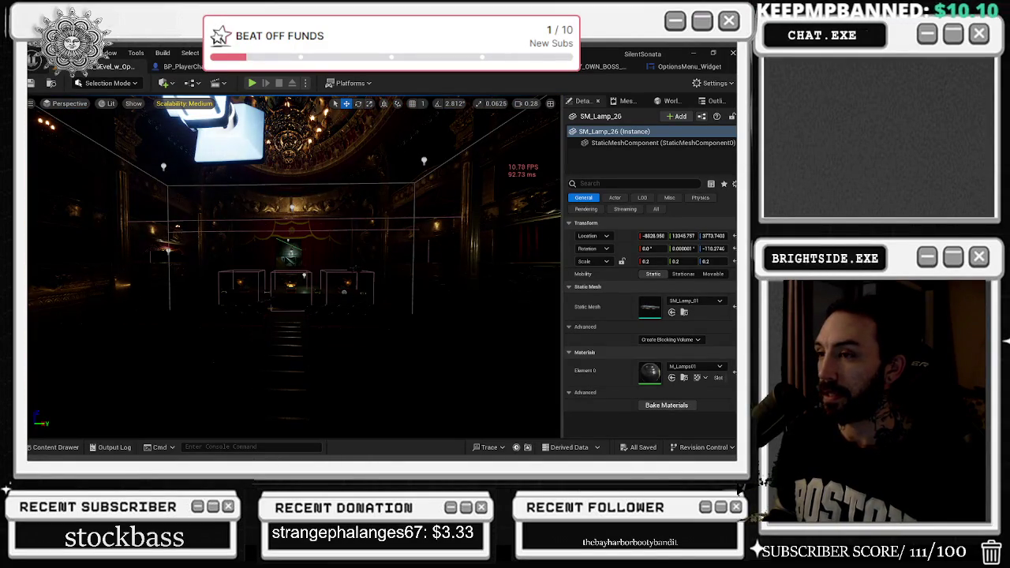
Step: Dolly the camera back and open the Scalability: Medium settings, then close them
scroll(294, 268, down, 3)
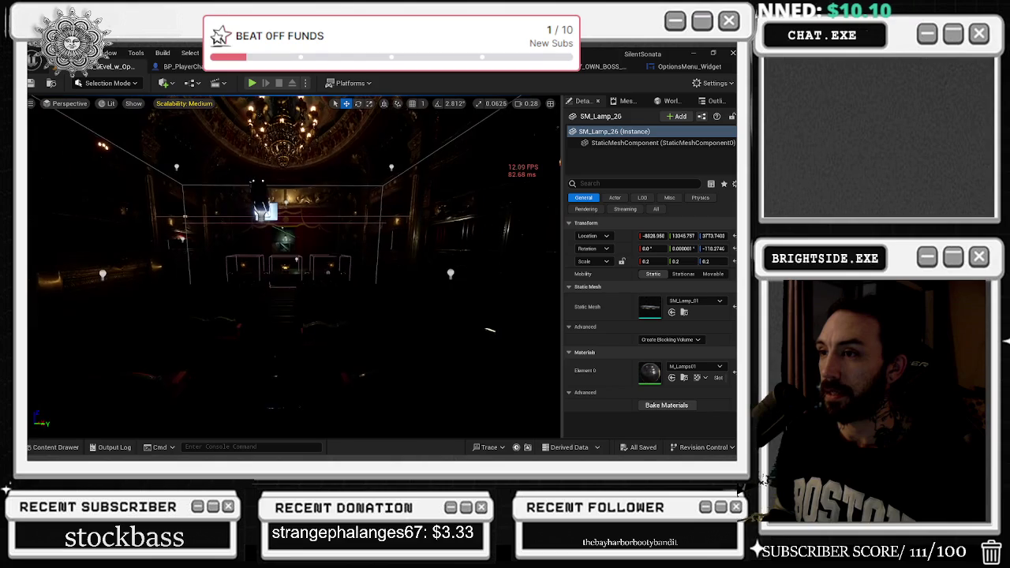
scroll(294, 268, down, 3)
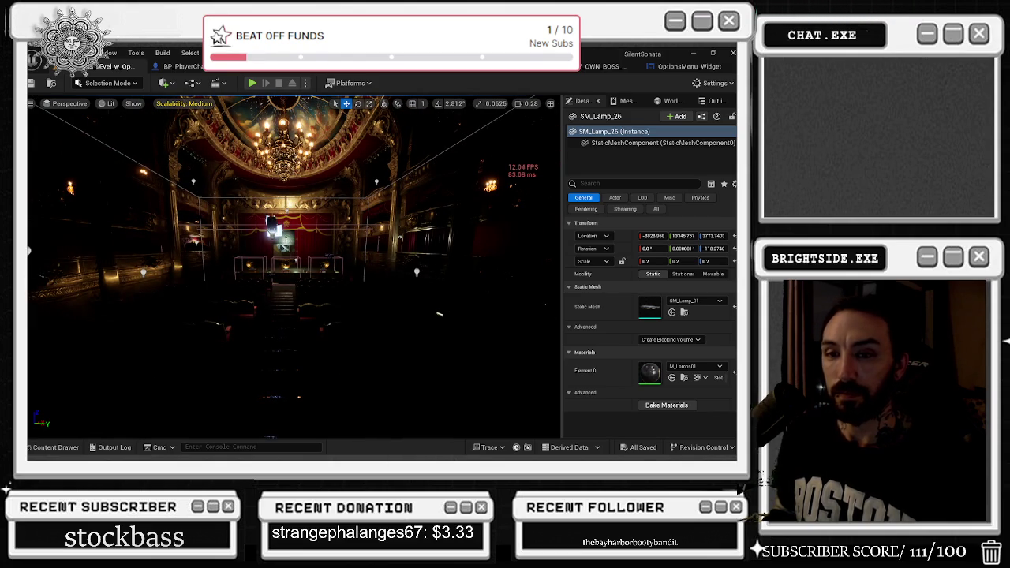
click(209, 103)
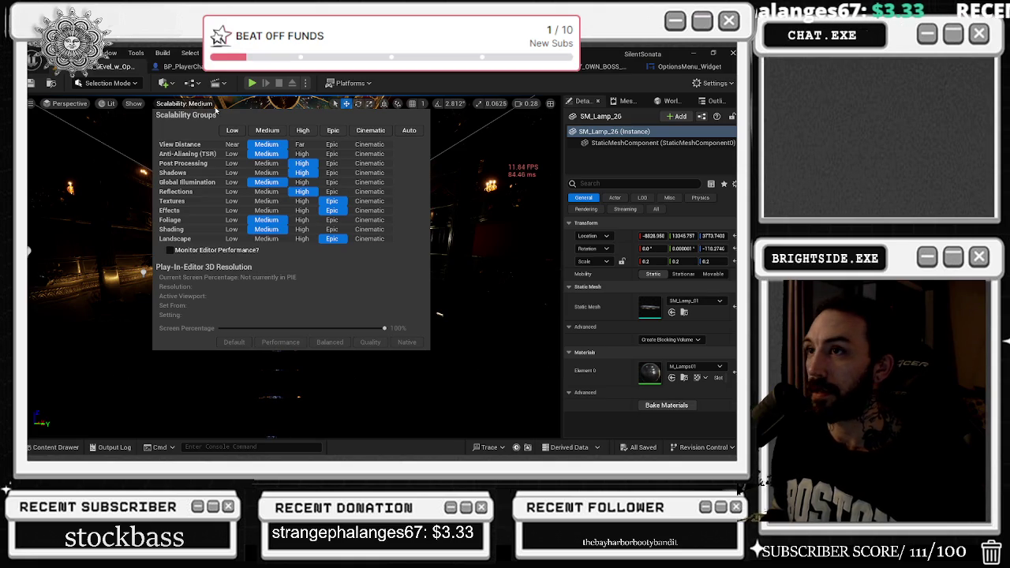
click(254, 87)
Step: Start a Play-In-Editor test of the Windmills level on the opera stage
click(253, 83)
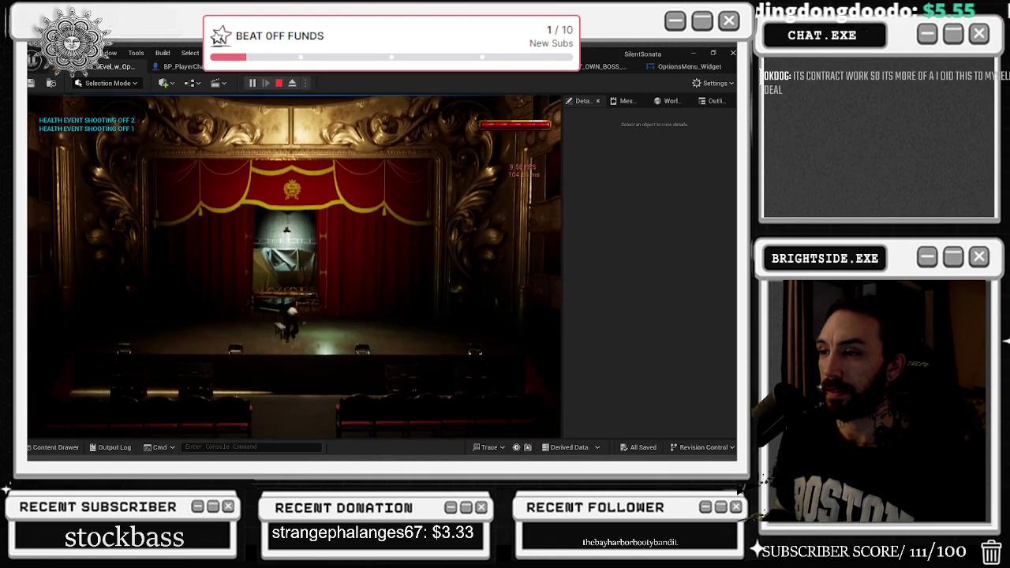
Step: Free the mouse, open and close Engine Scalability Settings, then play into the barn and stop
key(alt+Tab)
click(715, 84)
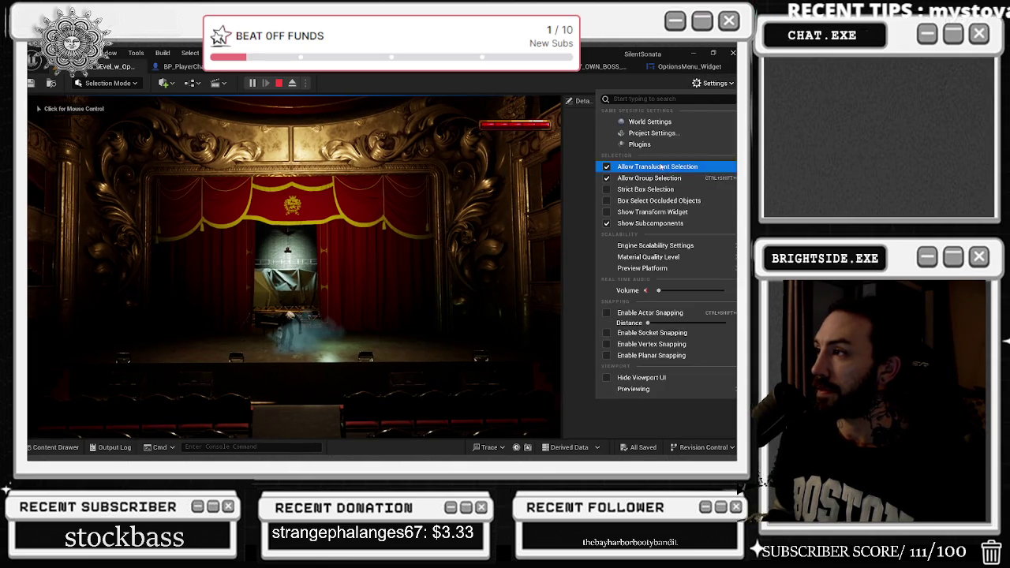
mouse_move(654, 245)
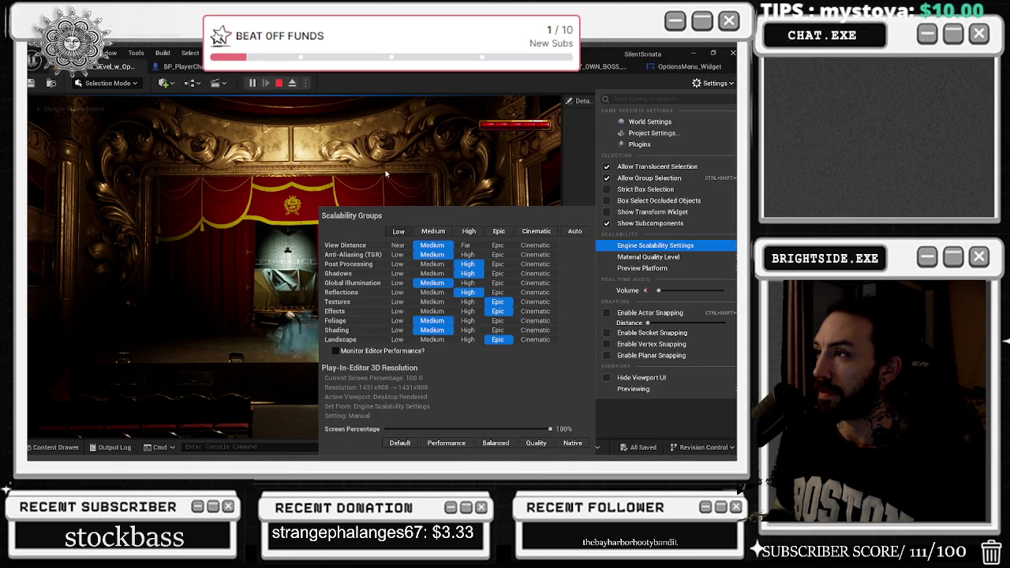
click(386, 172)
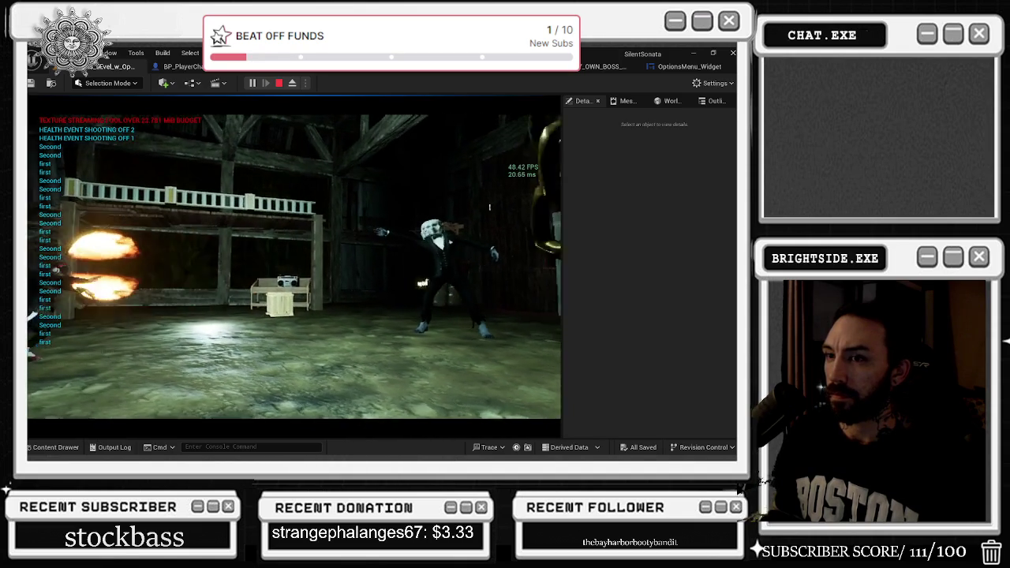
key(Escape)
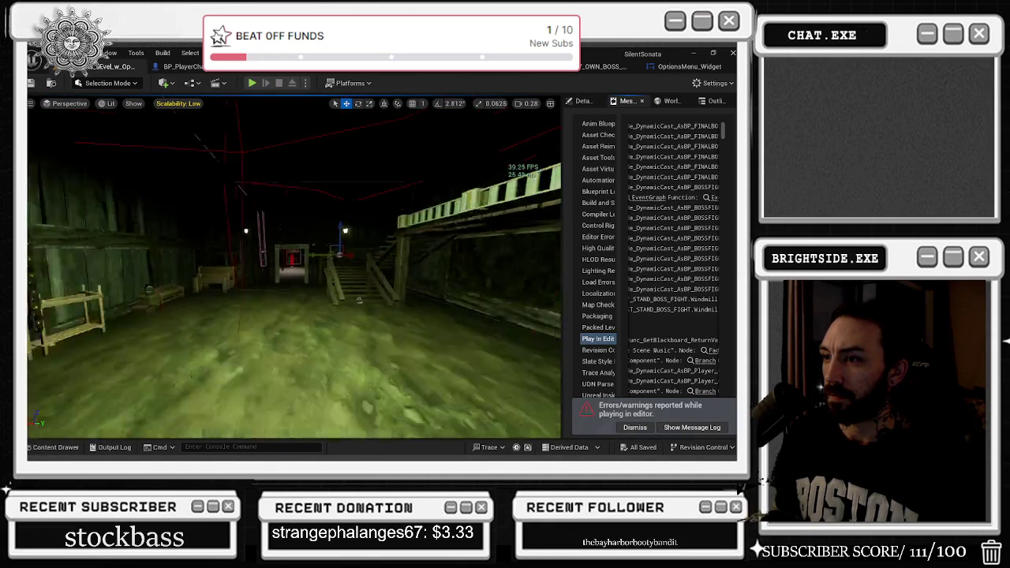
Step: Frame the portal's capture box, open BP_Portal3_in_Opera_windmill, and select SceneCaptureComponent2D
key(f)
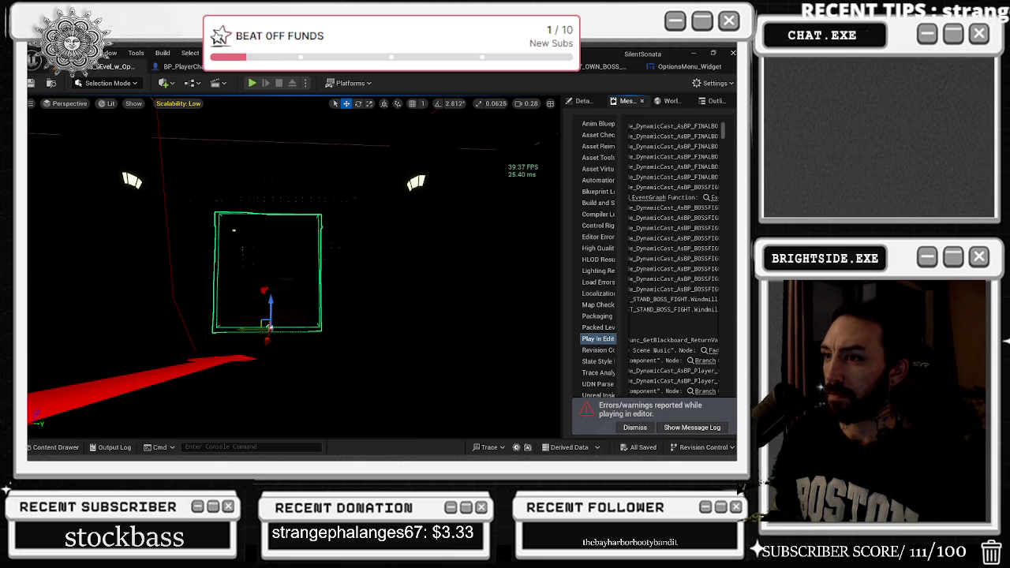
key(ctrl+e)
click(79, 210)
Step: Override the scene capture's Camera Shutter Speed and set it to 30.0
click(79, 210)
scroll(686, 286, down, 10)
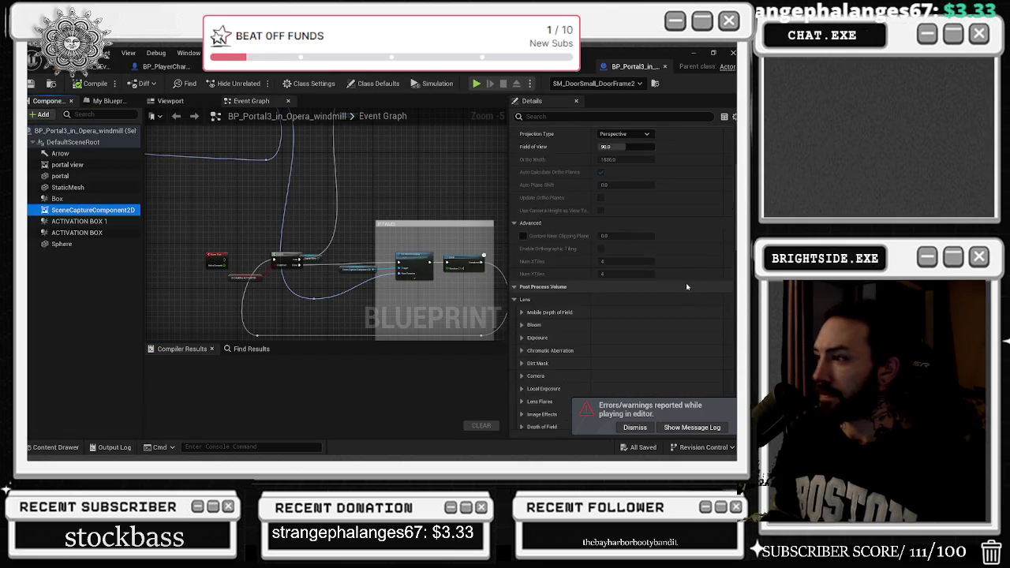
click(522, 189)
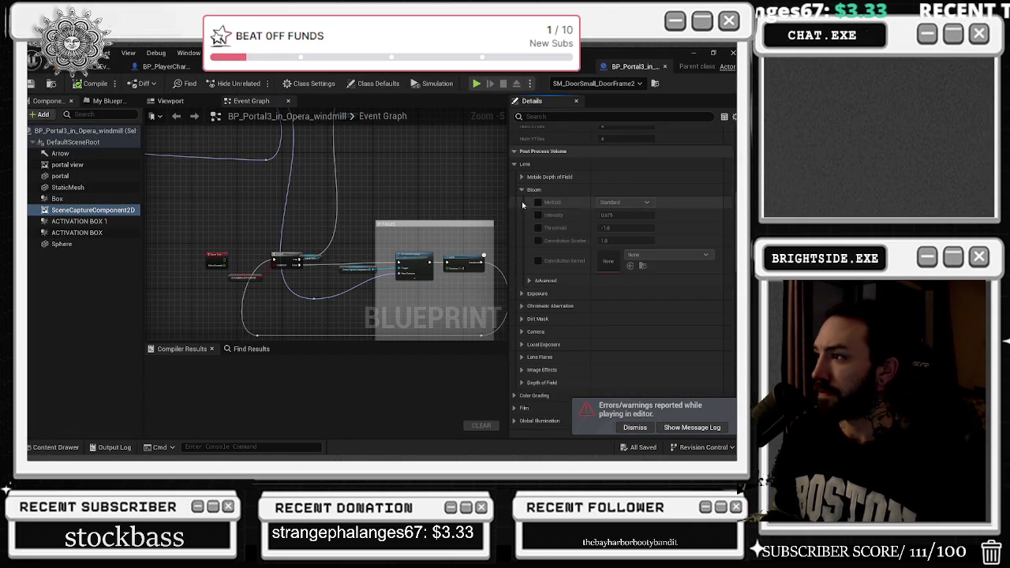
click(521, 190)
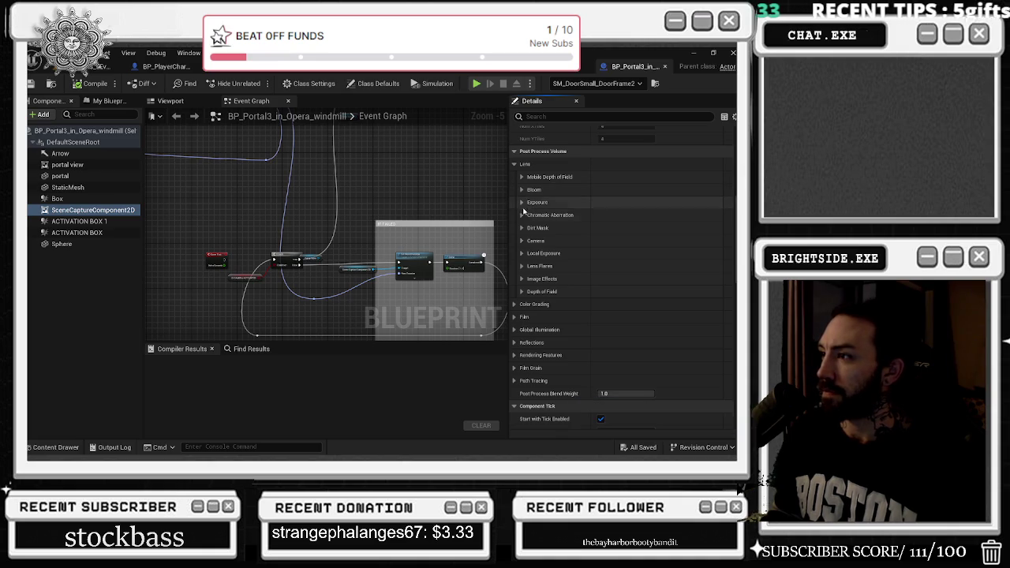
click(521, 254)
click(521, 253)
click(521, 253)
click(521, 241)
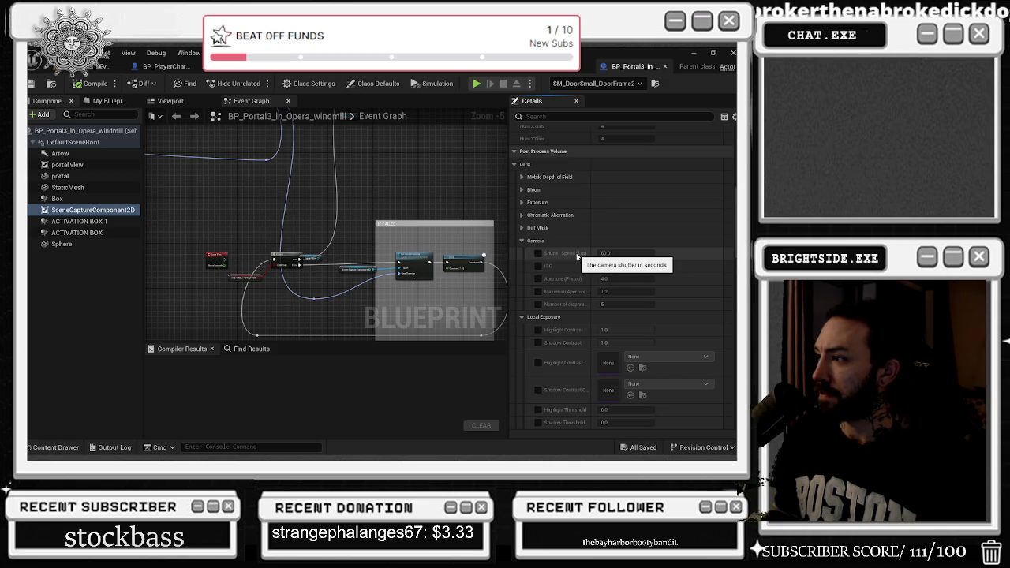
click(537, 253)
click(604, 253)
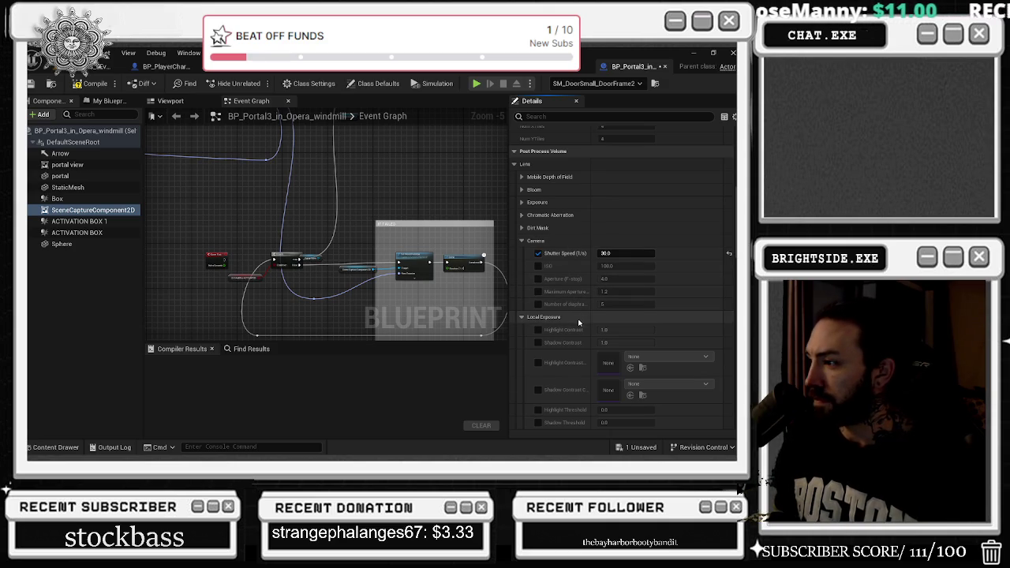
Step: Browse the Depth of Field and Shadows color grading post-process sections
scroll(578, 323, down, 3)
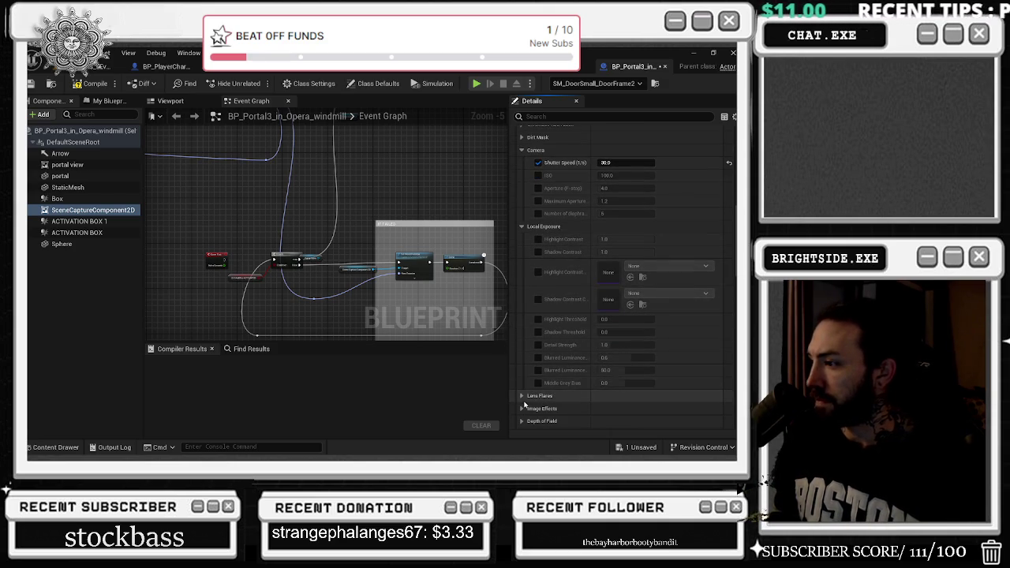
scroll(524, 402, down, 2)
click(521, 377)
scroll(522, 379, down, 1)
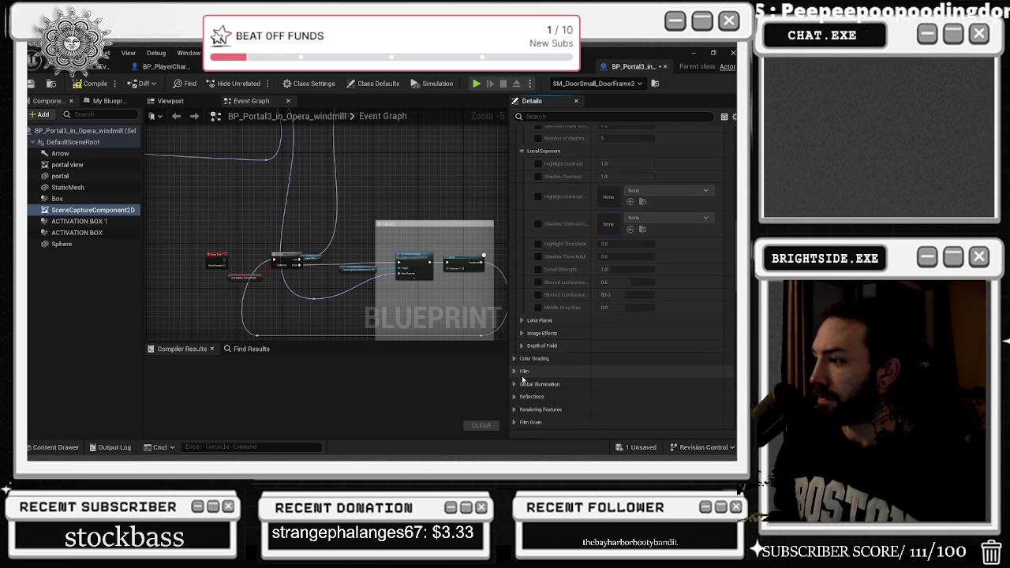
click(522, 346)
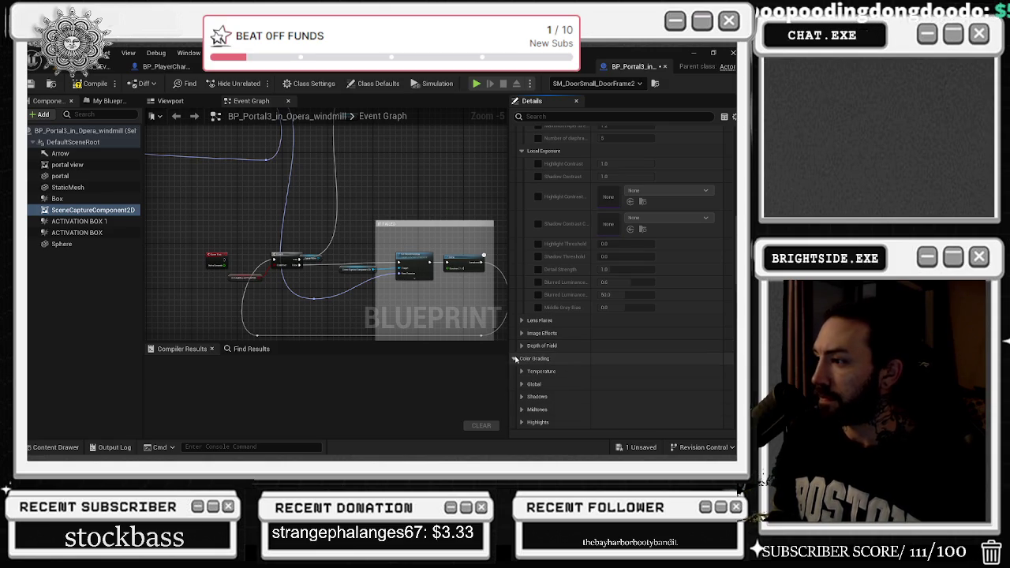
scroll(516, 361, down, 1)
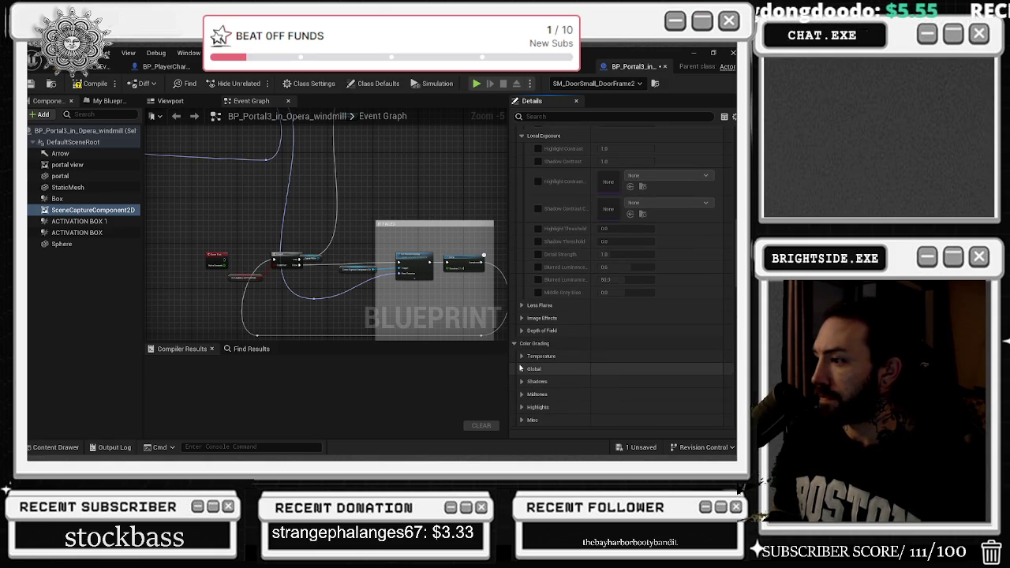
scroll(520, 375, down, 3)
click(521, 337)
Step: Browse the Reflections, Global Illumination and Film sections, then return to the level view
scroll(580, 347, down, 12)
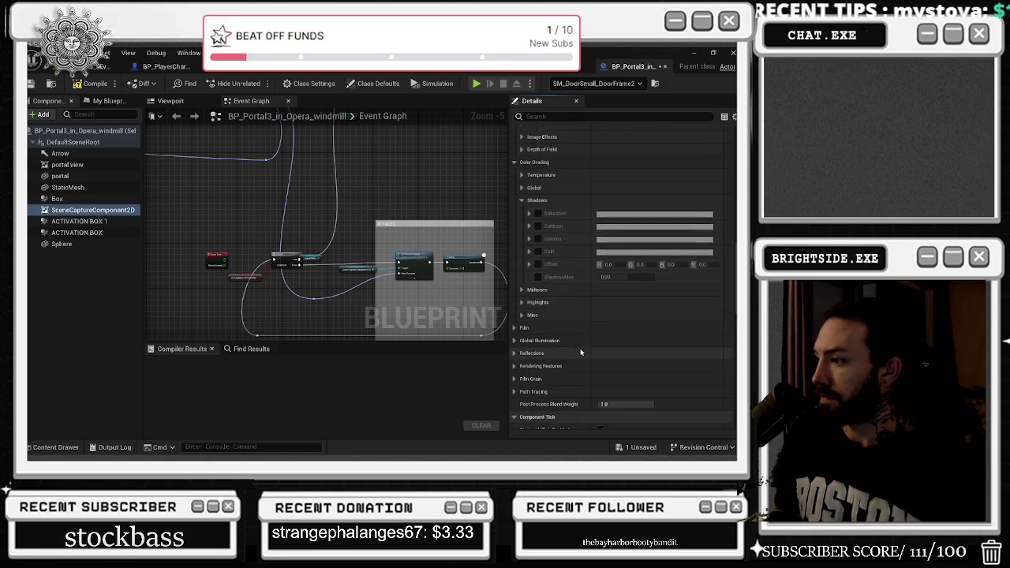
scroll(580, 355, down, 2)
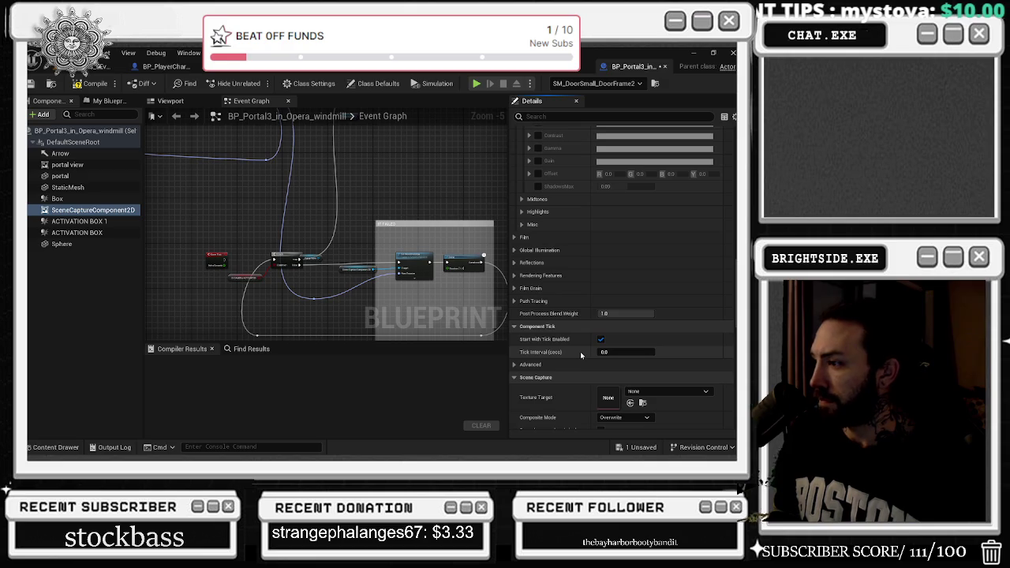
click(513, 263)
click(514, 251)
click(513, 251)
click(514, 237)
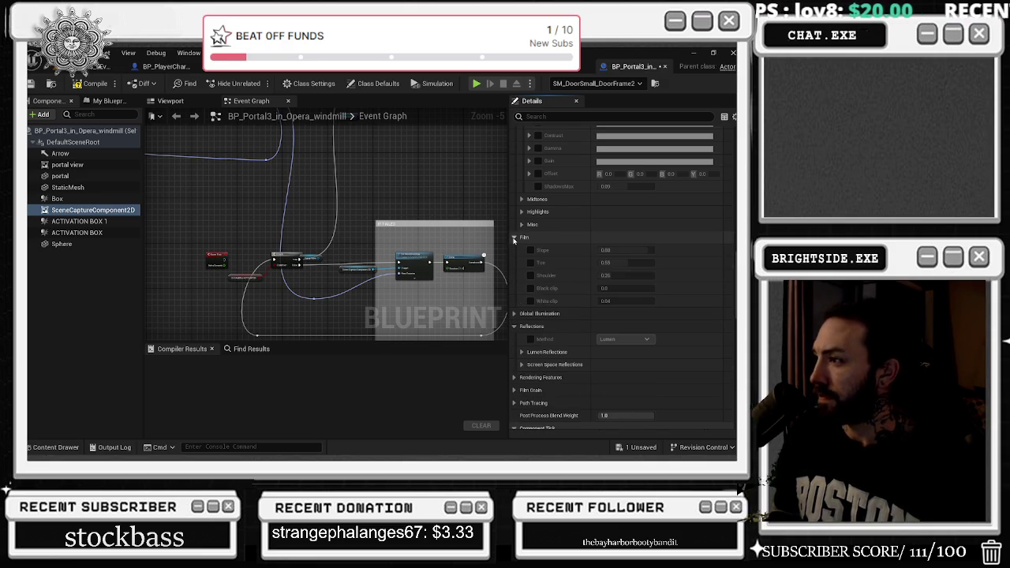
scroll(524, 240, down, 3)
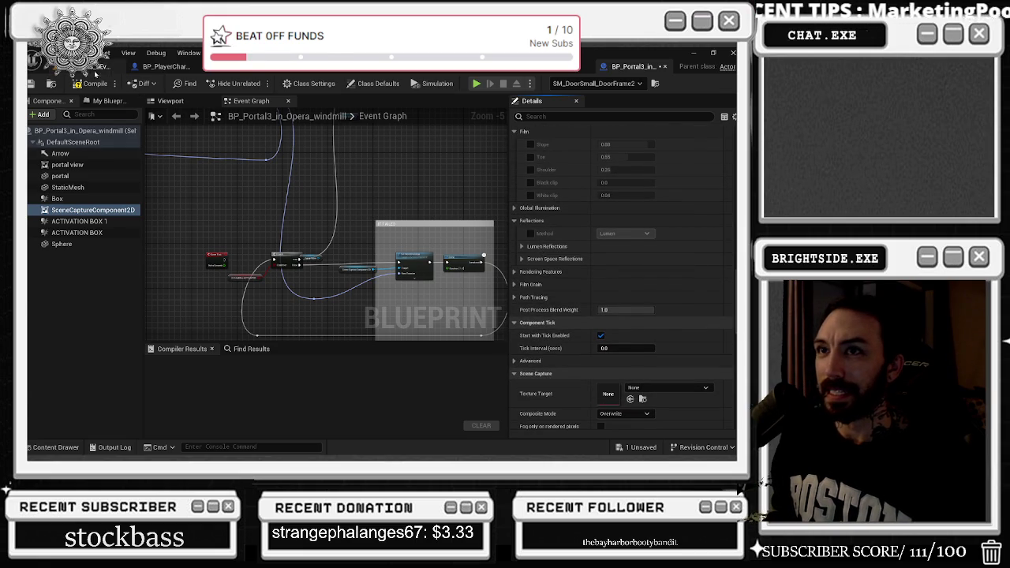
click(98, 68)
Step: In Unlit view, fly through the barn portal doorway and back, then reopen BP_Portal3_in_Opera_windmill
key(alt+2)
key(alt+3)
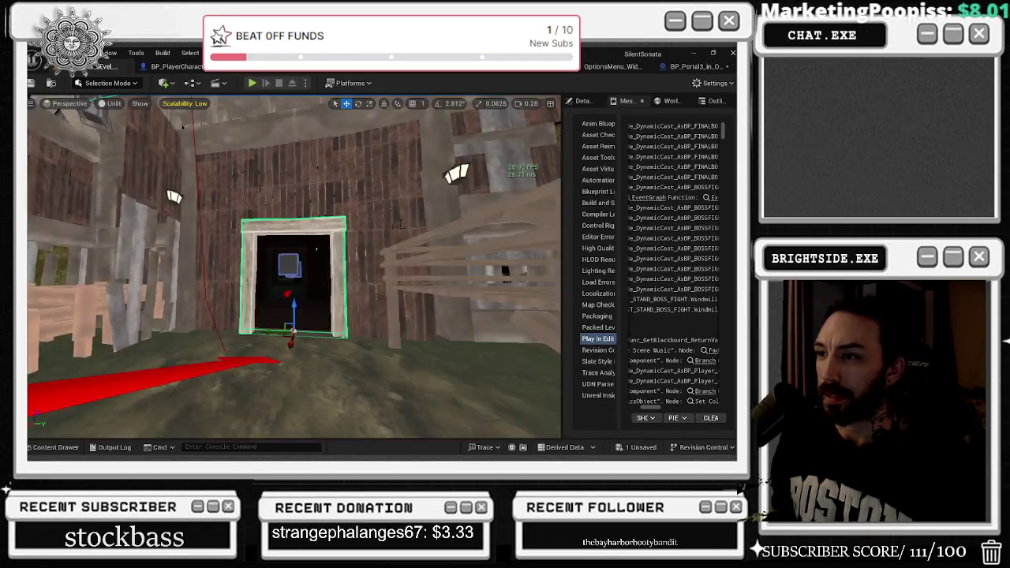
key(w)
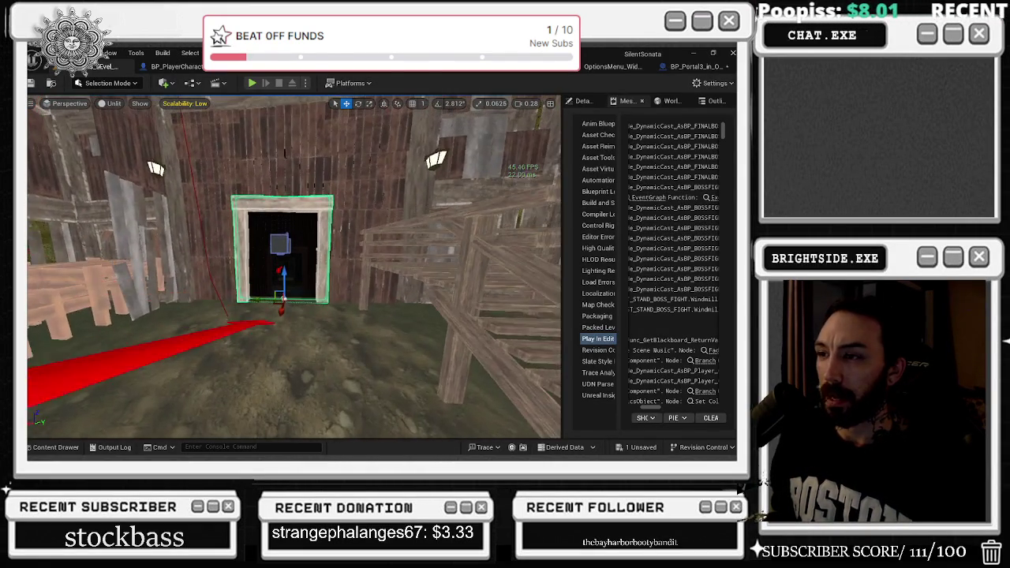
key(f)
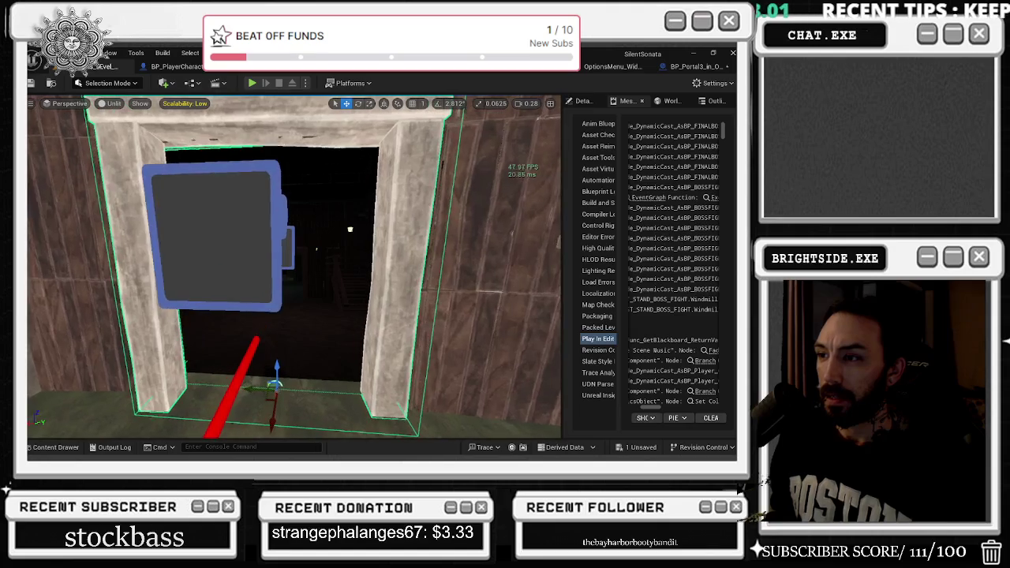
key(s)
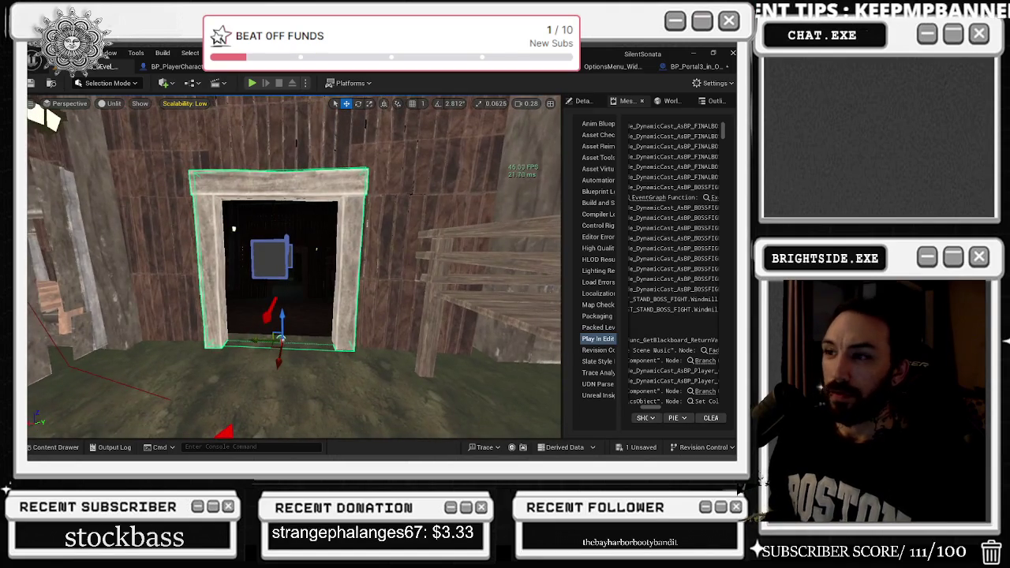
key(w)
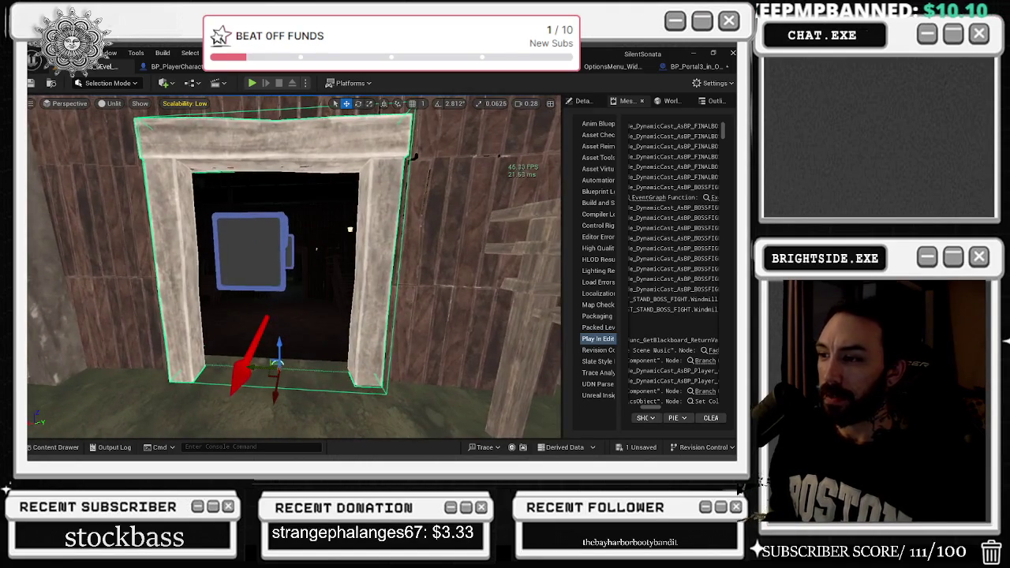
key(s)
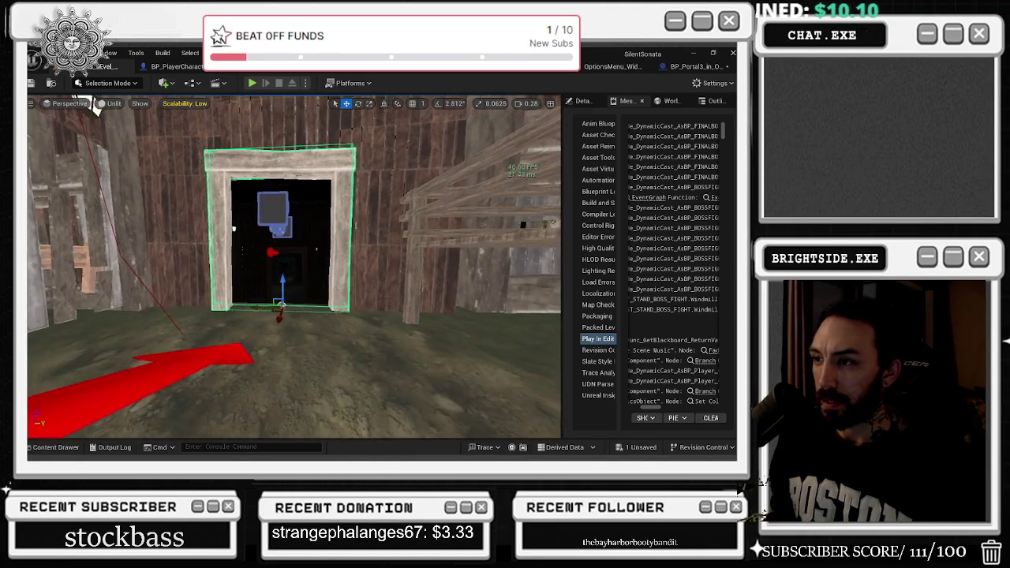
key(w)
key(s)
key(s)
key(w)
key(ctrl+e)
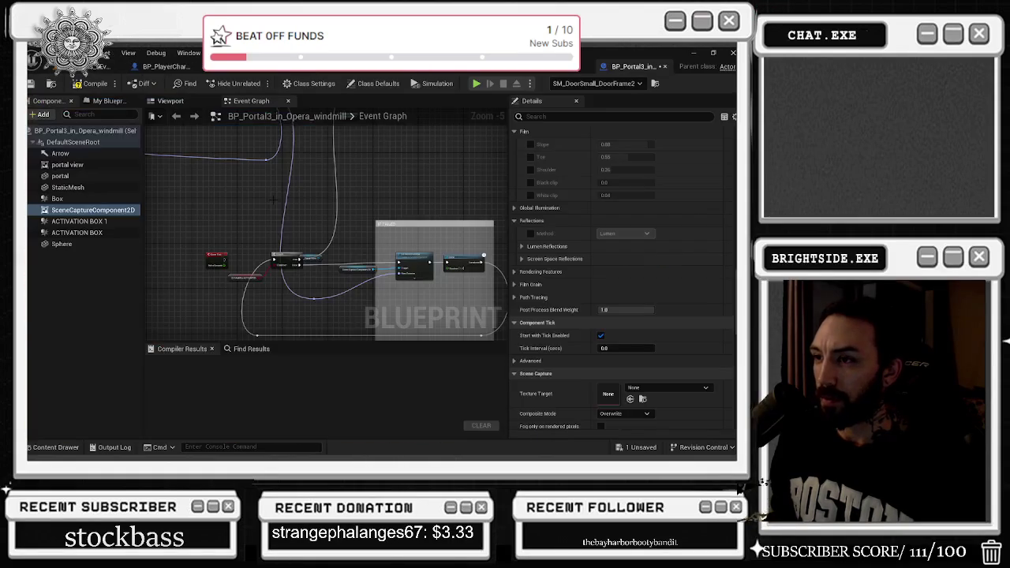
Step: Inspect the Event Tick and IS CAMERA ACTIVATED nodes in the Event Graph
scroll(249, 246, up, 5)
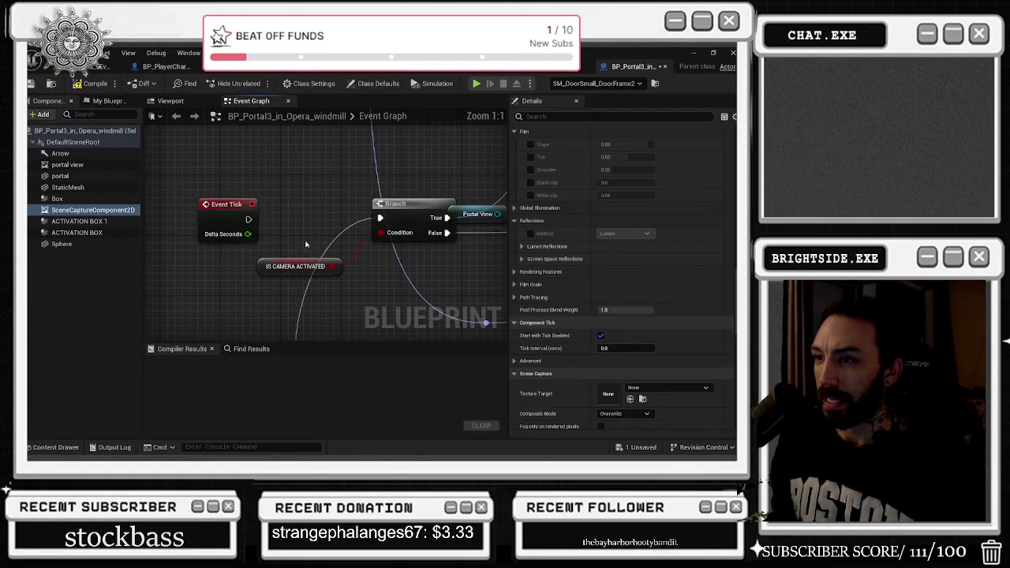
mouse_move(190, 187)
mouse_down()
mouse_move(341, 268)
mouse_move(338, 253)
mouse_up()
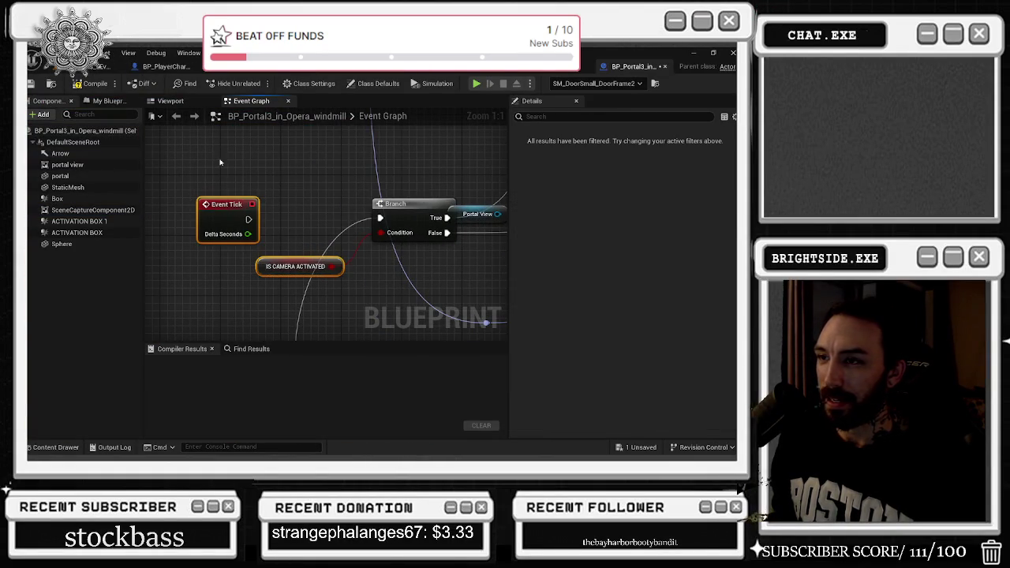
scroll(347, 273, down, 5)
scroll(382, 260, up, 3)
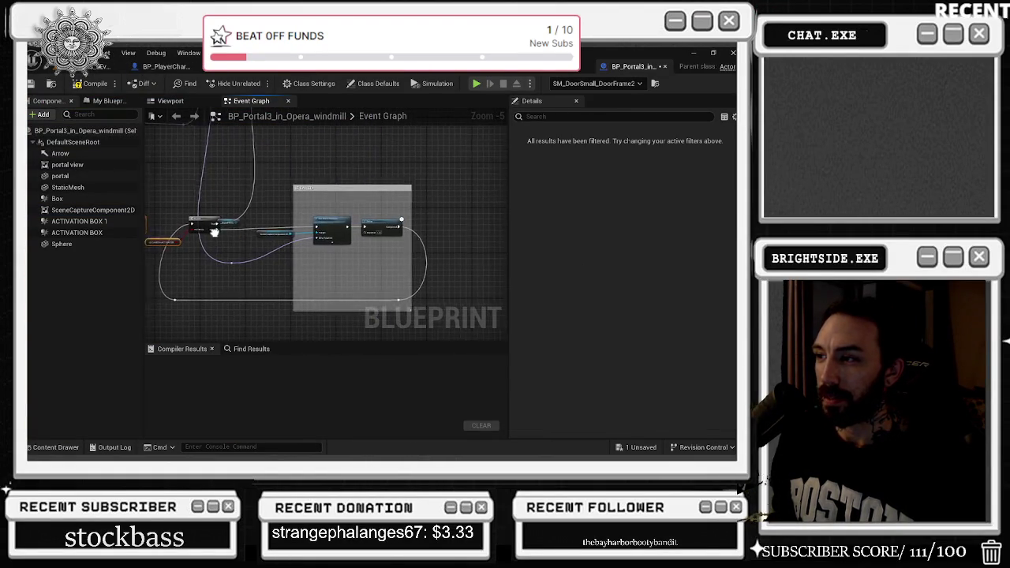
mouse_move(224, 224)
mouse_down()
mouse_move(347, 252)
mouse_move(307, 272)
mouse_up()
scroll(310, 276, up, 1)
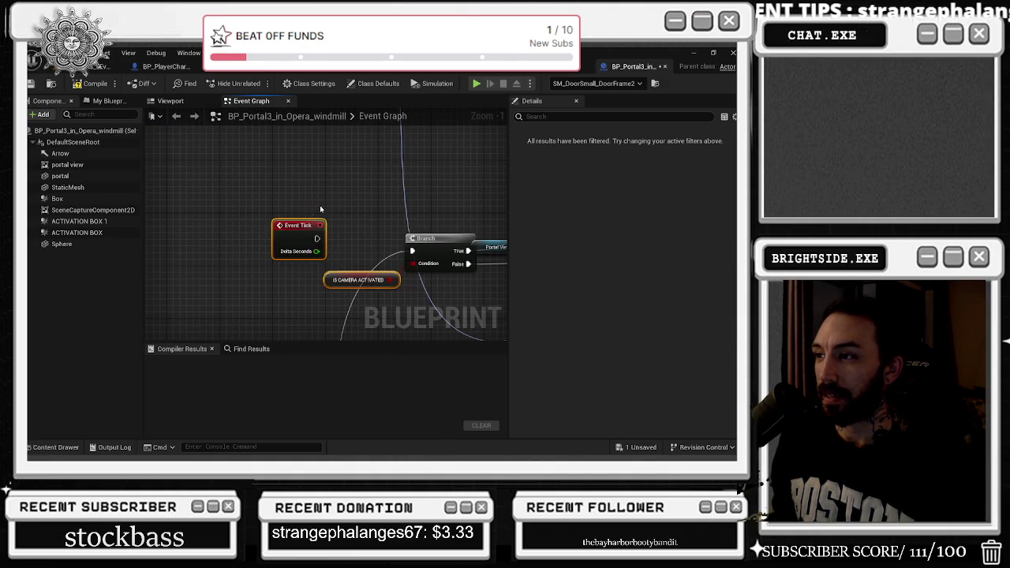
scroll(292, 234, down, 2)
click(341, 226)
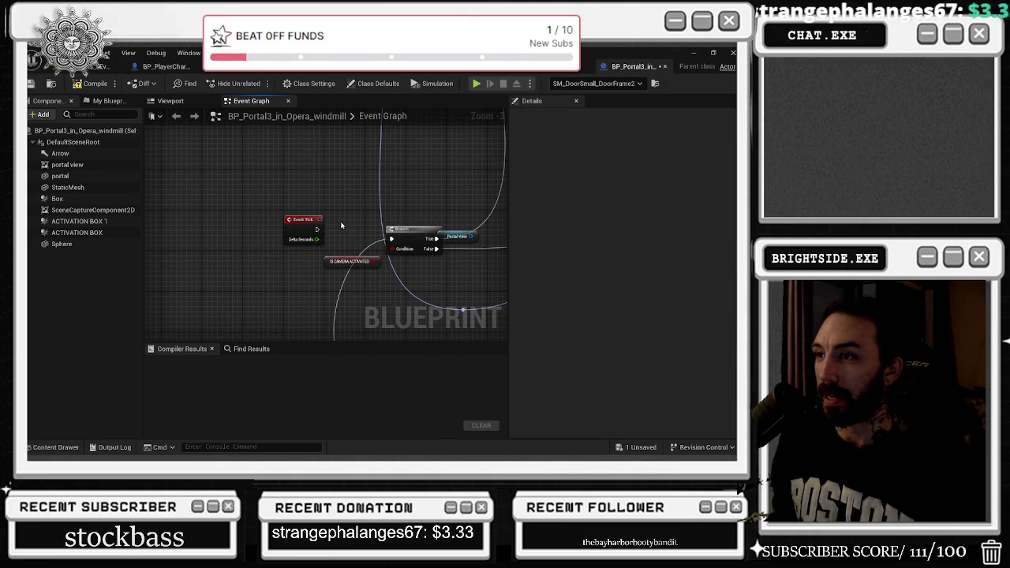
Step: Select and examine the Branch and IS CAMERA ACTIVATED nodes
click(394, 236)
mouse_move(394, 237)
mouse_down()
mouse_move(349, 246)
mouse_move(300, 226)
mouse_move(320, 241)
mouse_up()
drag(237, 236, 355, 261)
mouse_move(235, 266)
mouse_down()
mouse_move(331, 237)
mouse_move(206, 264)
mouse_up()
click(376, 251)
scroll(376, 250, up, 1)
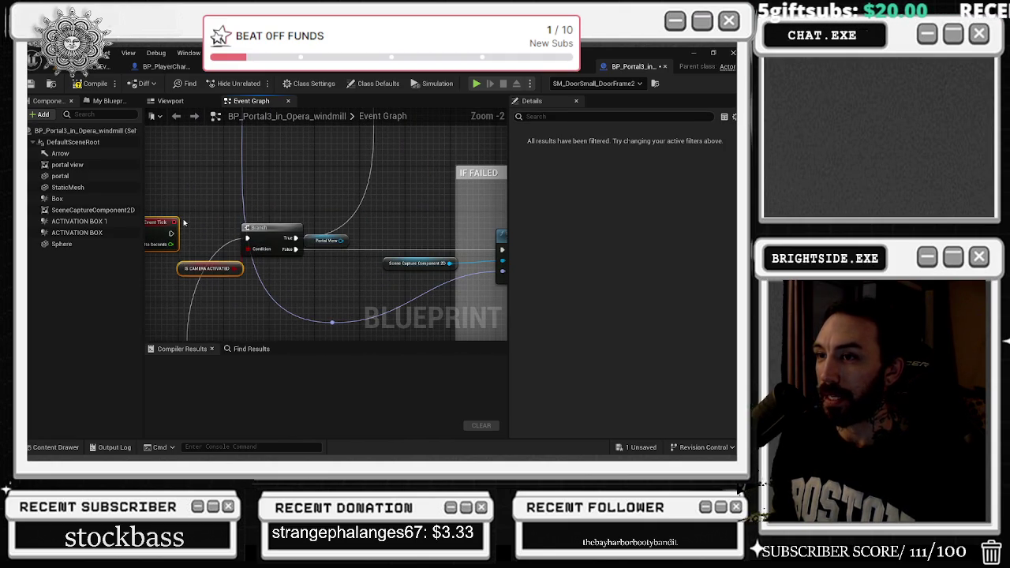
Step: Pan across the IF FAILED block, Set World Rotation, Delay and Cast To REAL_GAME_INSTANCE nodes
drag(336, 215, 273, 241)
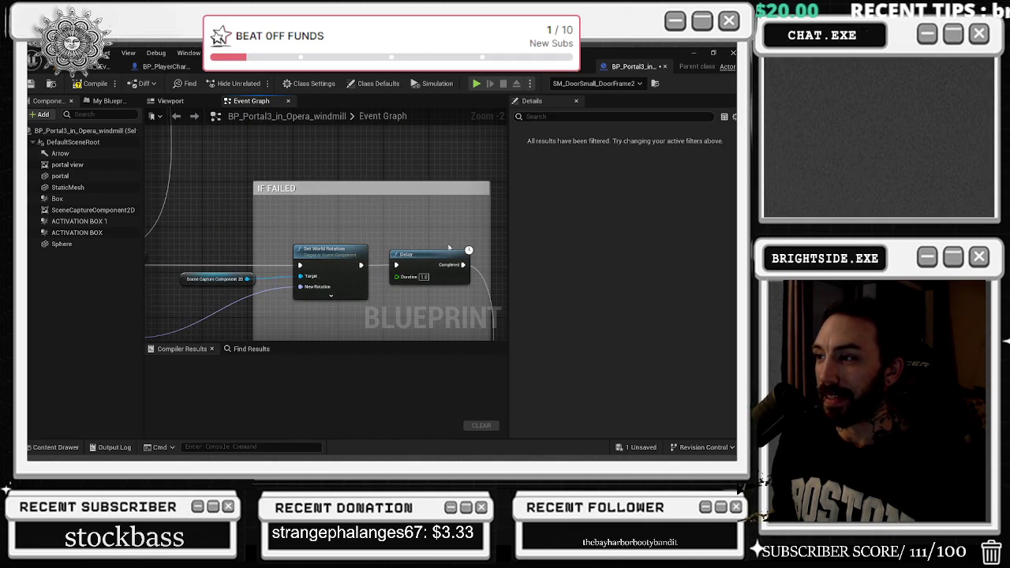
drag(444, 247, 490, 218)
drag(301, 199, 122, 233)
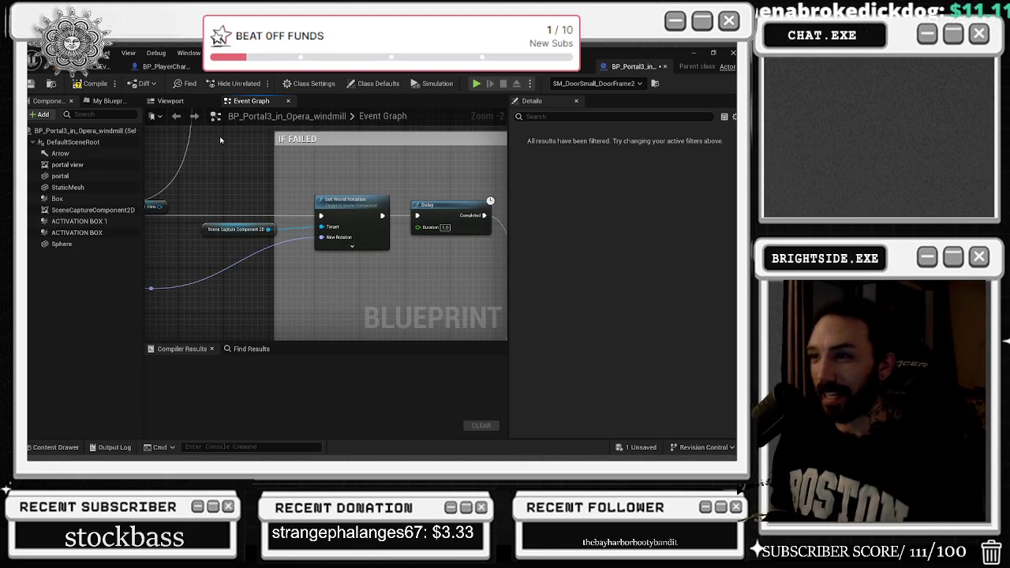
drag(121, 232, 211, 239)
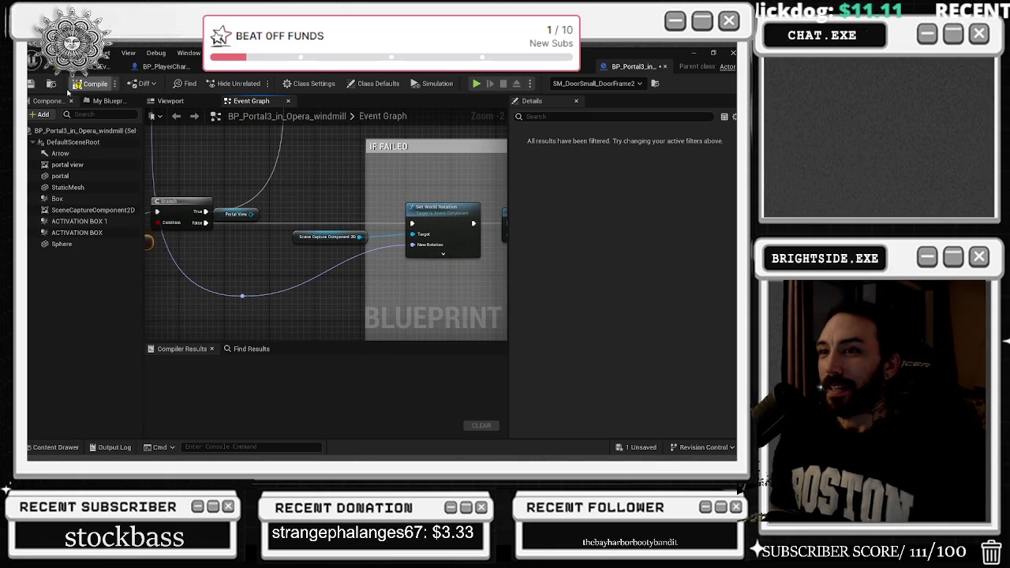
scroll(401, 196, down, 8)
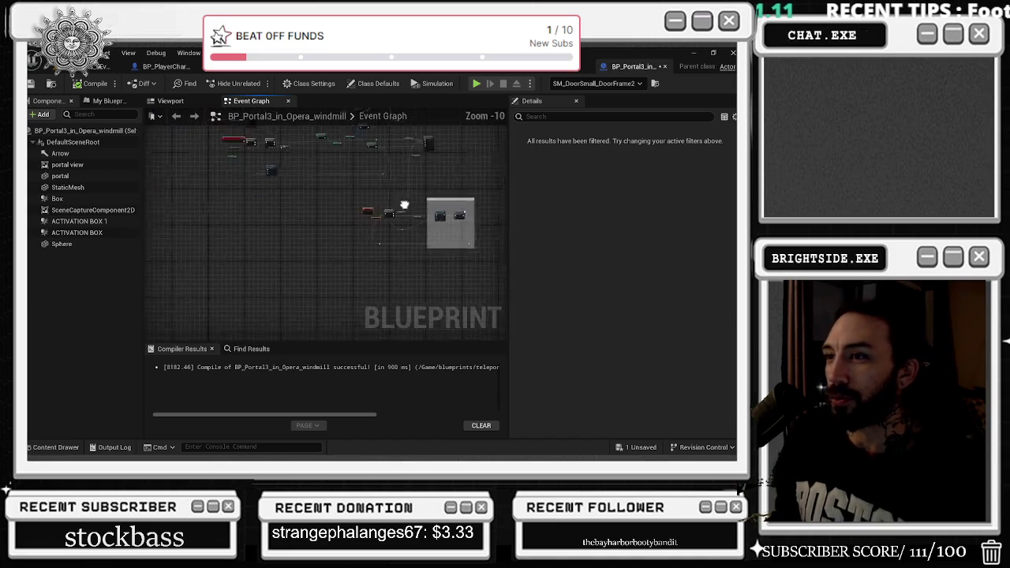
scroll(360, 220, up, 7)
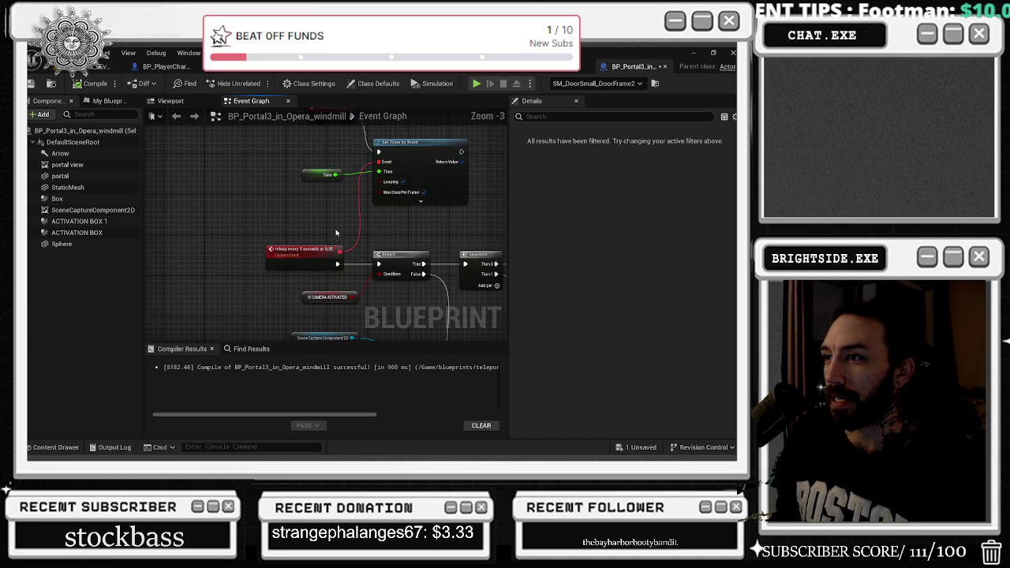
drag(411, 192, 237, 227)
click(110, 66)
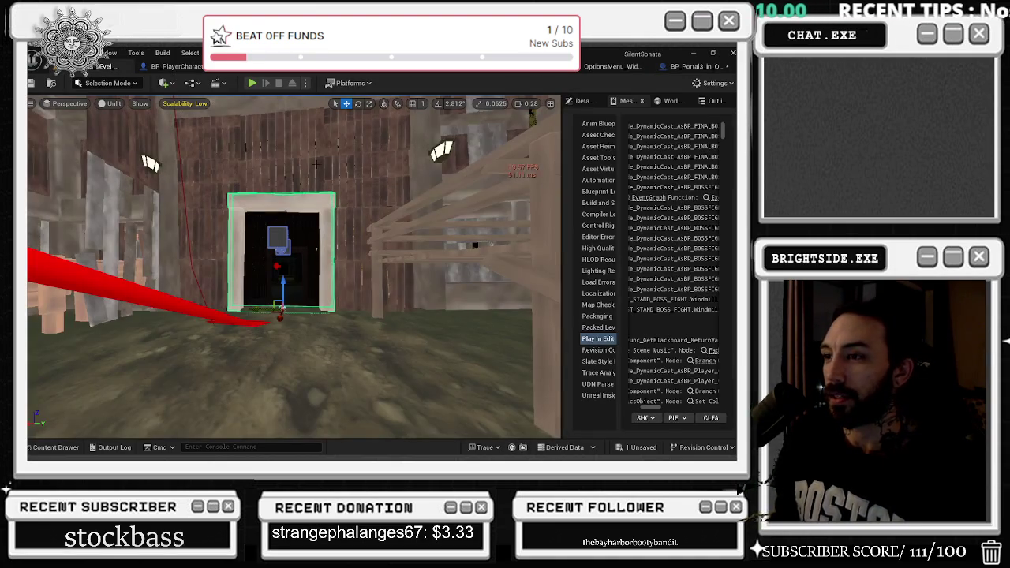
click(668, 101)
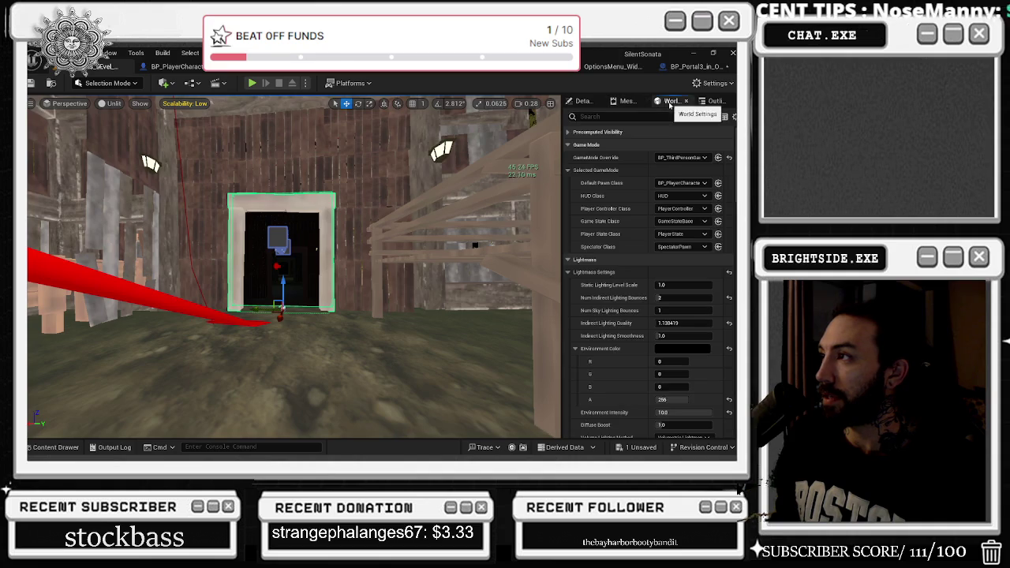
click(714, 101)
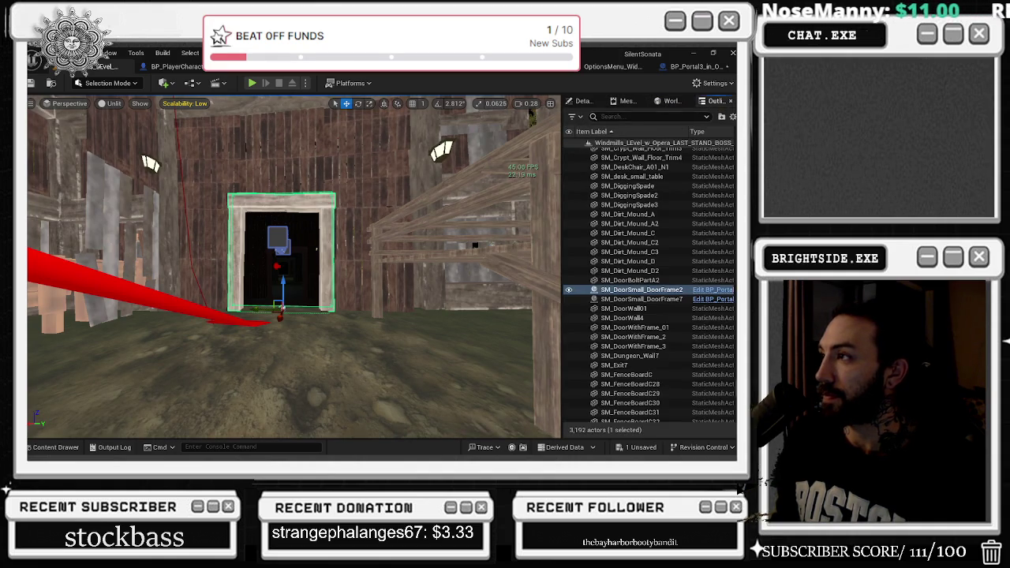
click(583, 101)
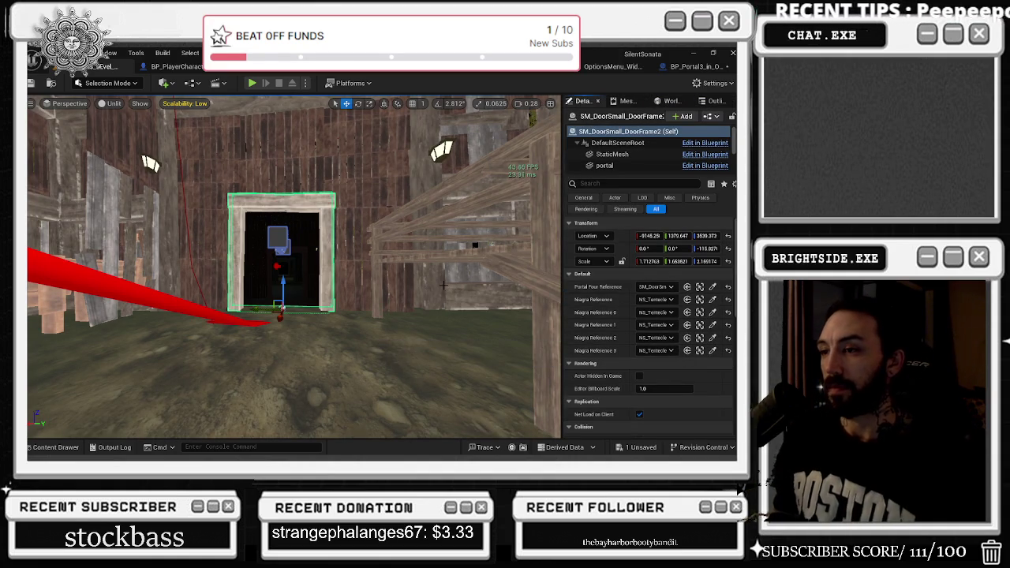
mouse_move(444, 286)
mouse_down()
mouse_move(439, 264)
mouse_move(441, 284)
mouse_up()
key(ctrl+e)
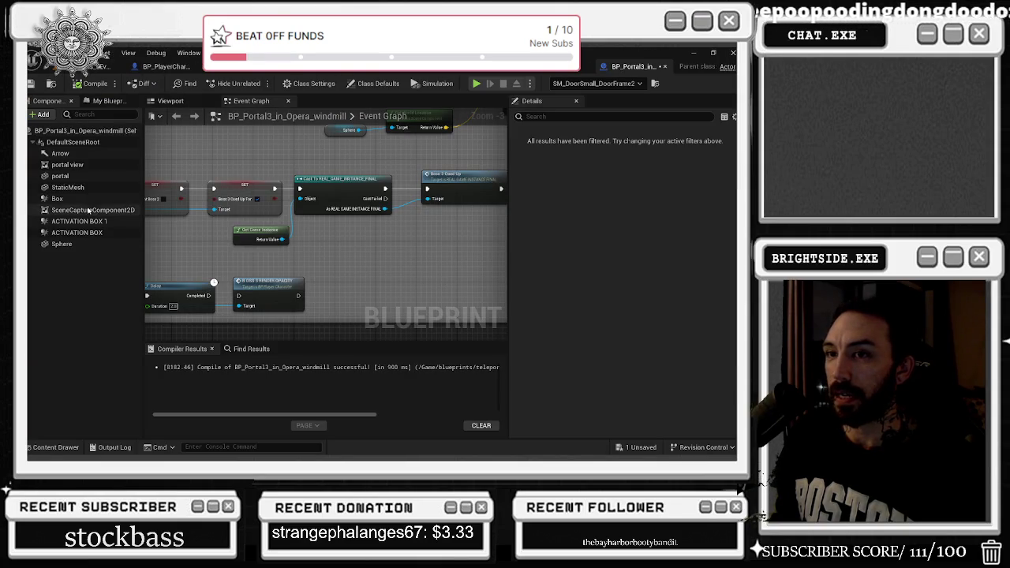
click(89, 210)
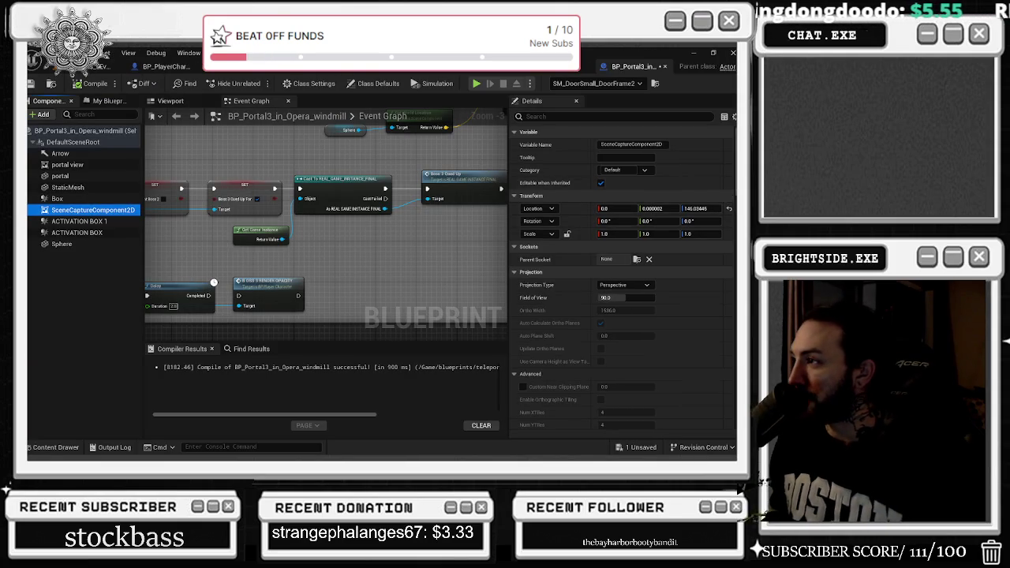
scroll(623, 276, down, 10)
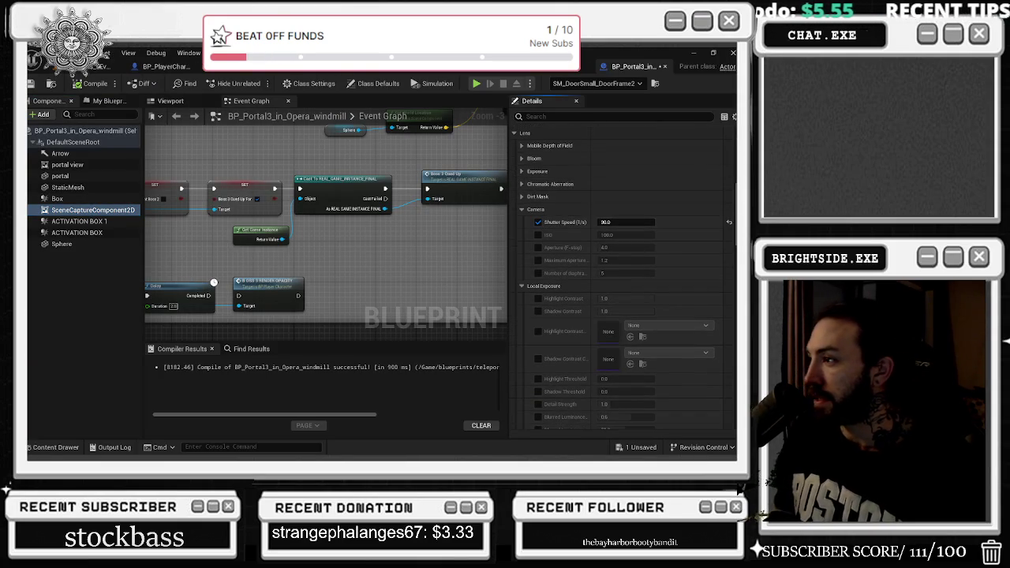
scroll(512, 238, up, 3)
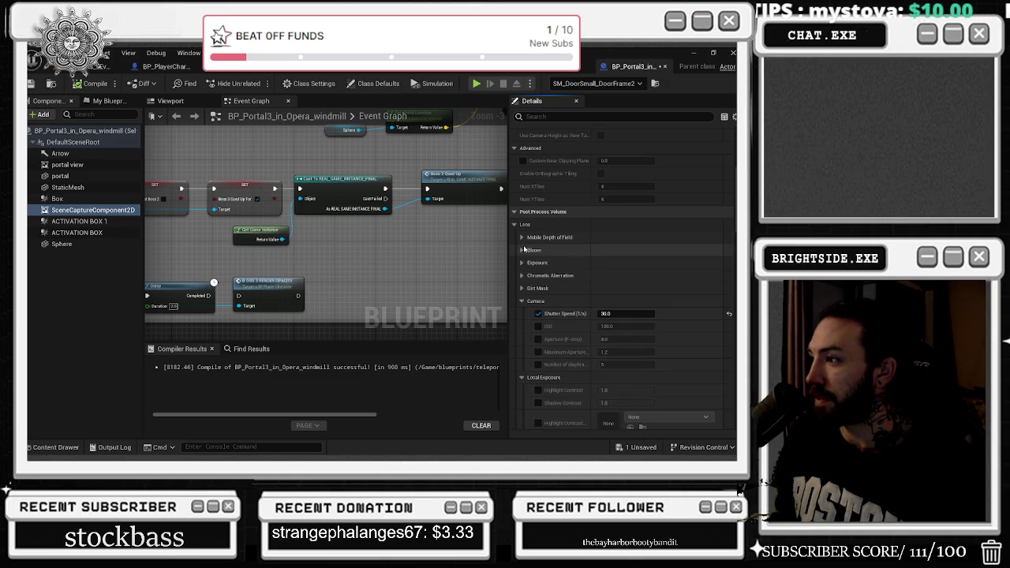
scroll(524, 253, up, 3)
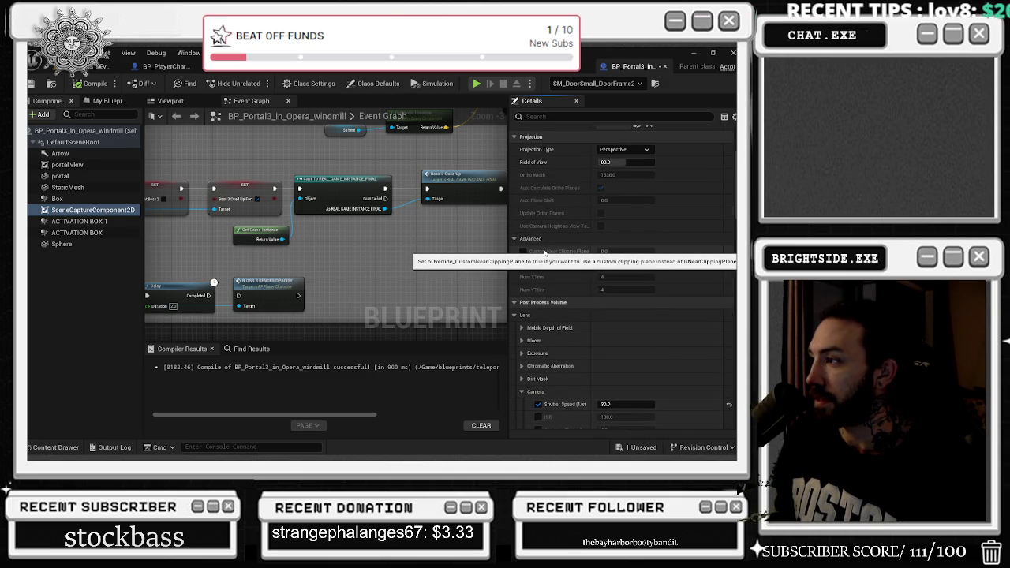
scroll(552, 253, up, 1)
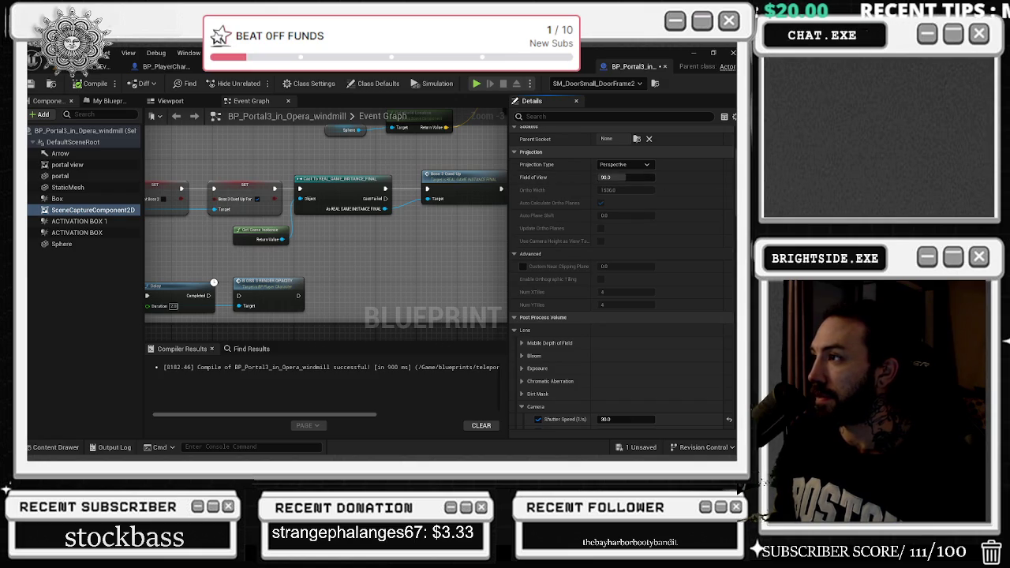
scroll(729, 280, down, 10)
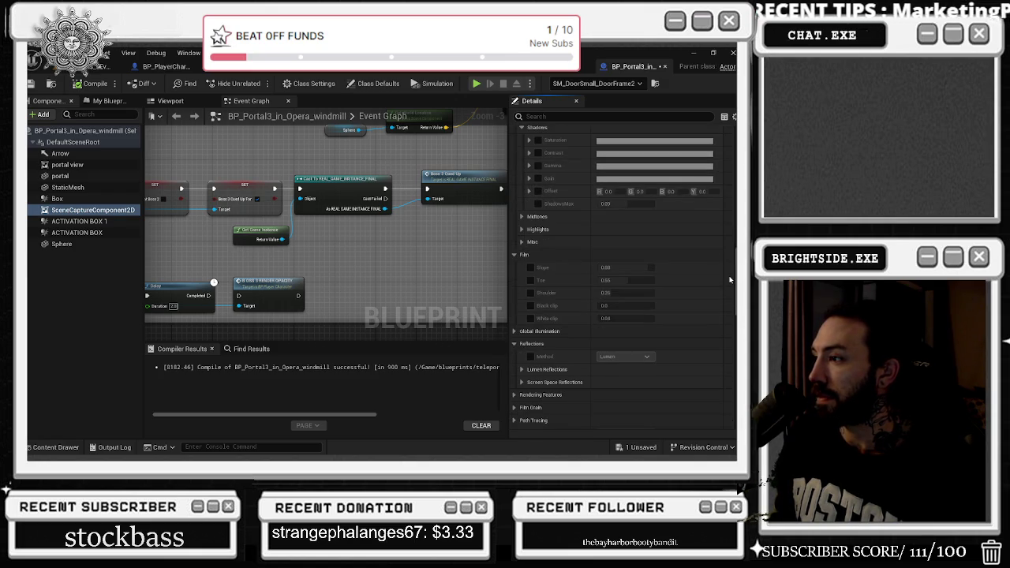
scroll(729, 280, down, 7)
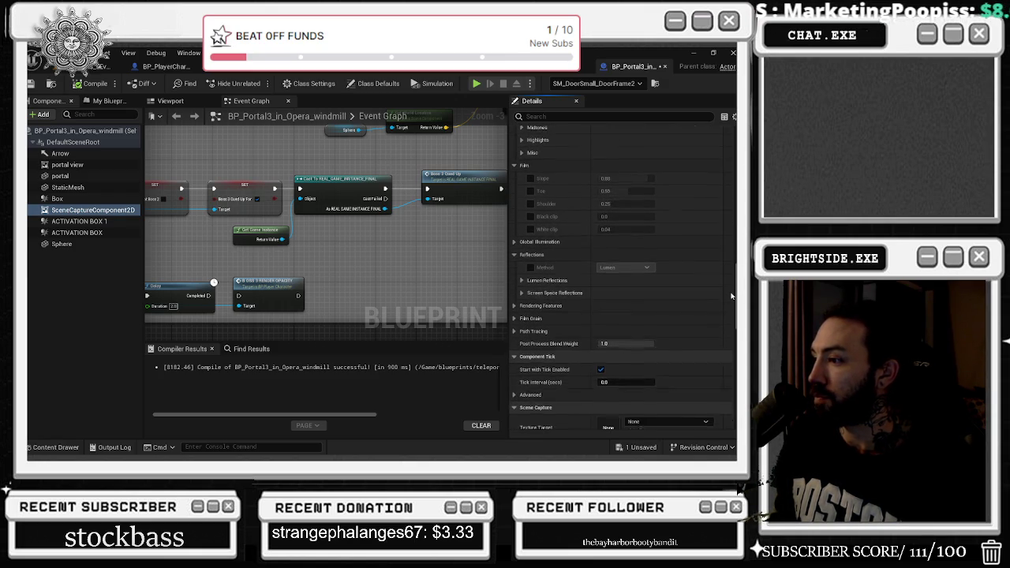
scroll(729, 303, down, 5)
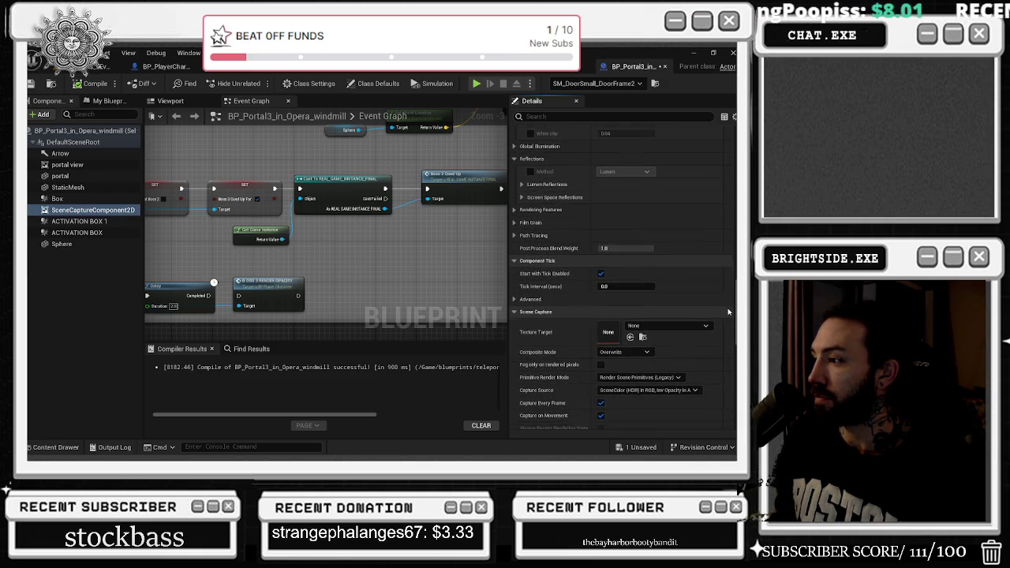
scroll(726, 313, down, 15)
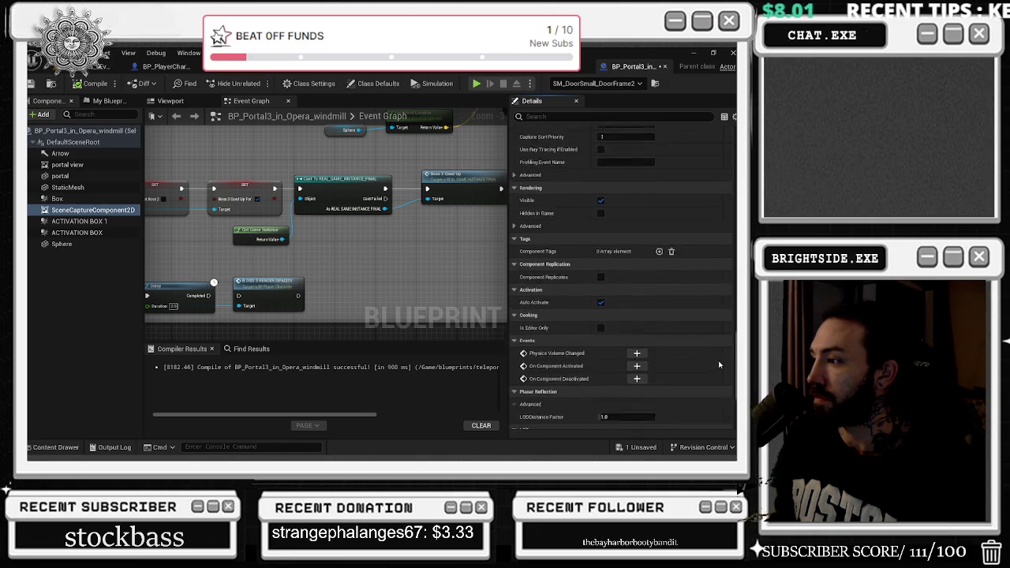
scroll(717, 371, down, 8)
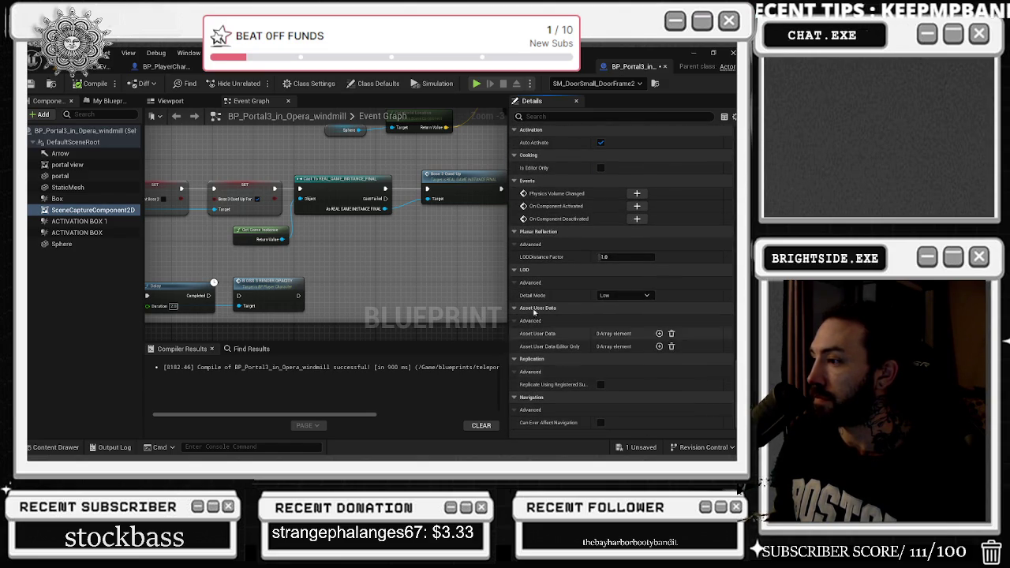
scroll(450, 280, down, 9)
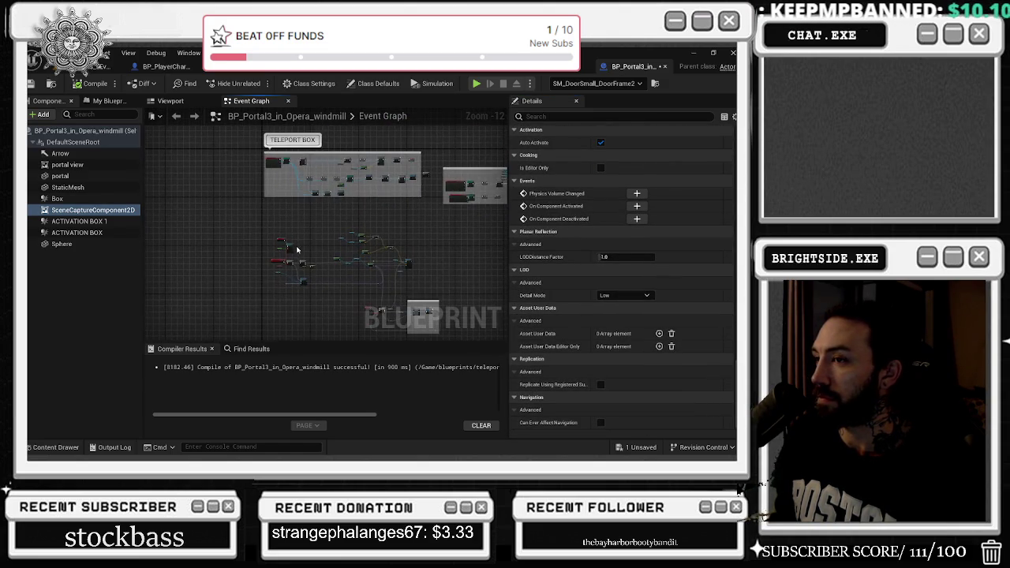
Step: Move the SceneCaptureComponent2D node down and to the right in the BP_Portal3 event graph
scroll(277, 246, up, 8)
click(278, 246)
drag(277, 246, 293, 111)
scroll(327, 226, down, 3)
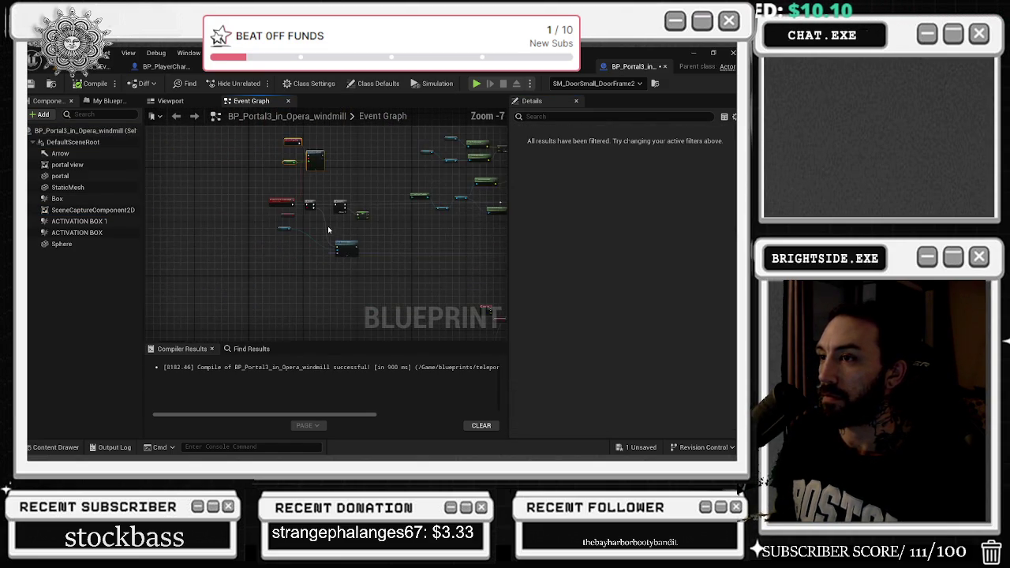
click(255, 261)
mouse_move(255, 261)
mouse_down()
mouse_move(278, 290)
mouse_move(325, 310)
mouse_up()
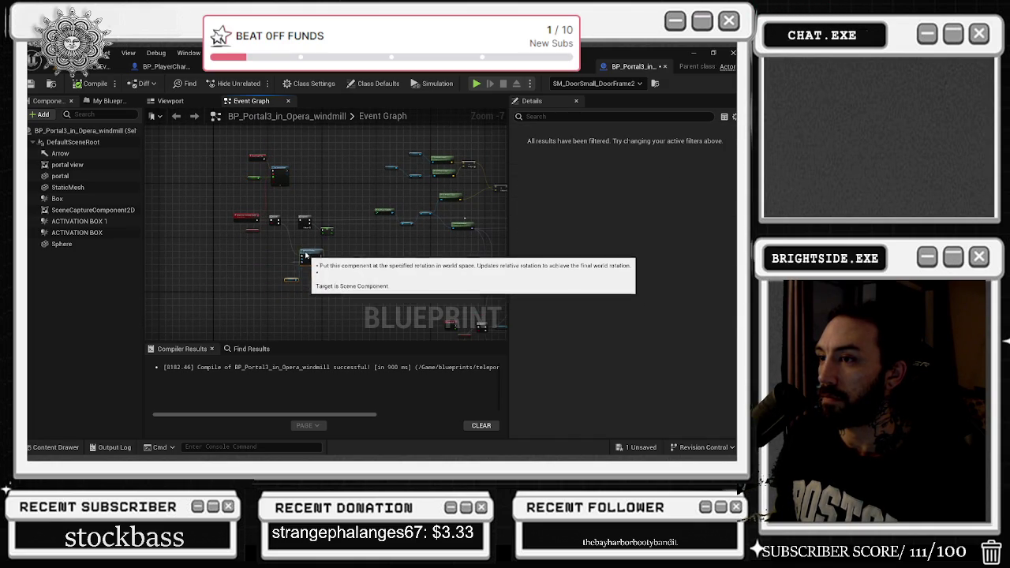
drag(309, 264, 300, 271)
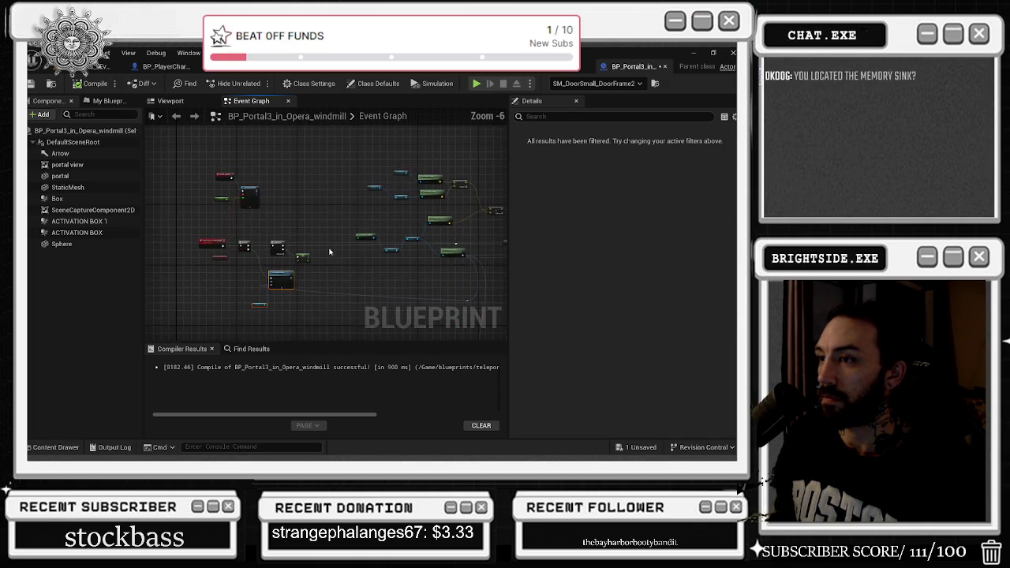
Step: Trace the camera manager and Get World Location/Rotation wiring, then return to the barn interior
scroll(323, 250, up, 1)
mouse_move(437, 281)
mouse_down()
mouse_move(390, 205)
mouse_move(292, 197)
mouse_move(319, 183)
mouse_move(145, 195)
mouse_up()
scroll(292, 197, up, 4)
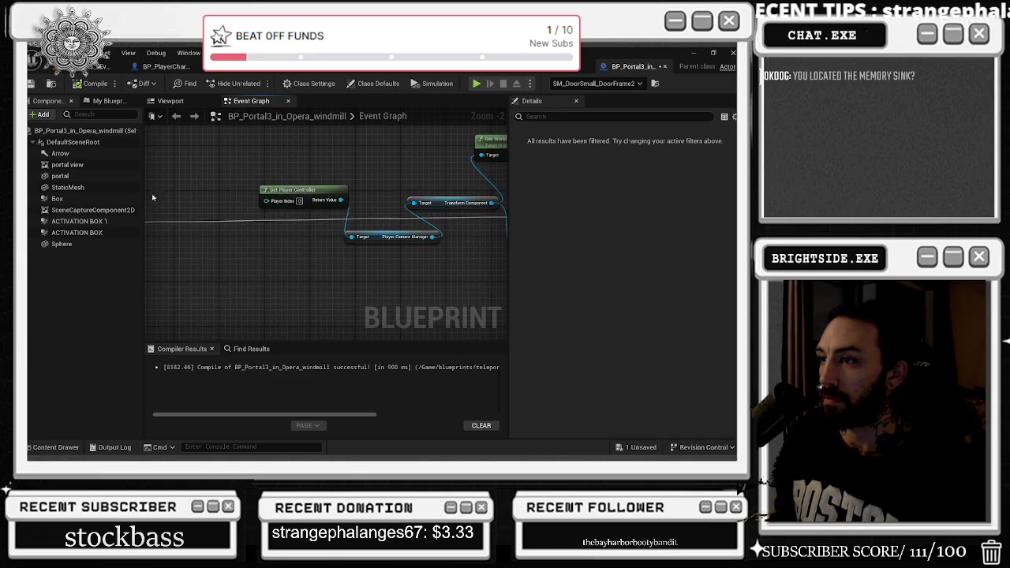
mouse_move(288, 165)
mouse_down()
mouse_move(412, 250)
mouse_move(379, 266)
mouse_up()
click(371, 260)
mouse_move(493, 189)
mouse_down()
mouse_move(152, 295)
mouse_move(178, 254)
mouse_up()
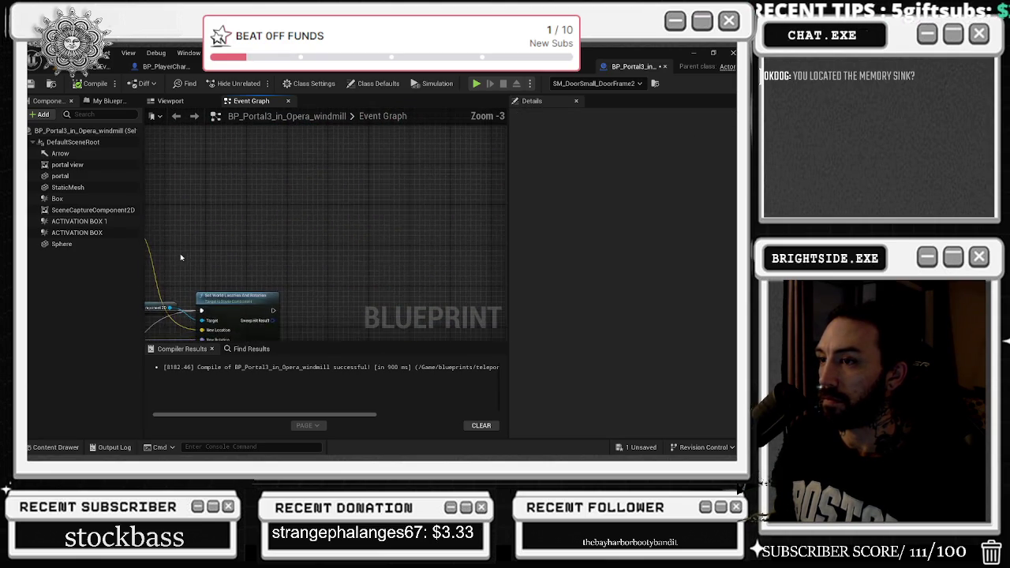
scroll(331, 196, down, 2)
drag(336, 195, 441, 189)
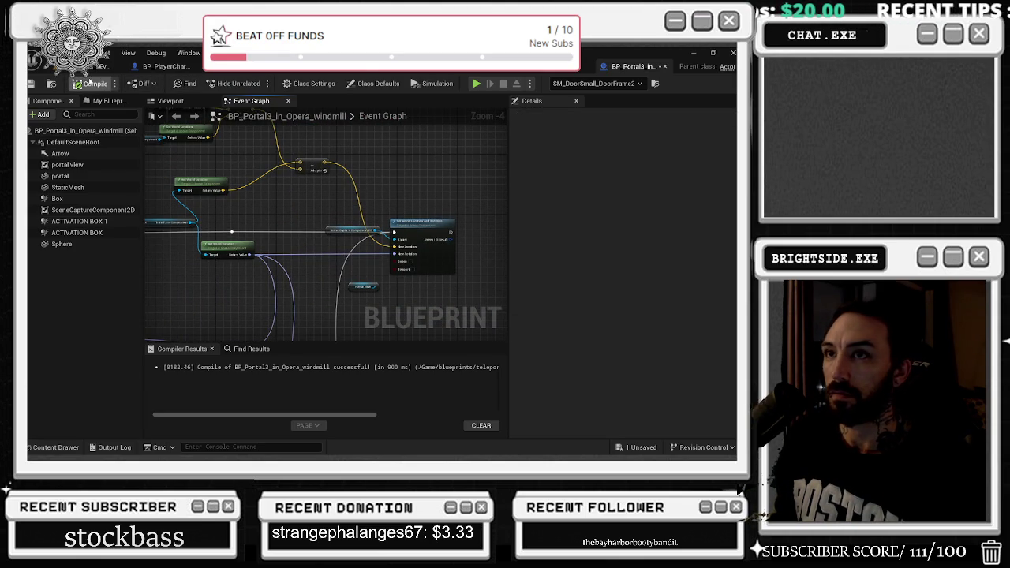
click(101, 66)
mouse_move(294, 269)
mouse_down()
mouse_move(244, 320)
mouse_move(260, 308)
mouse_move(236, 300)
mouse_move(292, 284)
mouse_up()
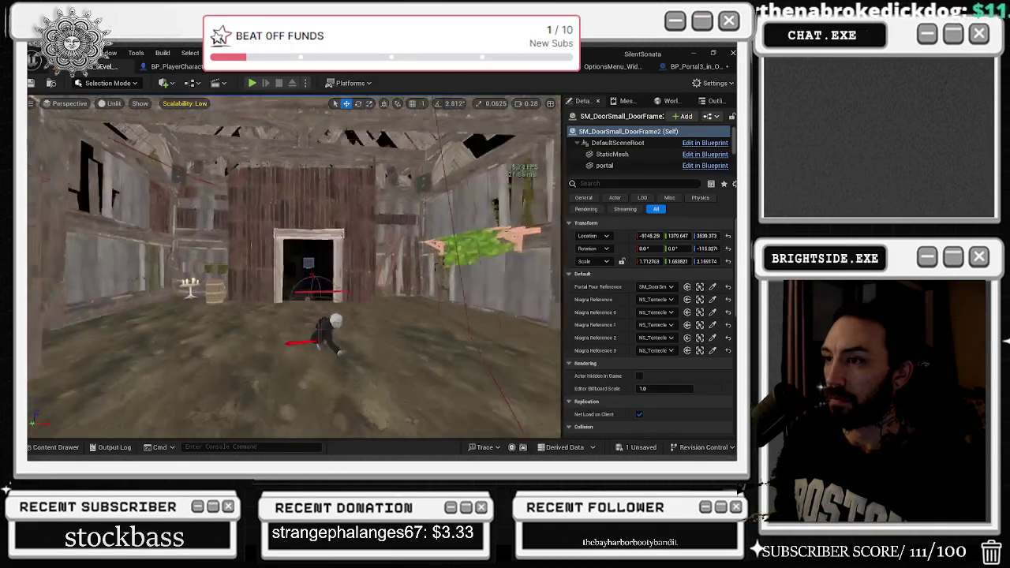
Step: In the door frame's BP_Portal4, enable the portal view's Shutter Speed override set to 30
double_click(303, 281)
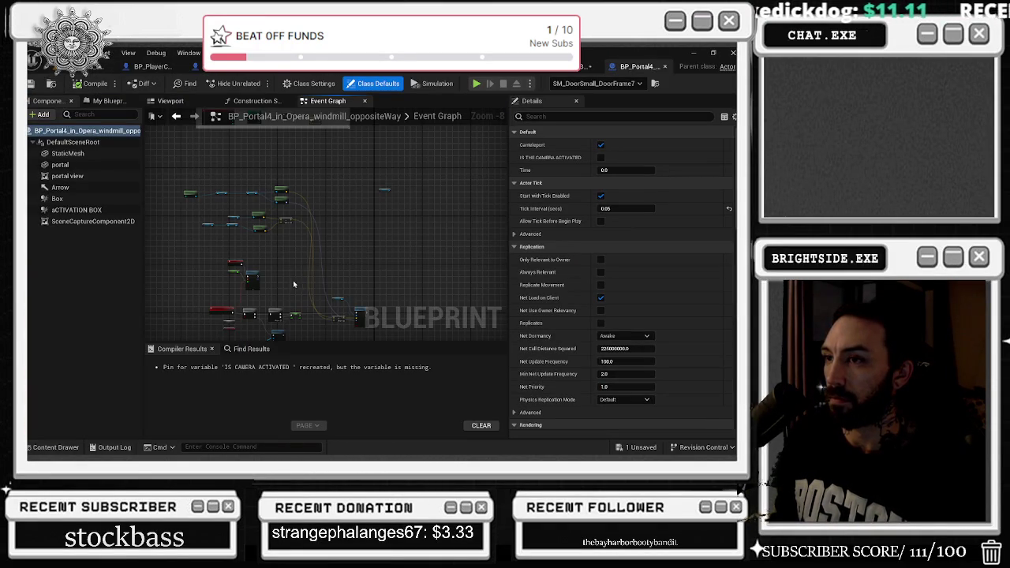
click(87, 176)
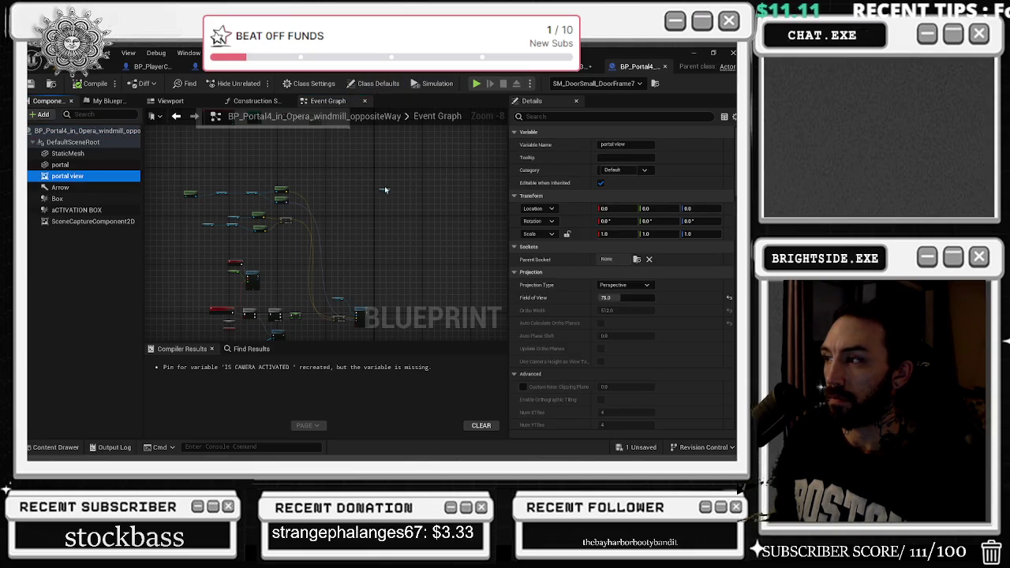
scroll(631, 229, down, 3)
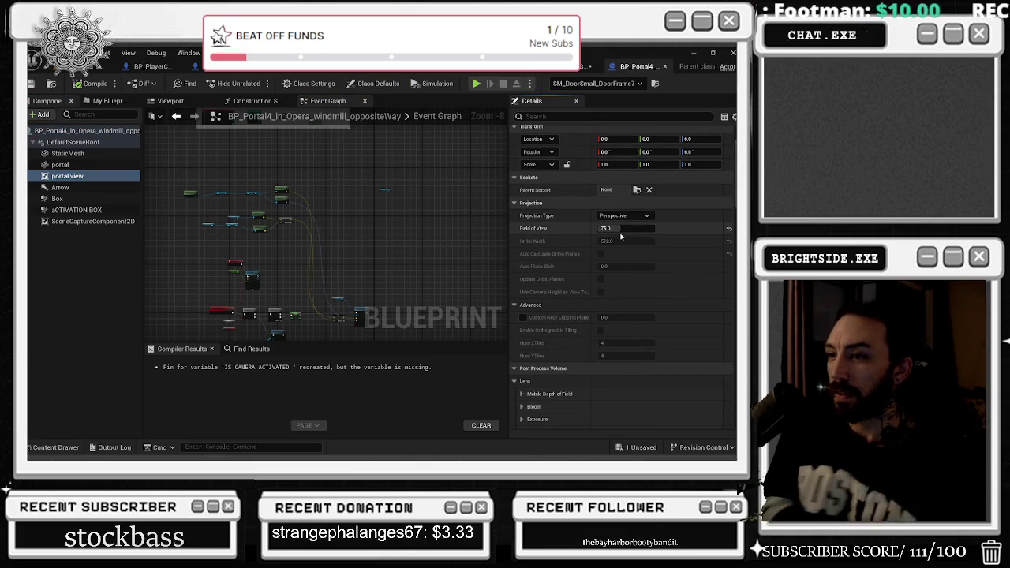
scroll(565, 356, down, 5)
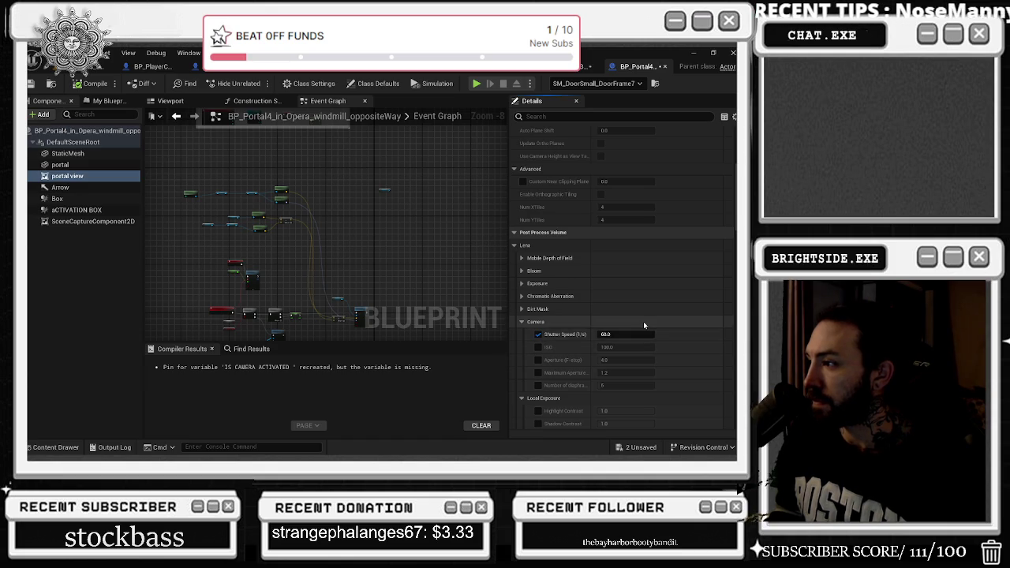
click(627, 334)
text(30)
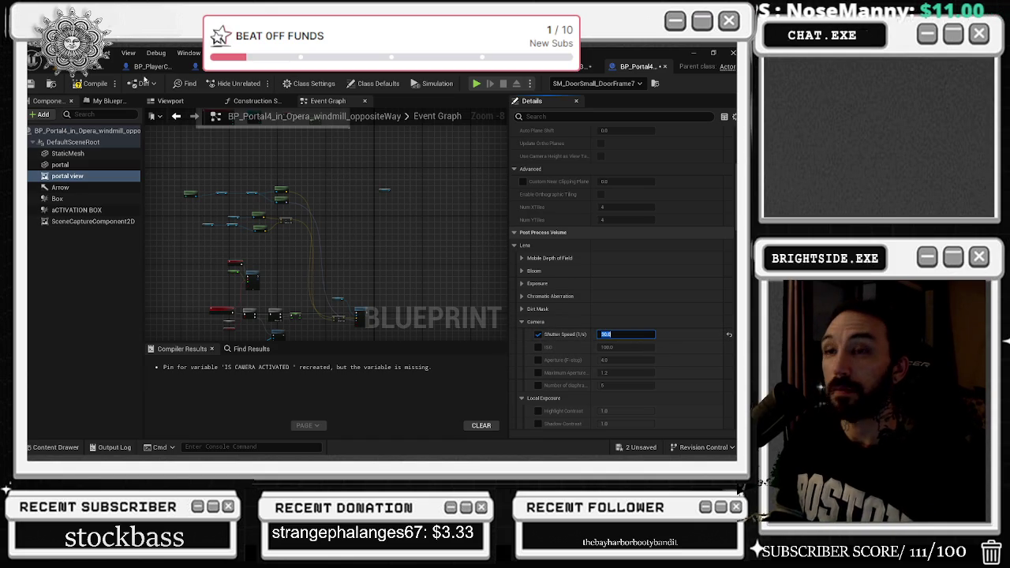
Step: Compile BP_Portal4 and save it via the unsaved assets list, returning to the level
click(91, 84)
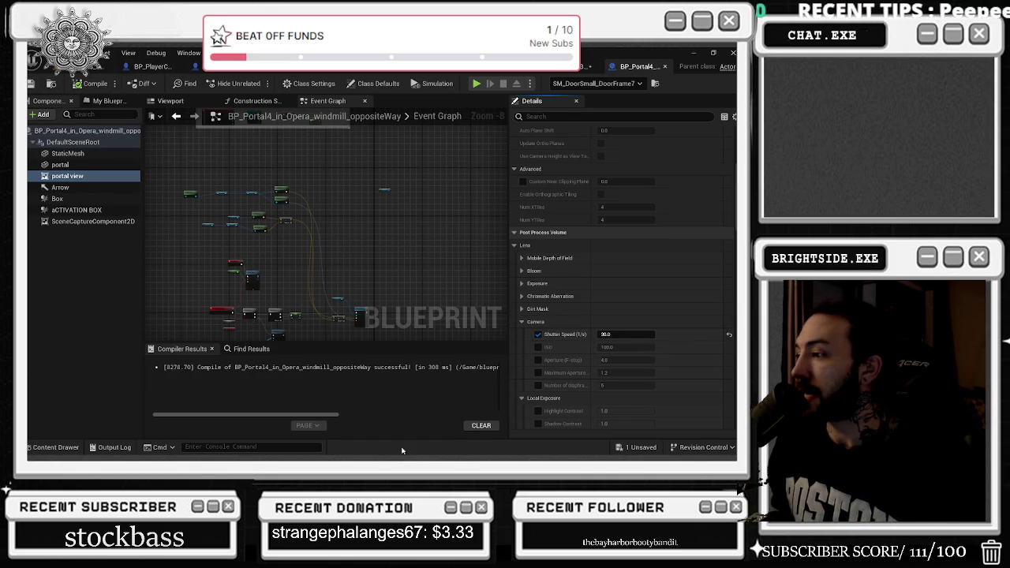
click(640, 450)
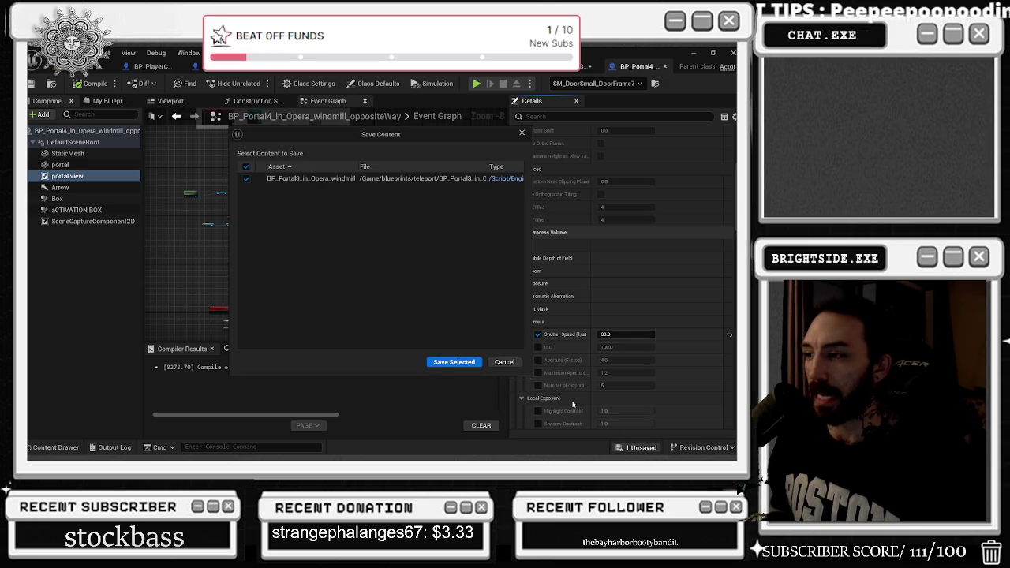
click(441, 364)
click(102, 66)
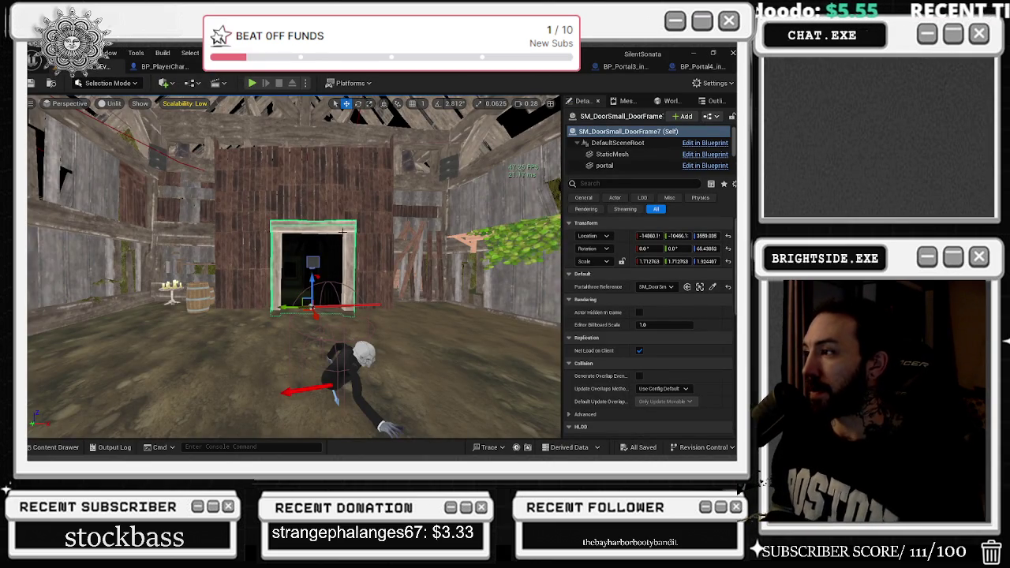
key(s)
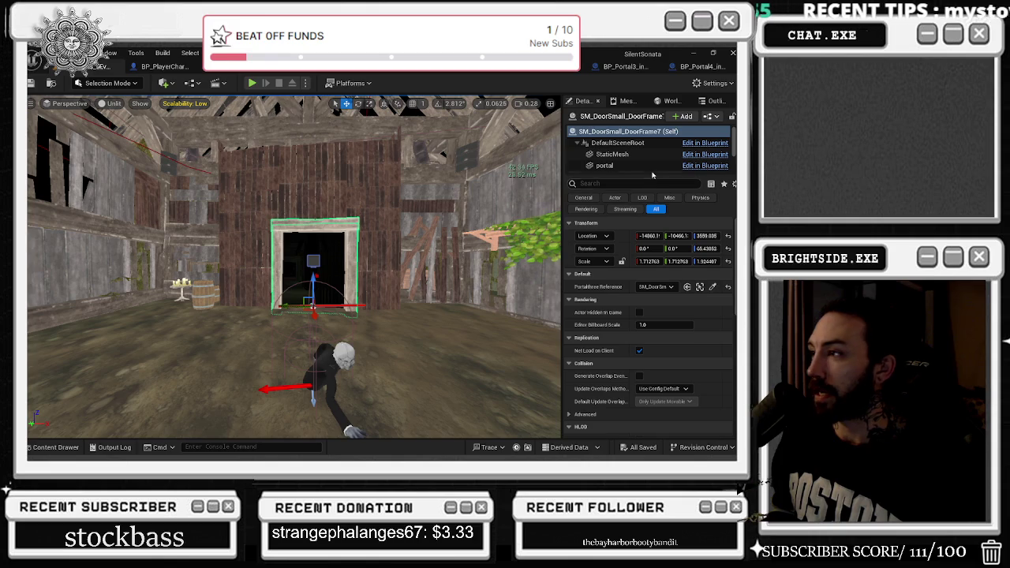
scroll(651, 175, down, 2)
key(f)
scroll(293, 266, up, 5)
scroll(294, 267, down, 5)
scroll(294, 266, up, 7)
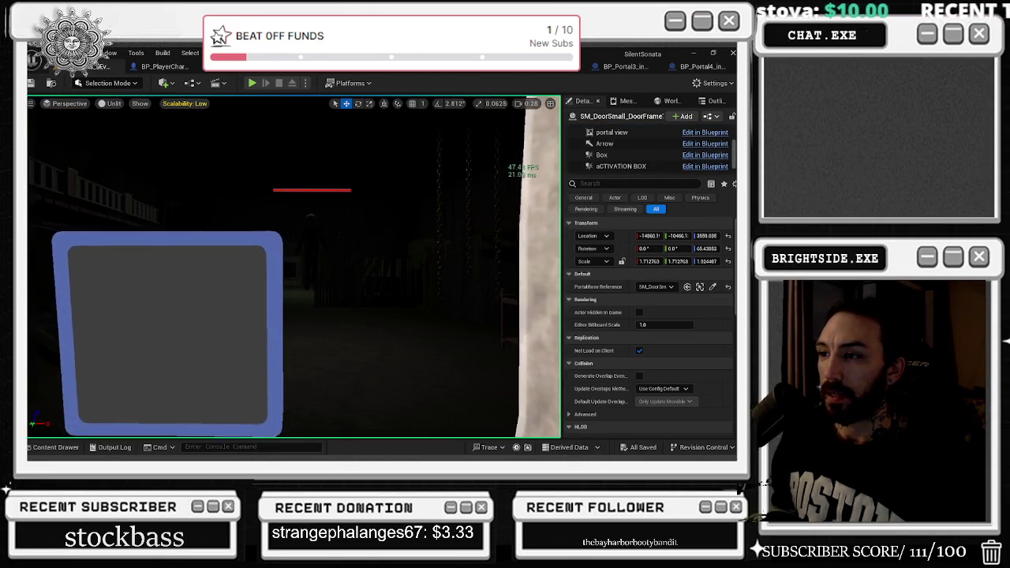
key(s)
key(f)
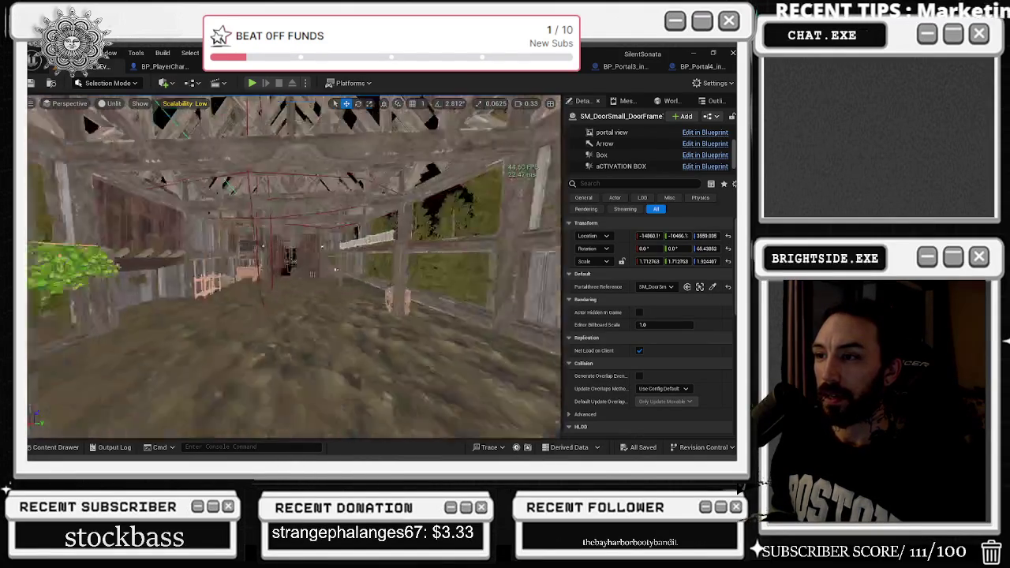
key(f)
key(w)
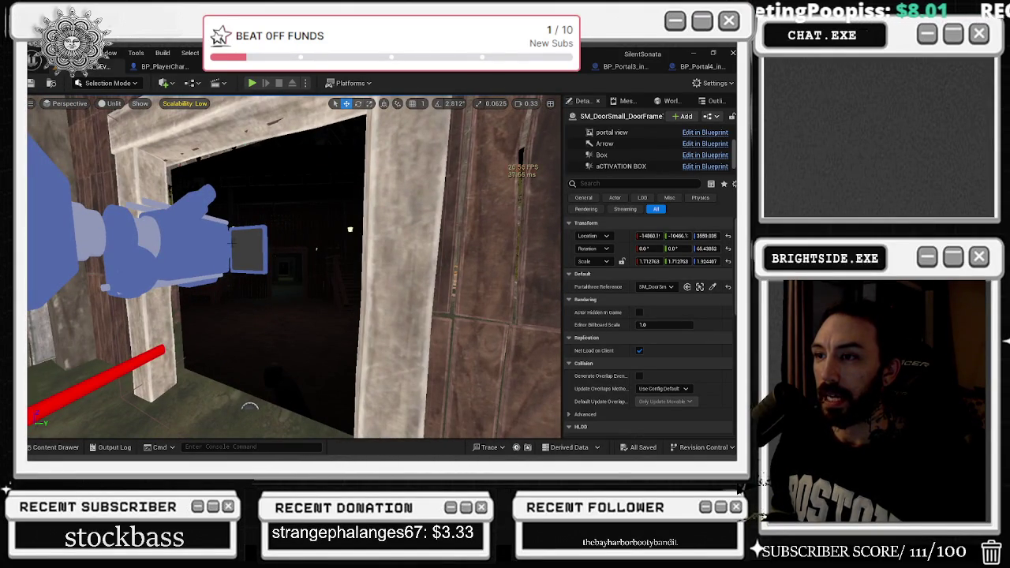
click(247, 236)
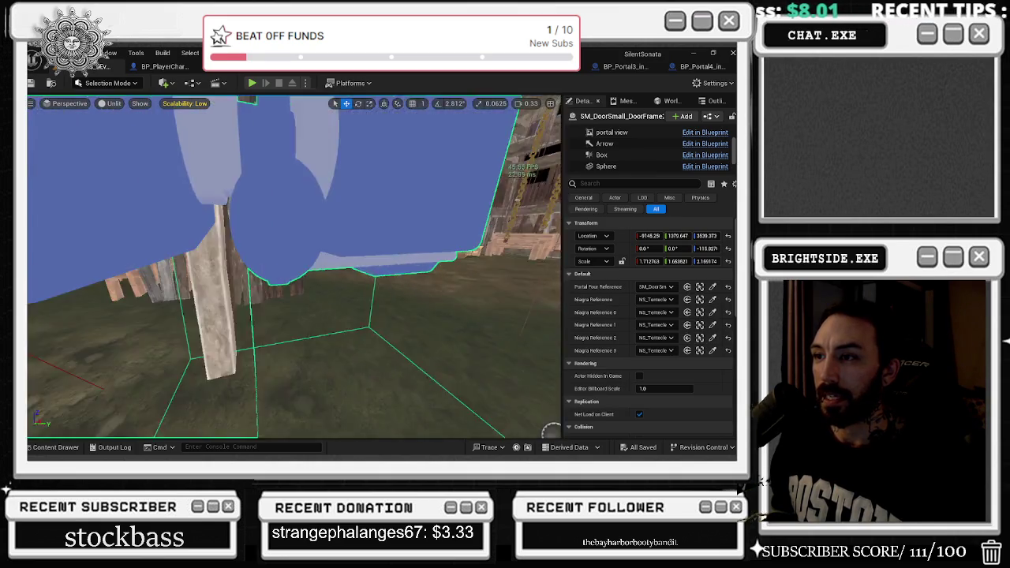
key(w)
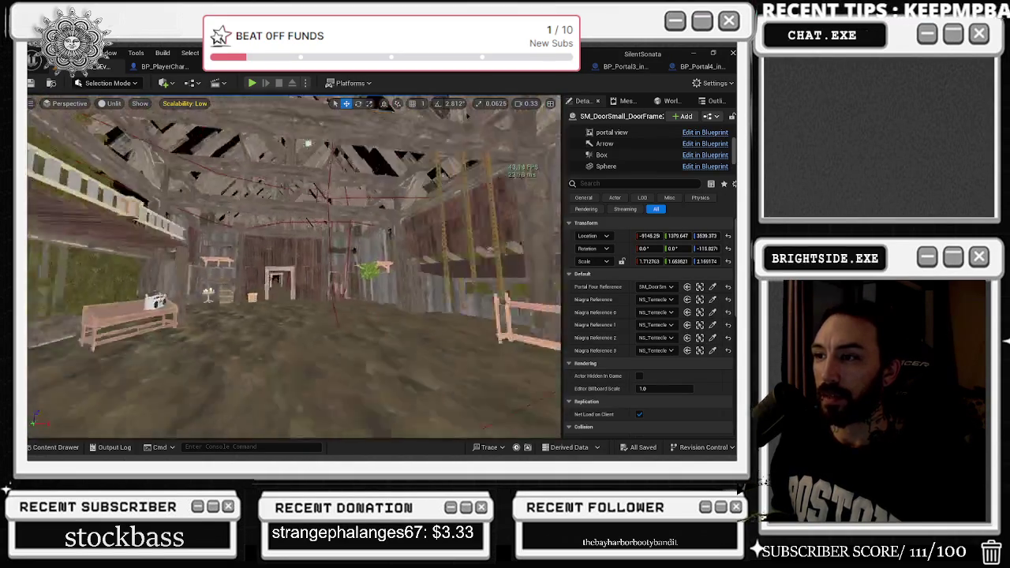
key(w)
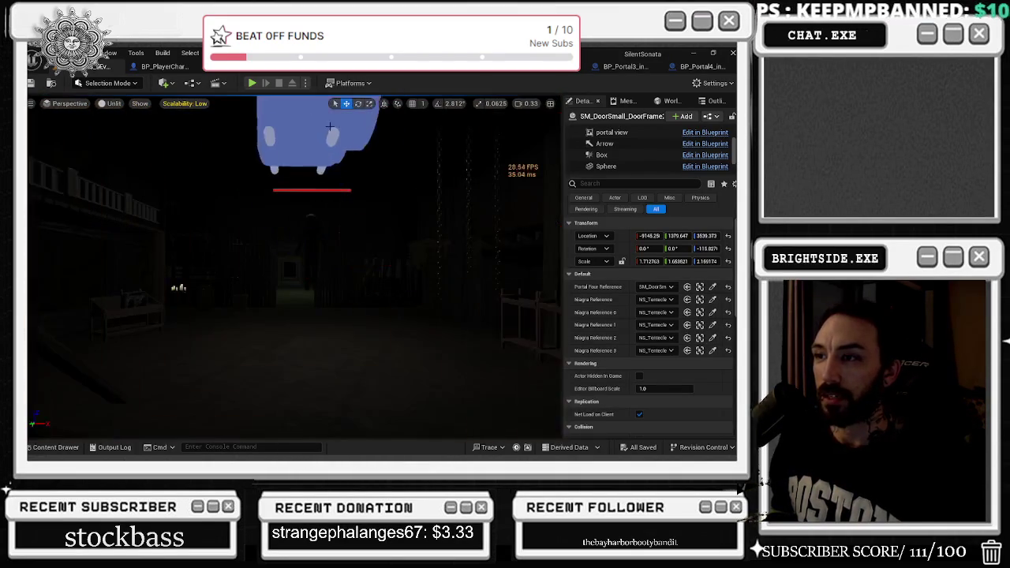
key(f)
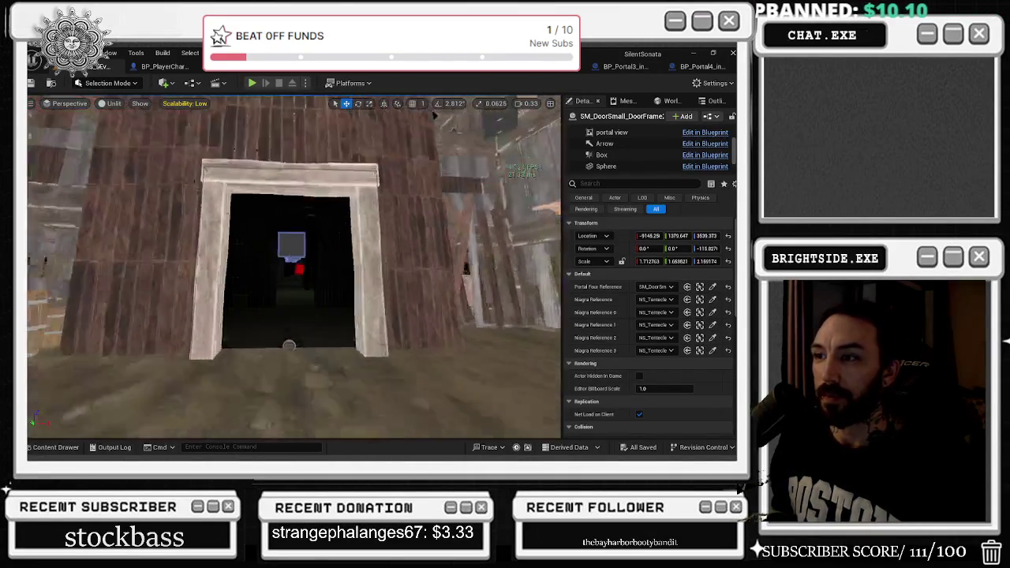
click(287, 429)
key(ctrl+e)
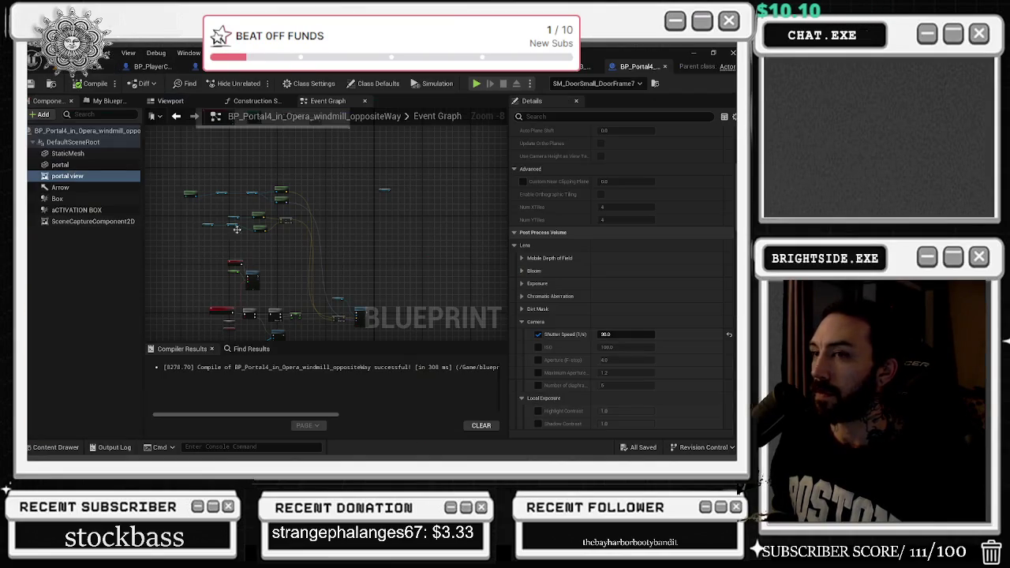
Step: Check BP_Portal4's portal view FOV of 90 against Portal3's scene capture, compile, and return
scroll(701, 294, up, 3)
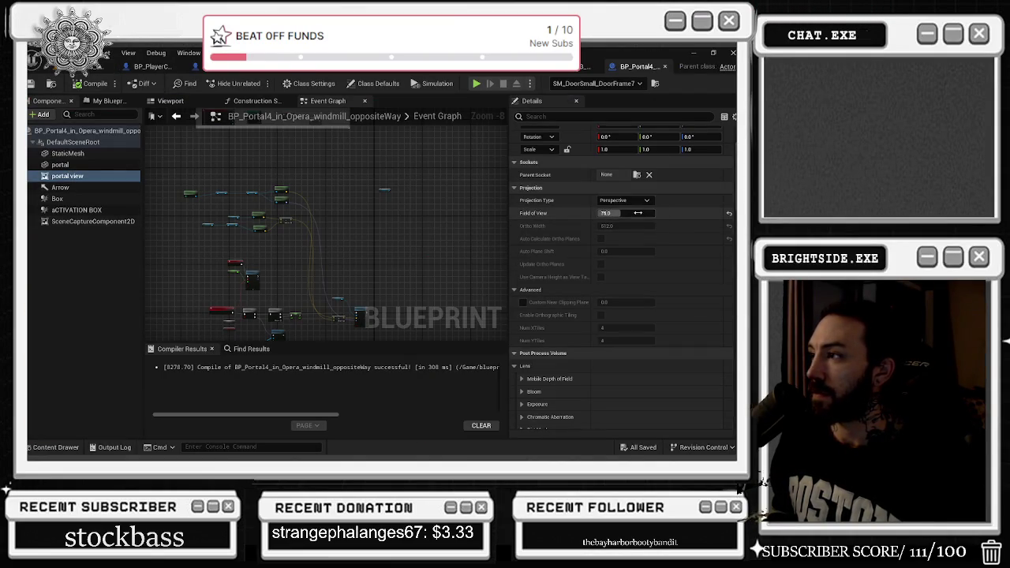
click(587, 66)
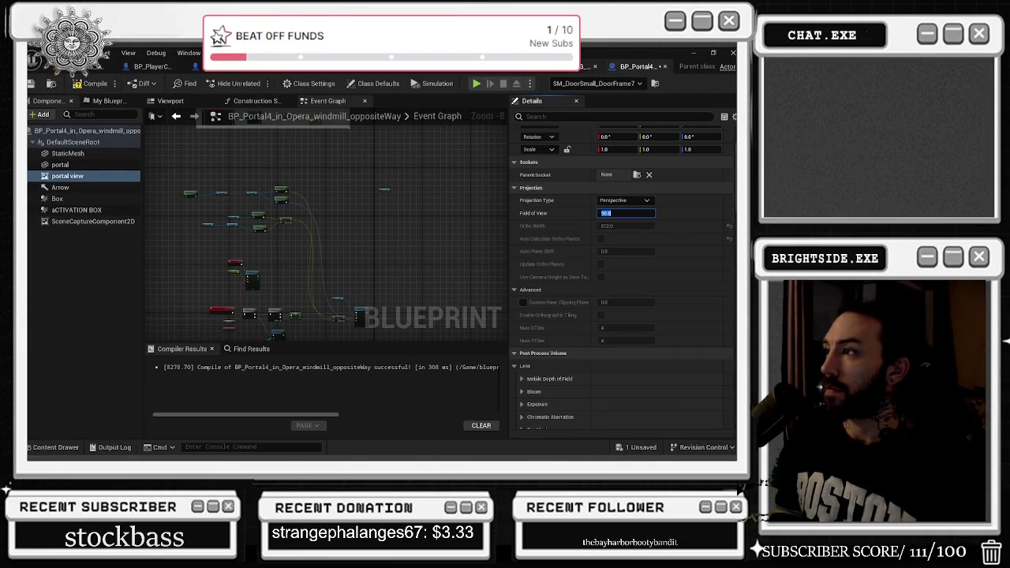
click(71, 210)
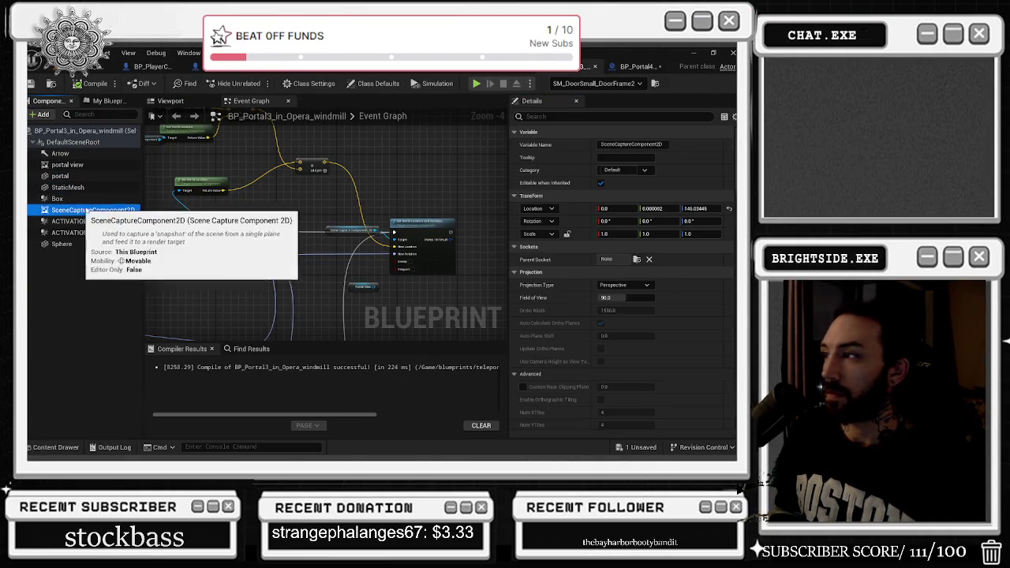
click(628, 67)
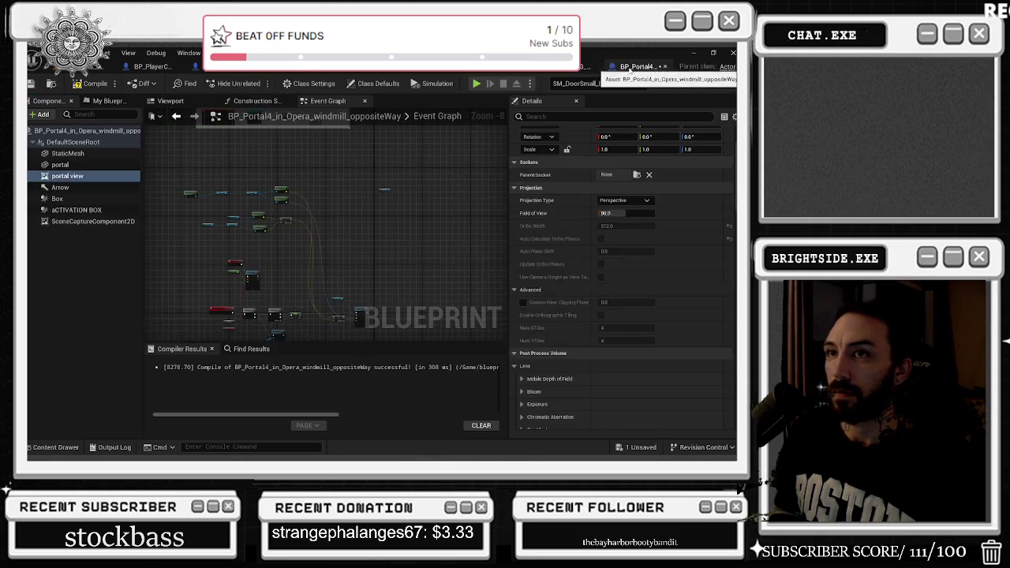
click(77, 84)
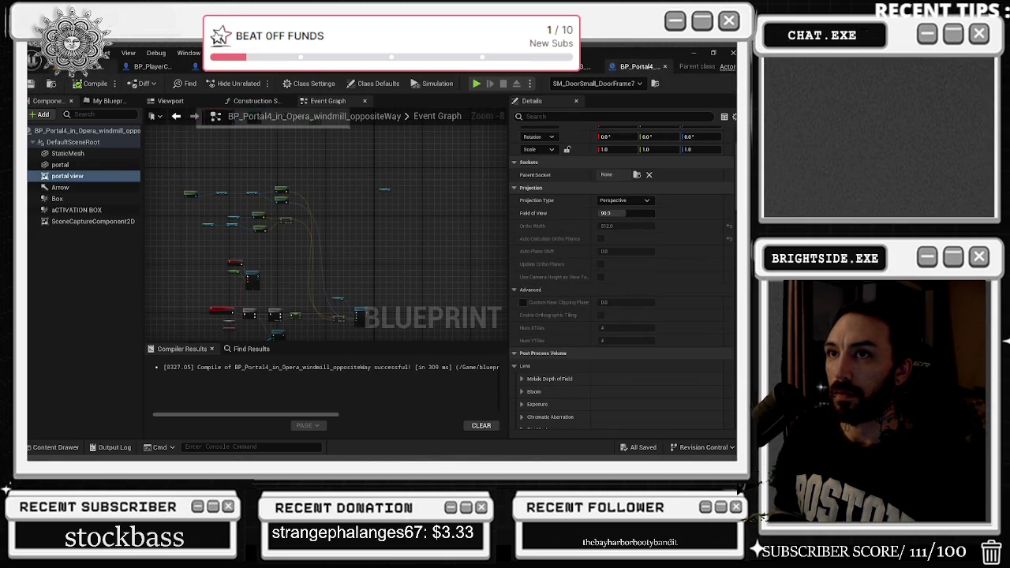
click(102, 66)
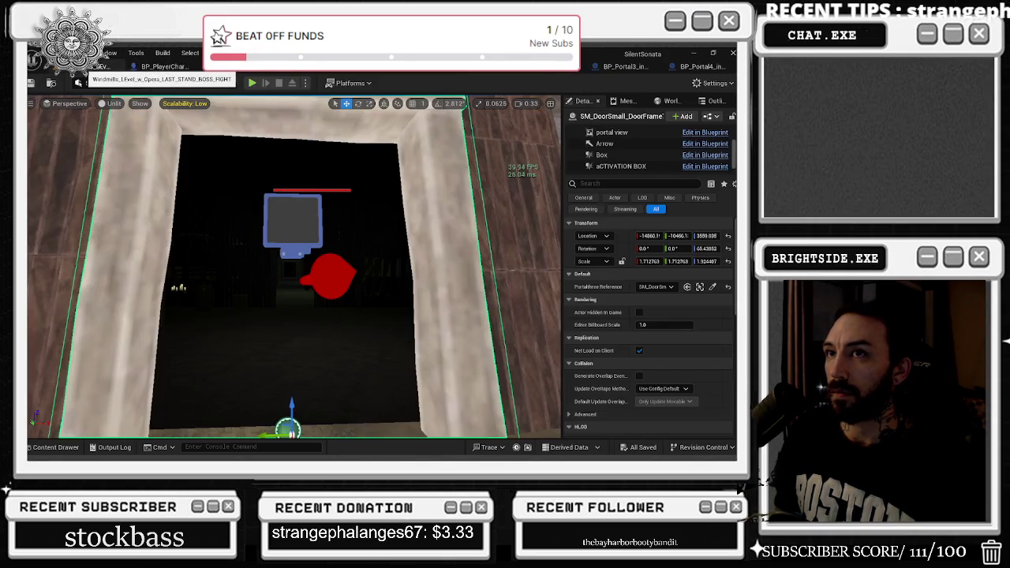
Step: In the Windmills level blueprint, connect the Cued Up Boss 2 getter to the Branch node
click(214, 83)
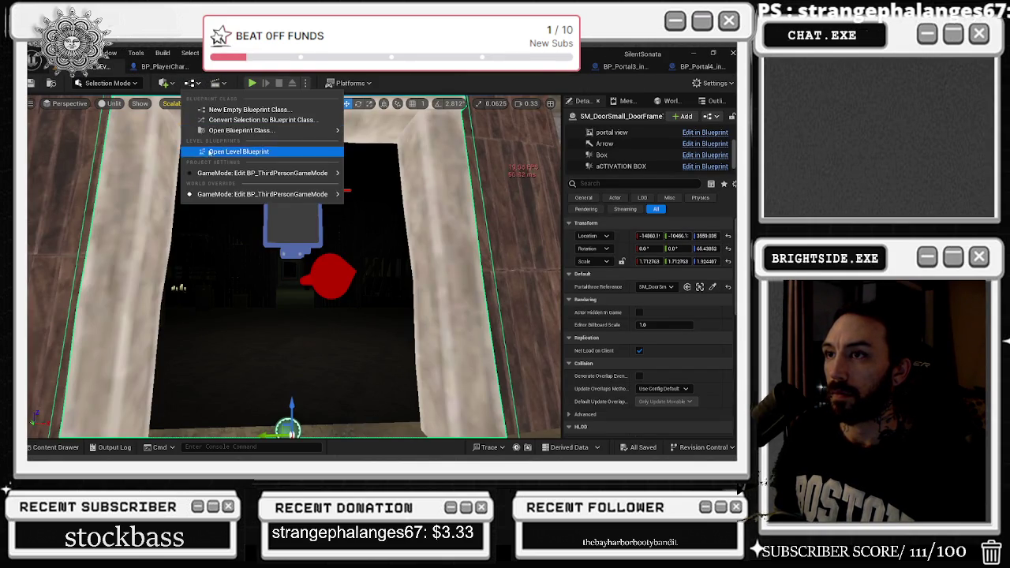
scroll(514, 215, down, 5)
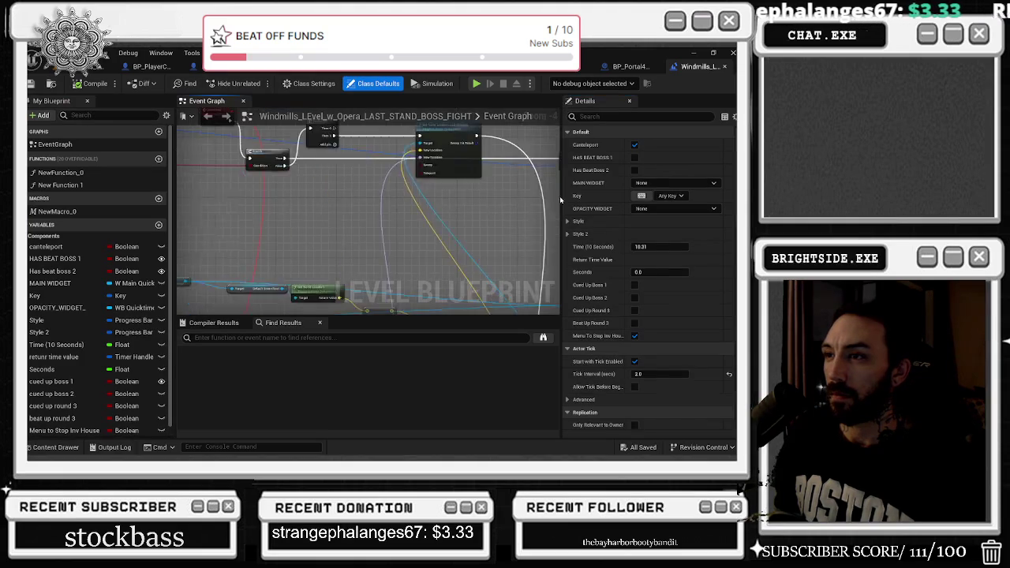
scroll(452, 224, up, 5)
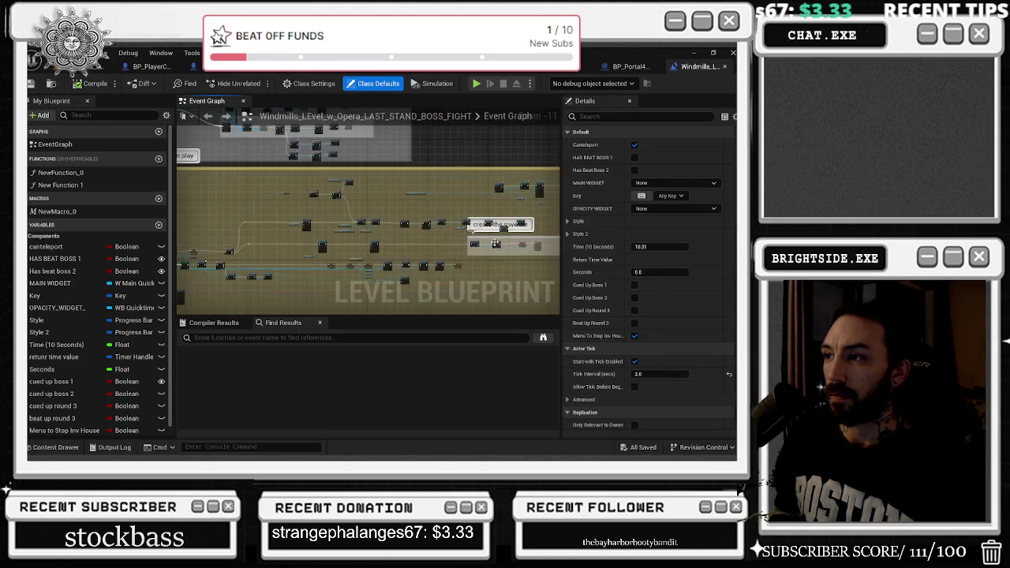
scroll(452, 223, up, 2)
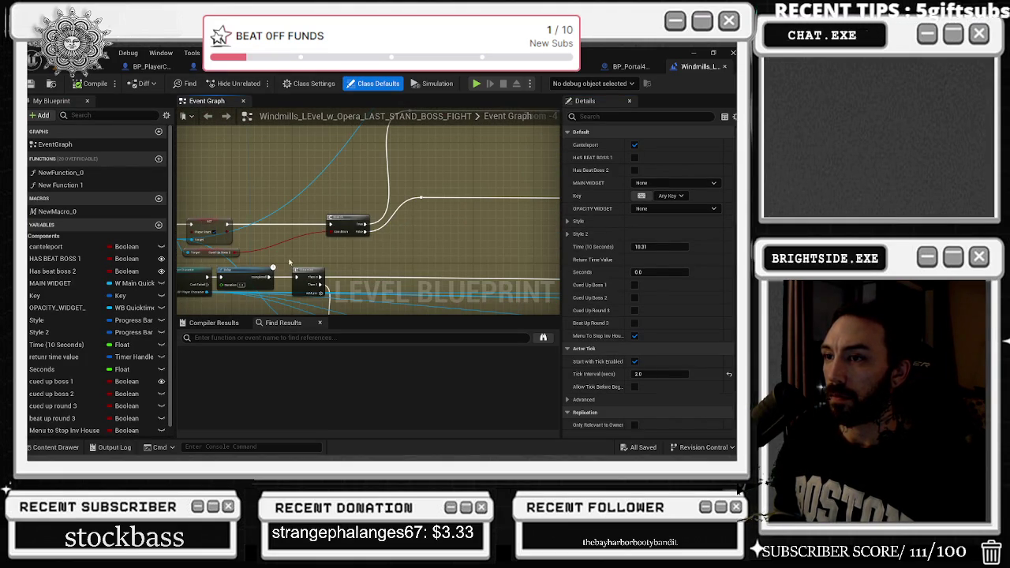
drag(387, 226, 347, 272)
drag(236, 221, 512, 221)
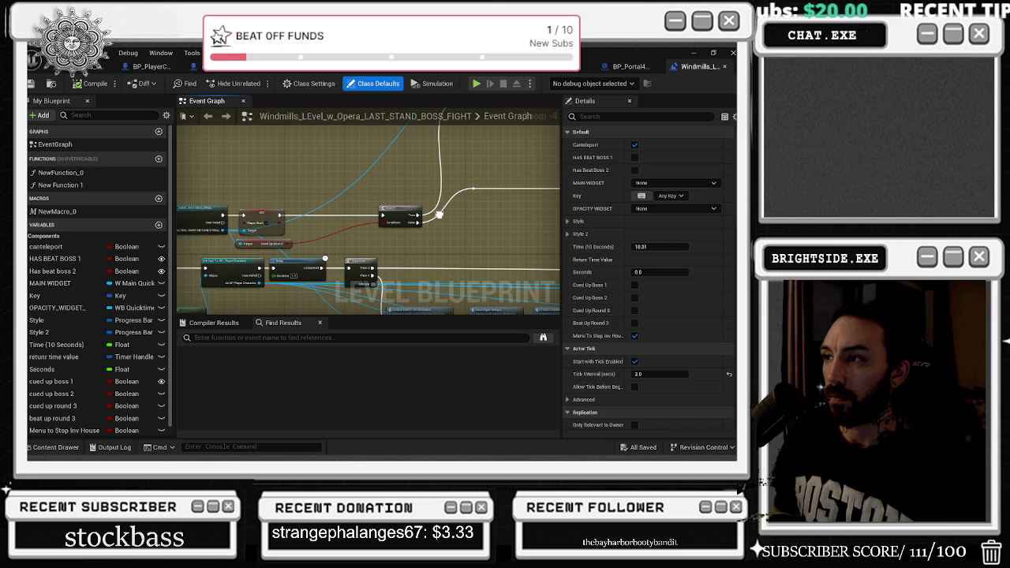
drag(430, 225, 436, 227)
click(264, 245)
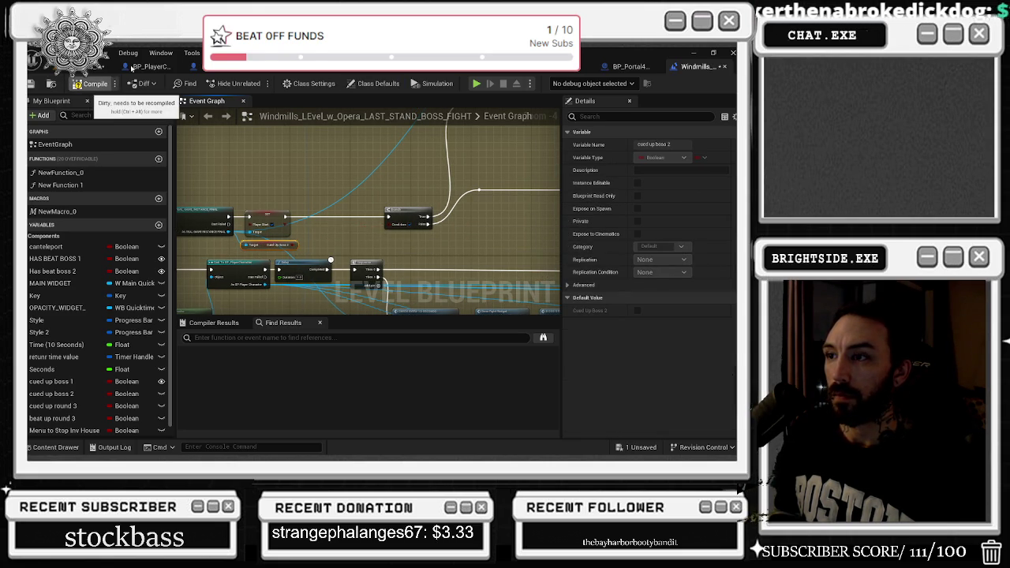
click(87, 67)
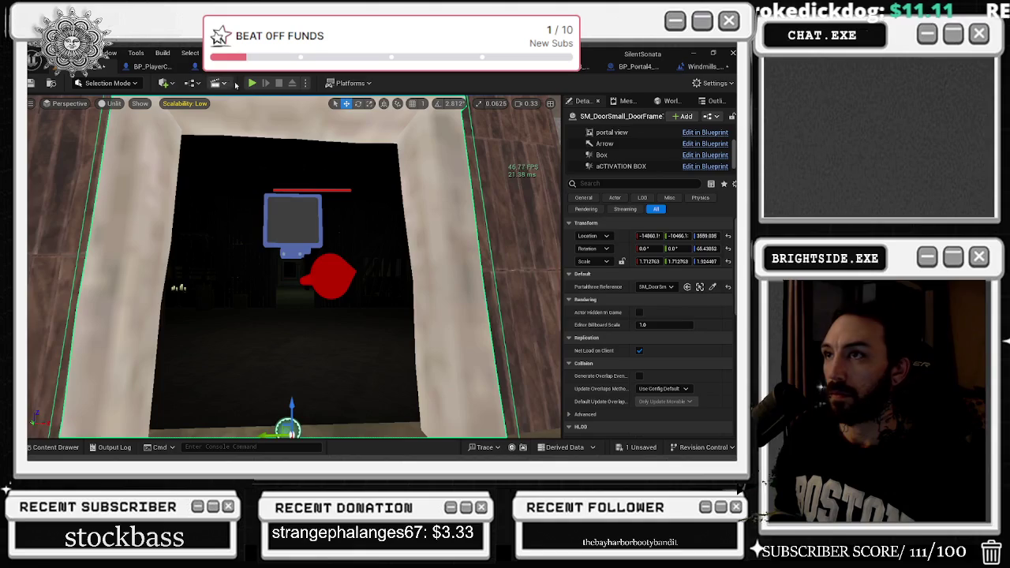
Step: Start a Play In Editor session of the Windmills level
click(251, 83)
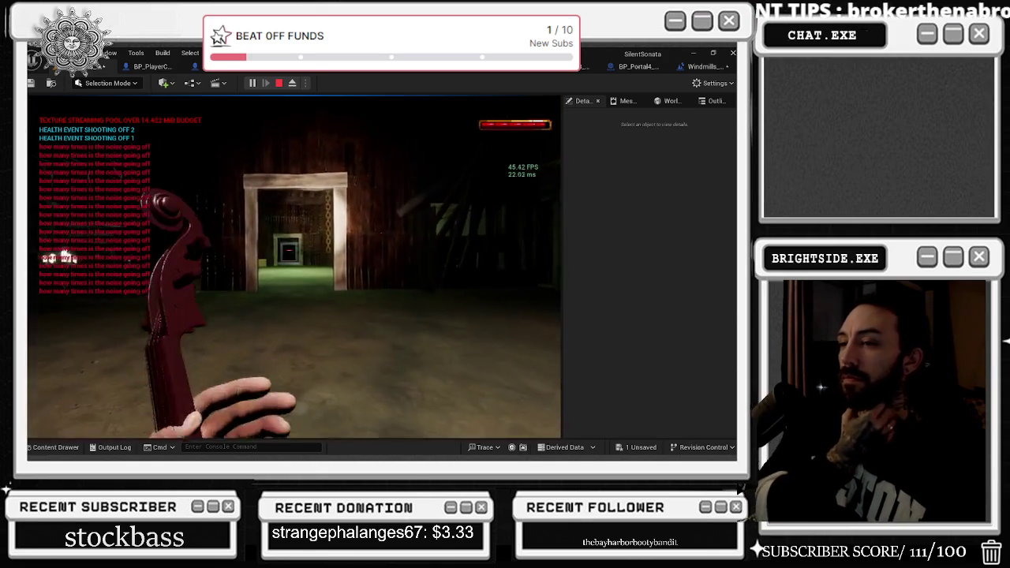
Step: Walk past the lit pillar to the barn's far doorway and fire the violin at it
key(w)
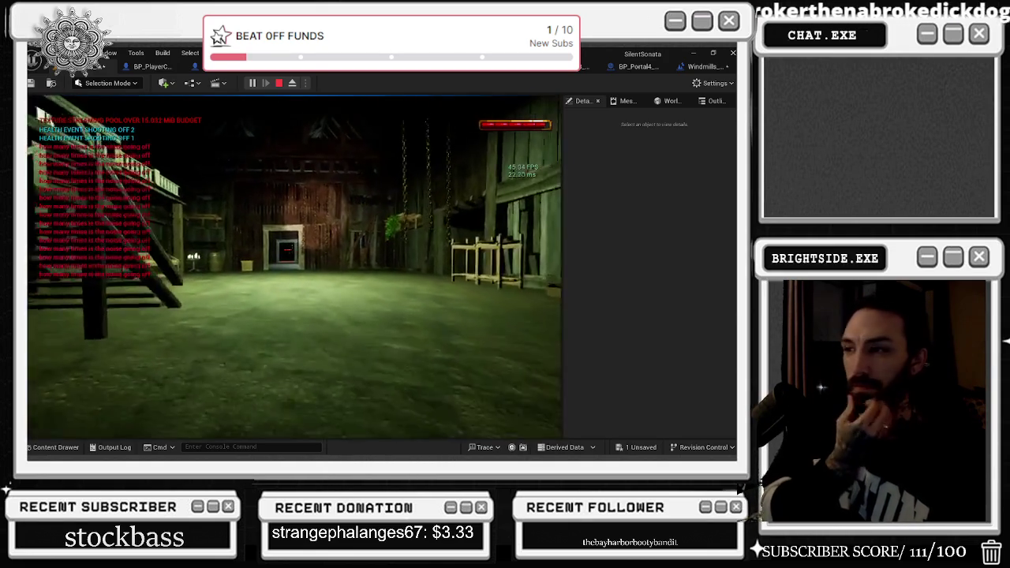
key(w)
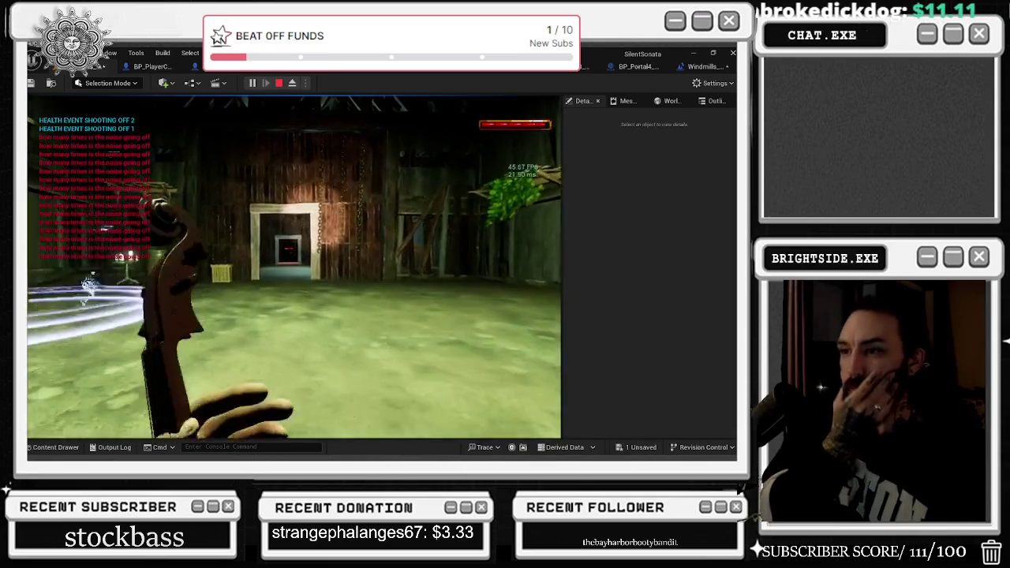
key(w)
key(w)
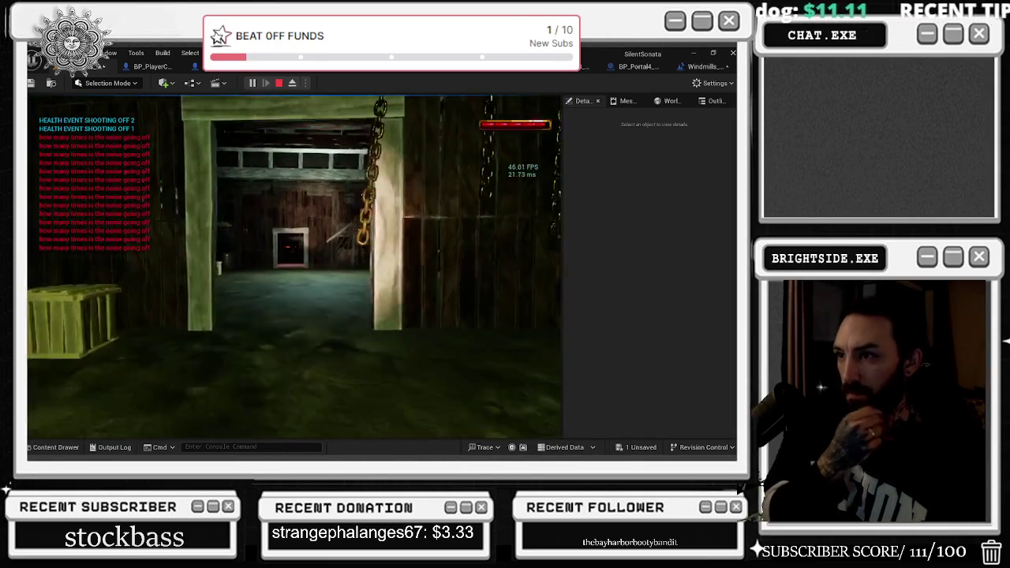
key(w)
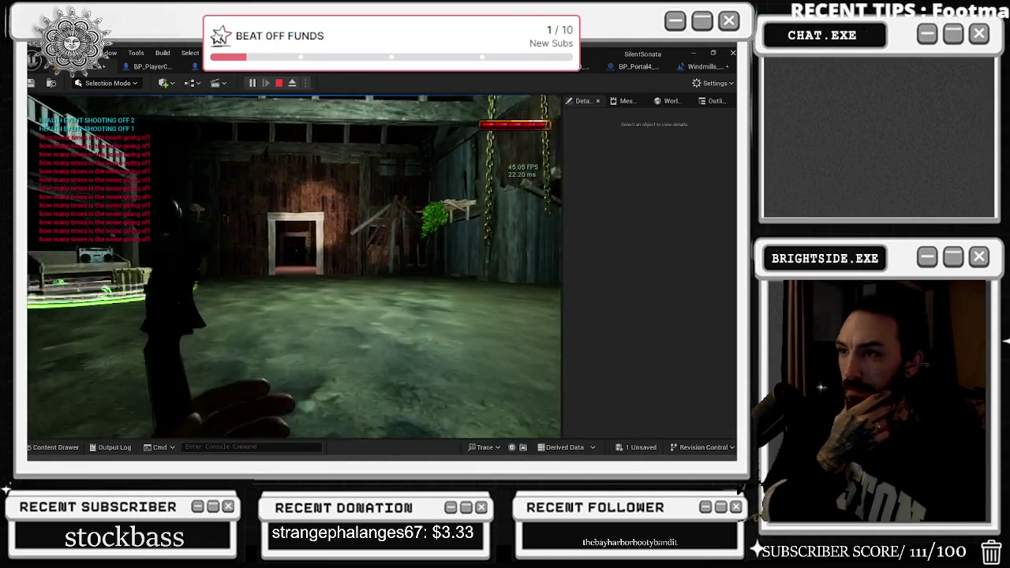
key(w)
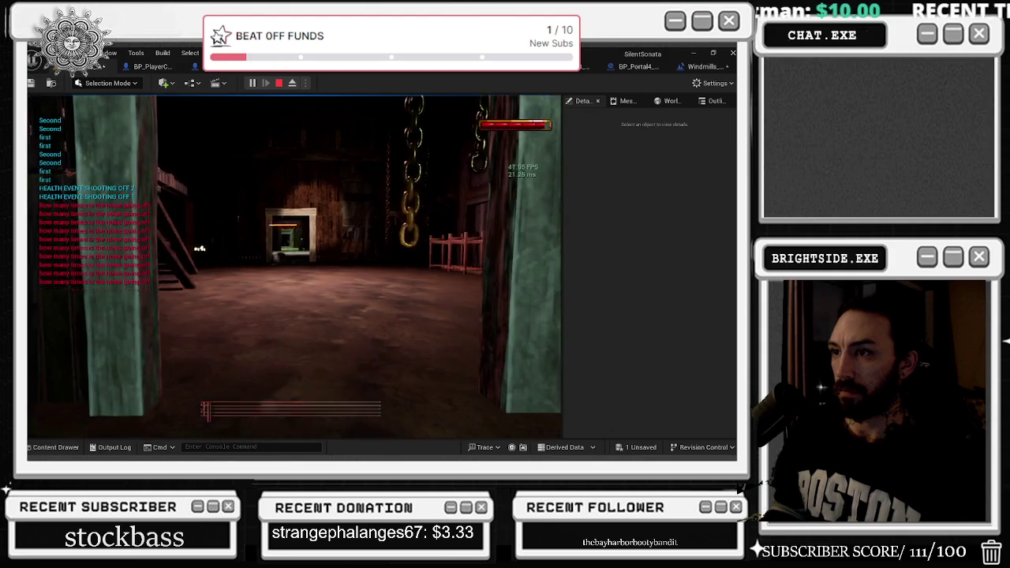
key(w)
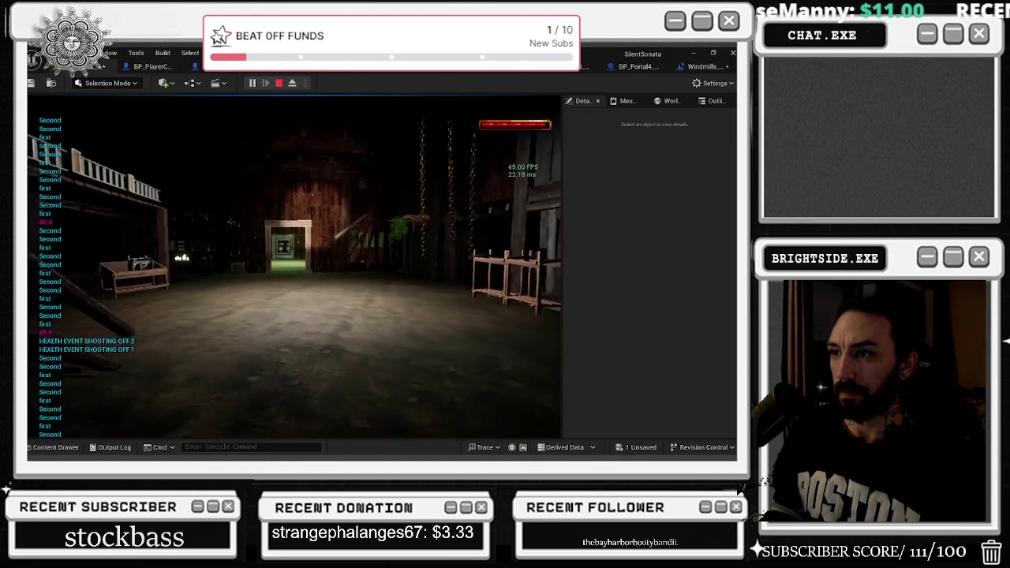
key(w)
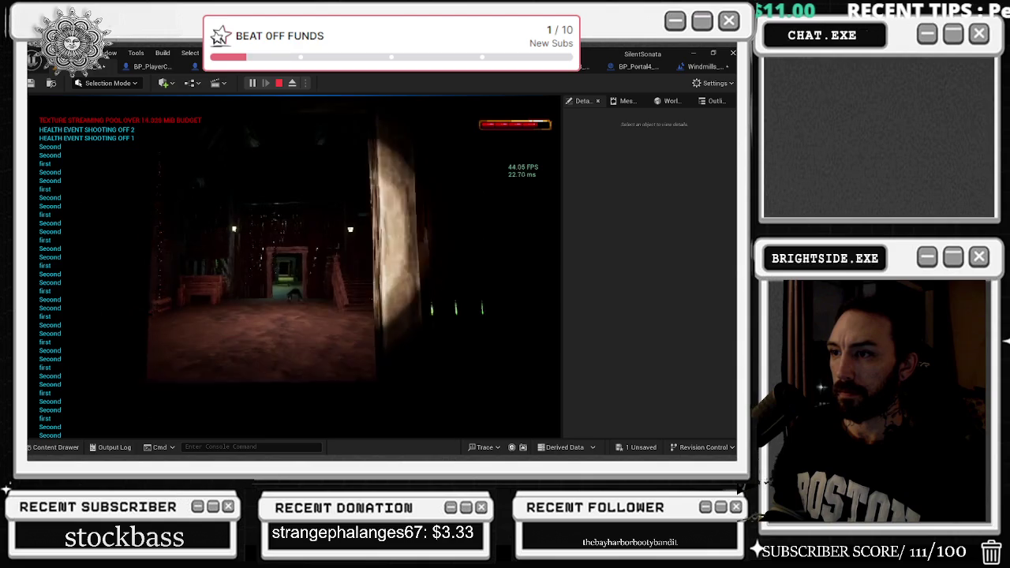
key(w)
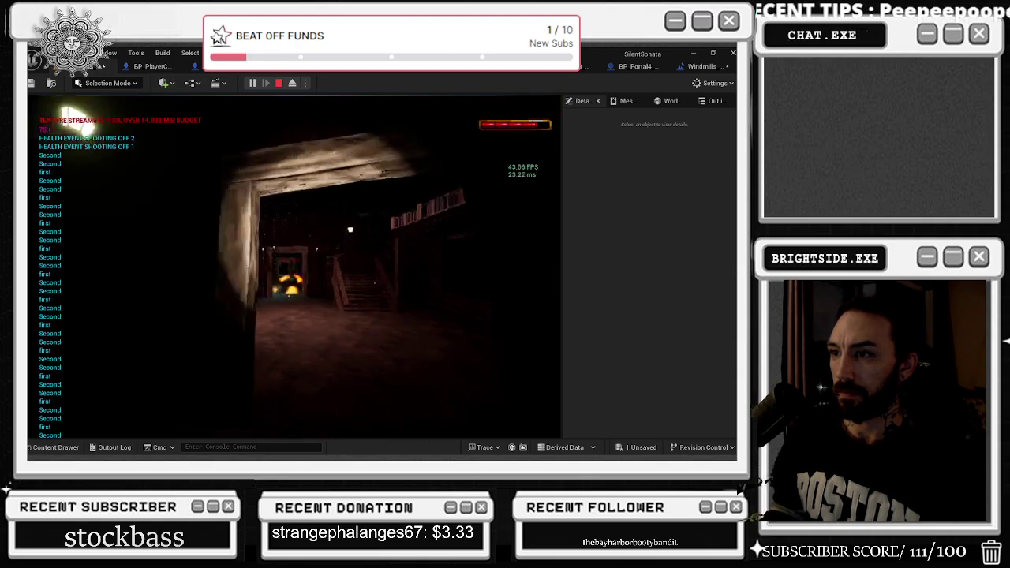
key(w)
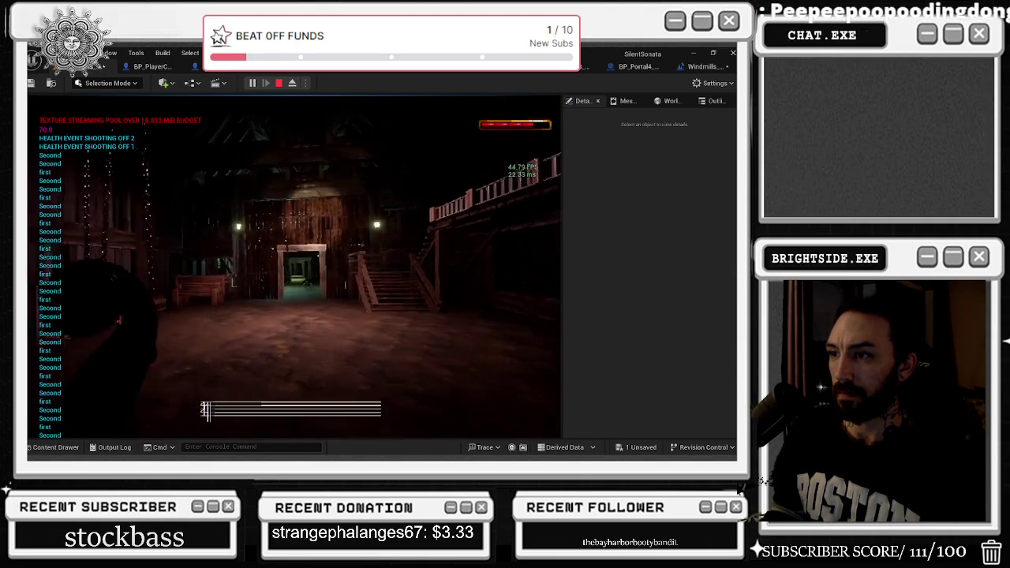
key(w)
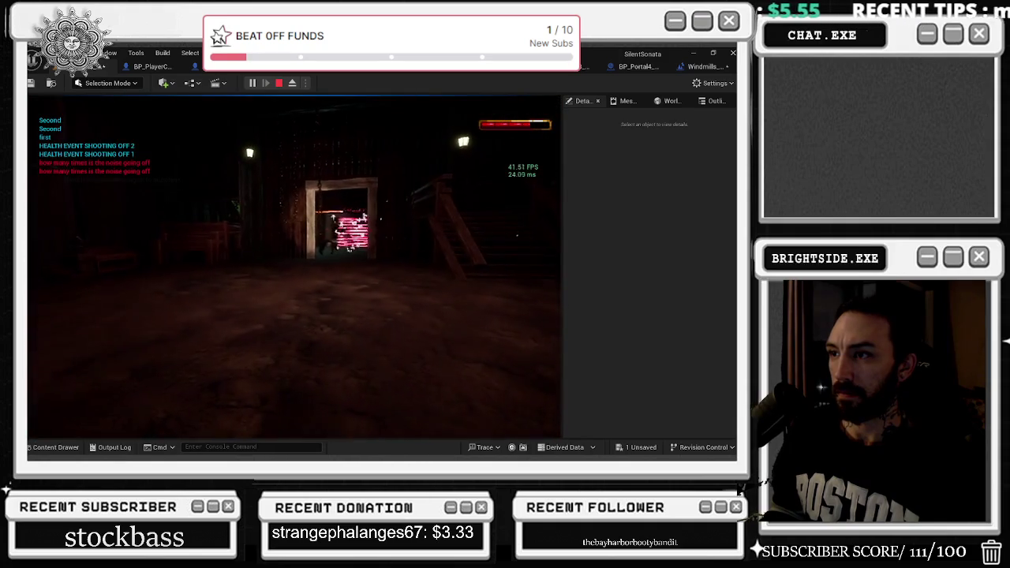
click(294, 266)
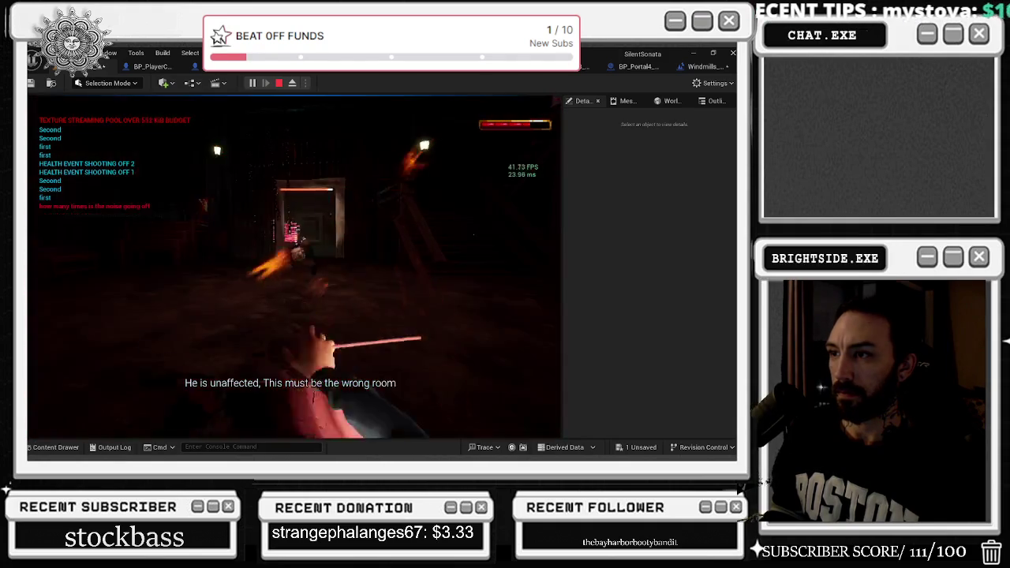
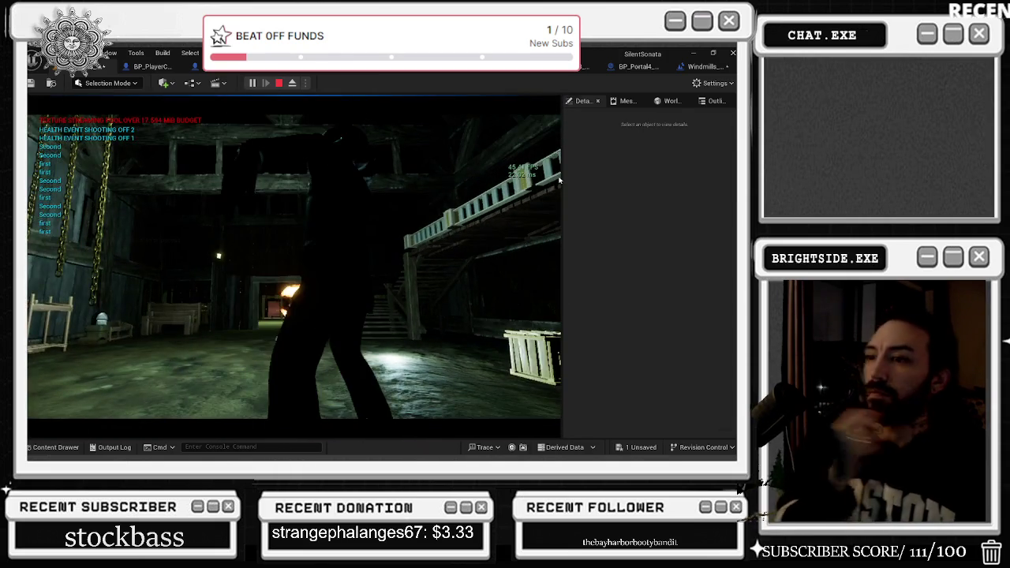
Step: End the play session, look over the Windmills Level Blueprint, then bring up BP_BOSSFIGHT_AI_FINAL_BOSS's Take ANY DAMAGE graph
key(Escape)
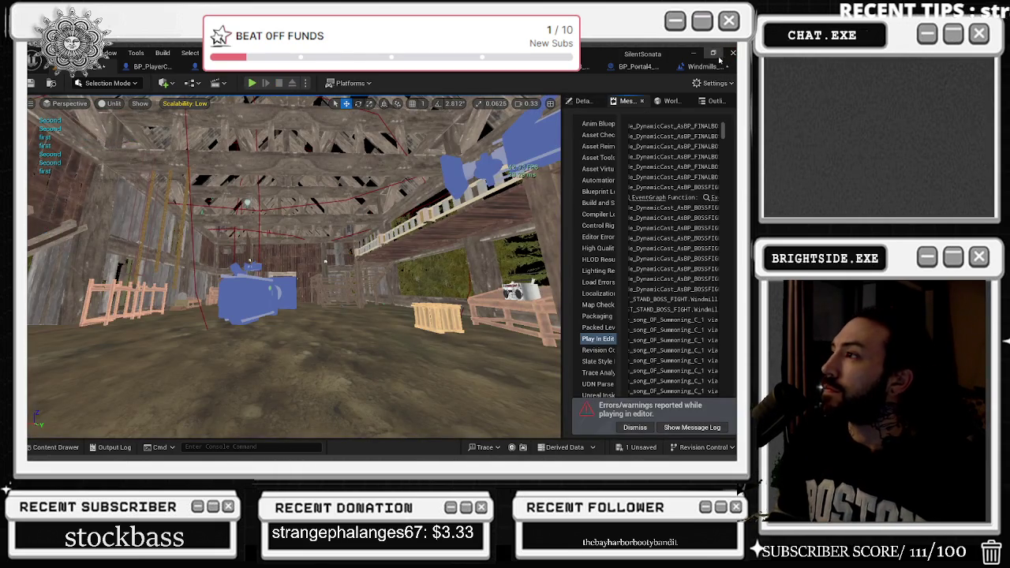
click(710, 67)
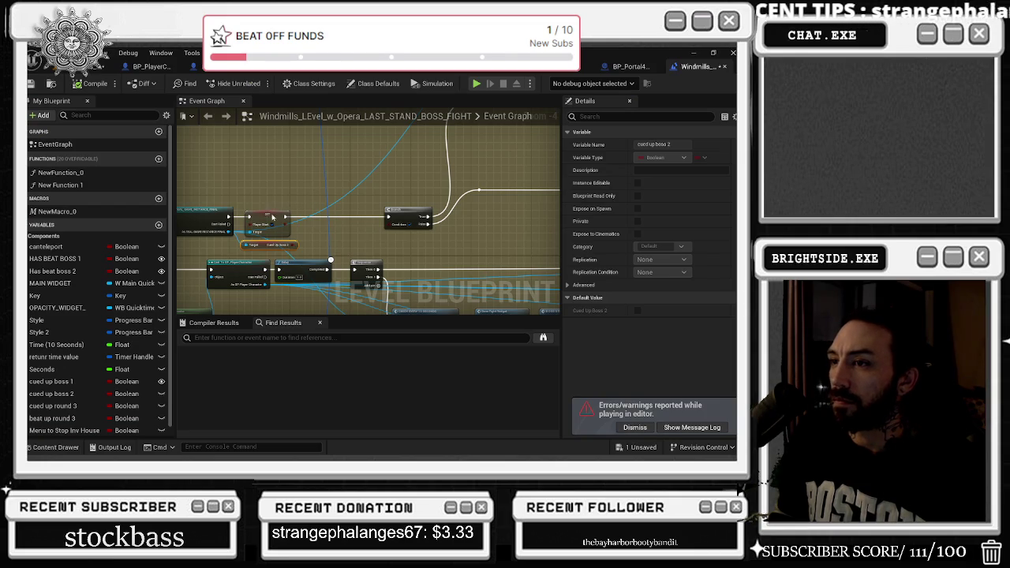
click(178, 142)
drag(178, 142, 266, 150)
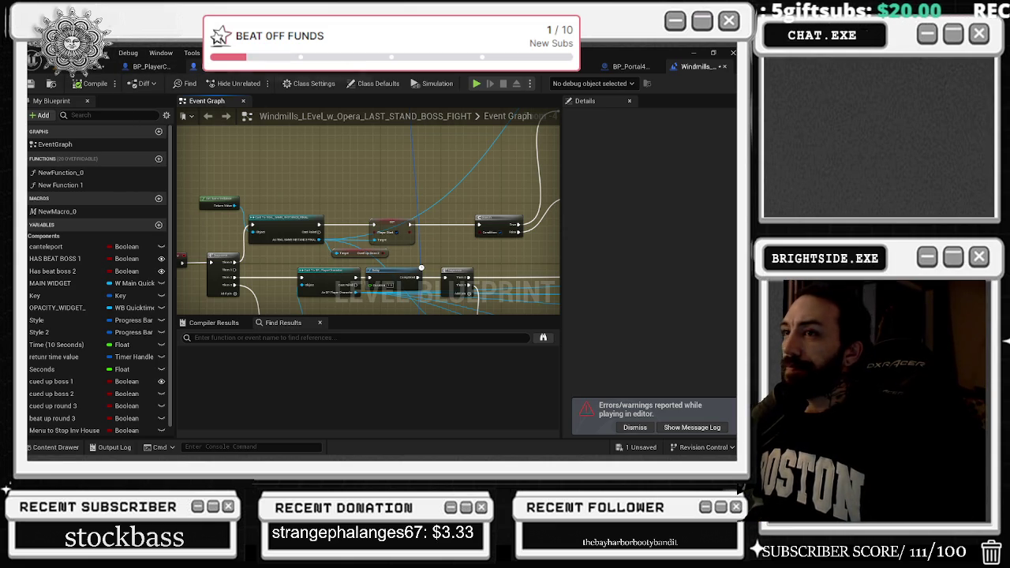
click(198, 67)
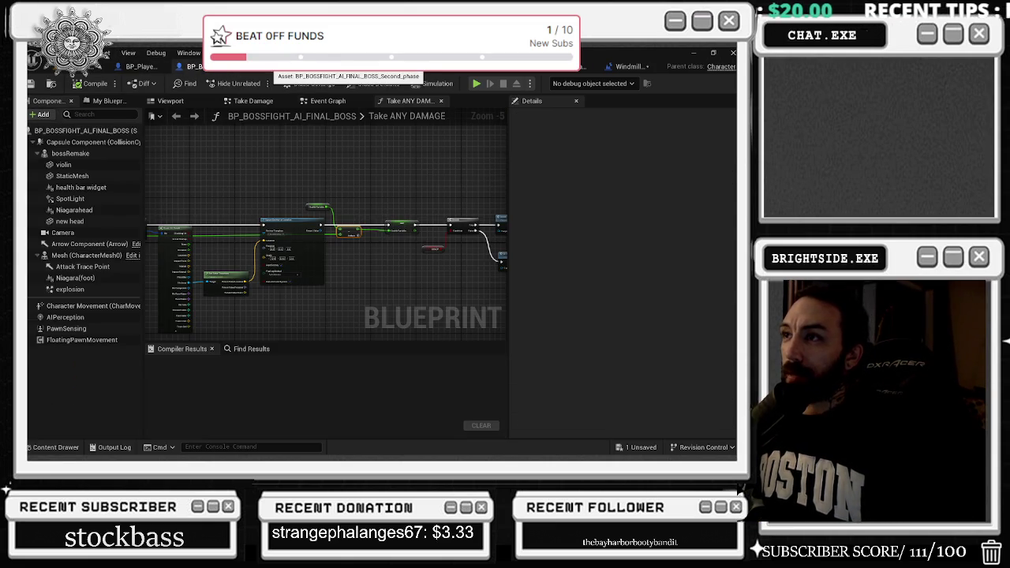
Step: Switch to BP_BOSSFIGHT_AI_FINAL_BOSS_Second_phase and review its Viewport, Construction Script and Event Graph
click(277, 67)
click(168, 103)
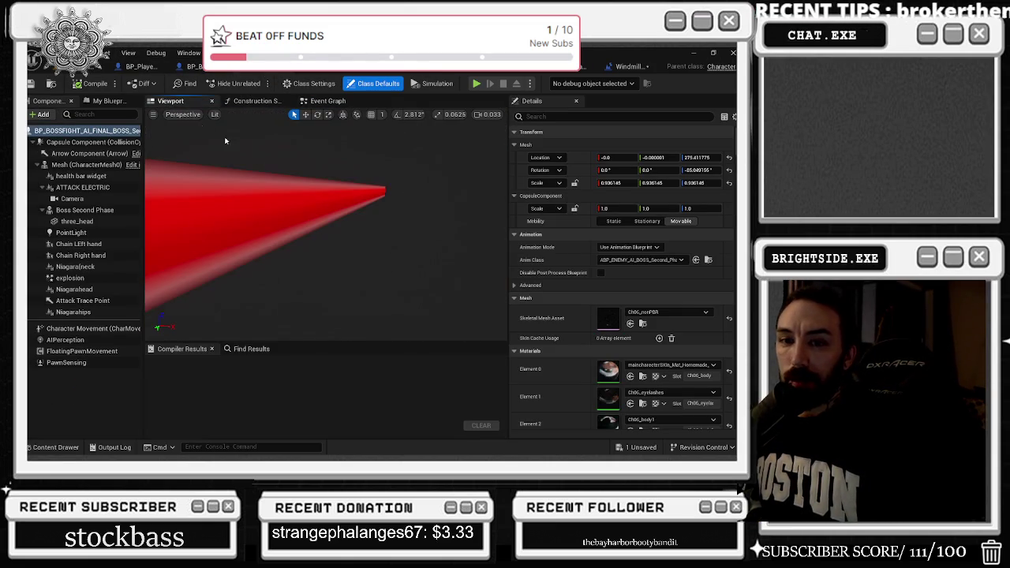
click(256, 101)
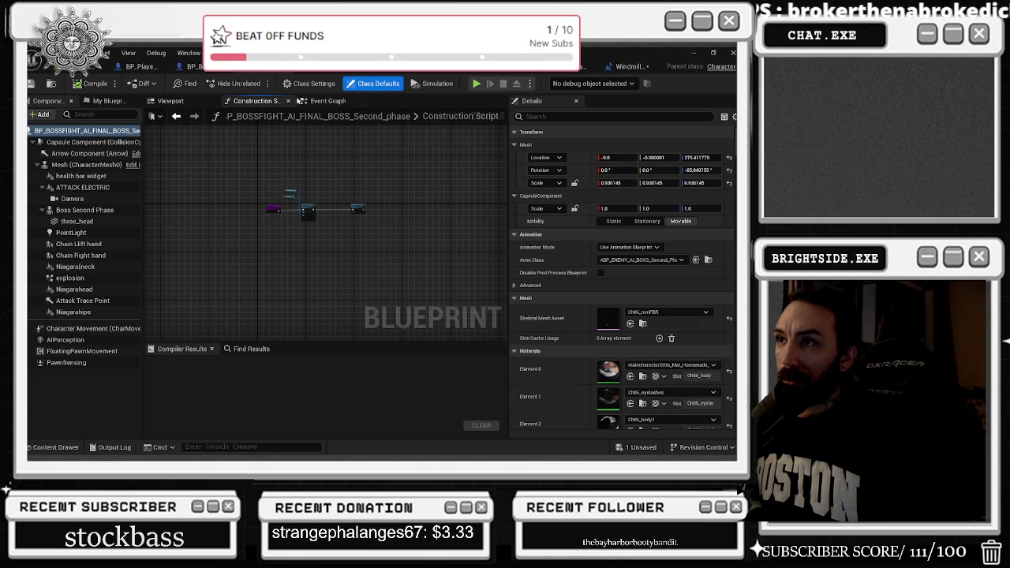
click(318, 100)
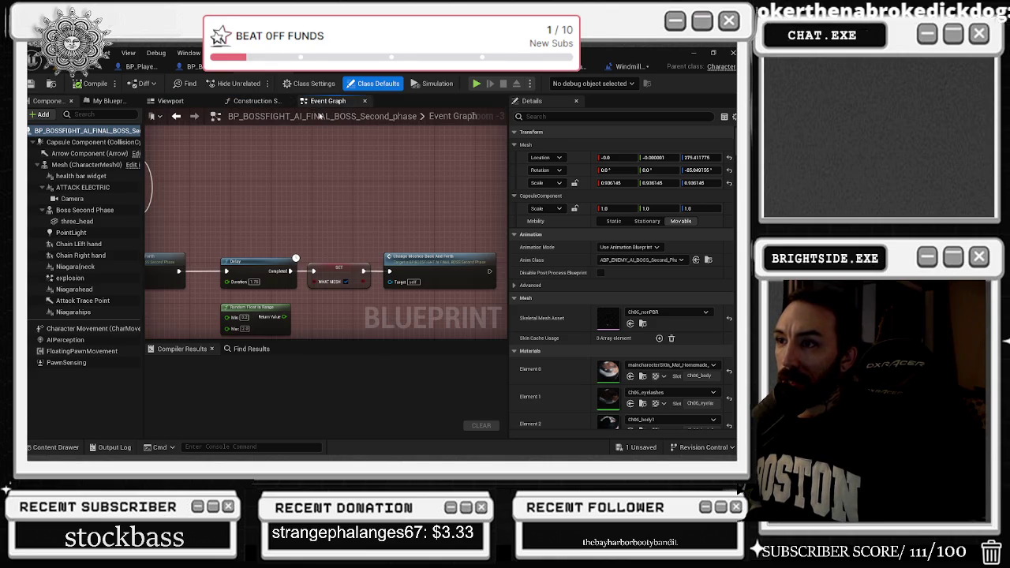
mouse_move(269, 178)
mouse_down()
mouse_move(490, 168)
mouse_move(474, 164)
mouse_up()
Step: Recheck the construction script and orbit the boss preview, then return to the Event Graph
click(256, 101)
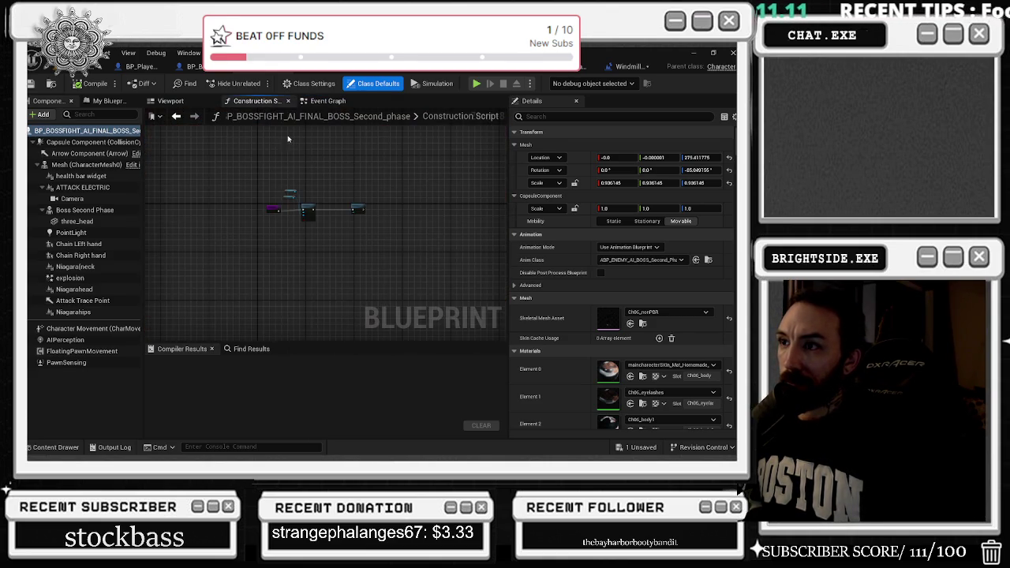
click(170, 101)
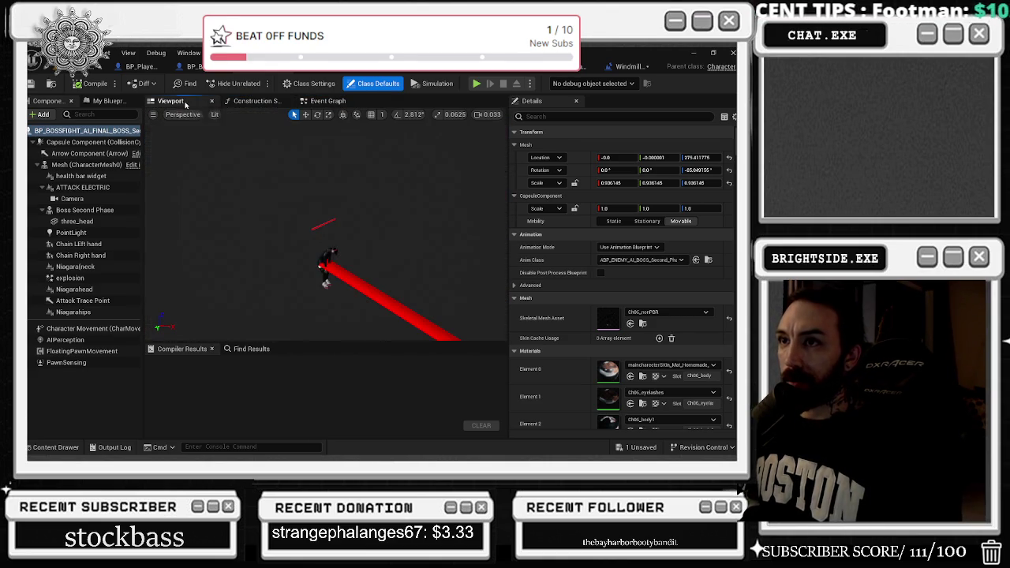
drag(351, 262, 315, 260)
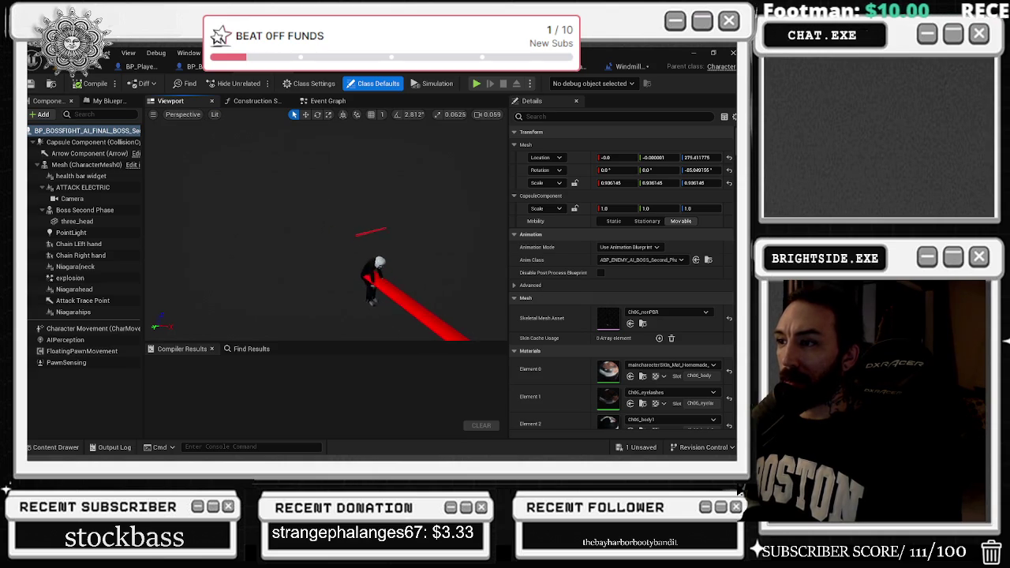
scroll(327, 236, up, 3)
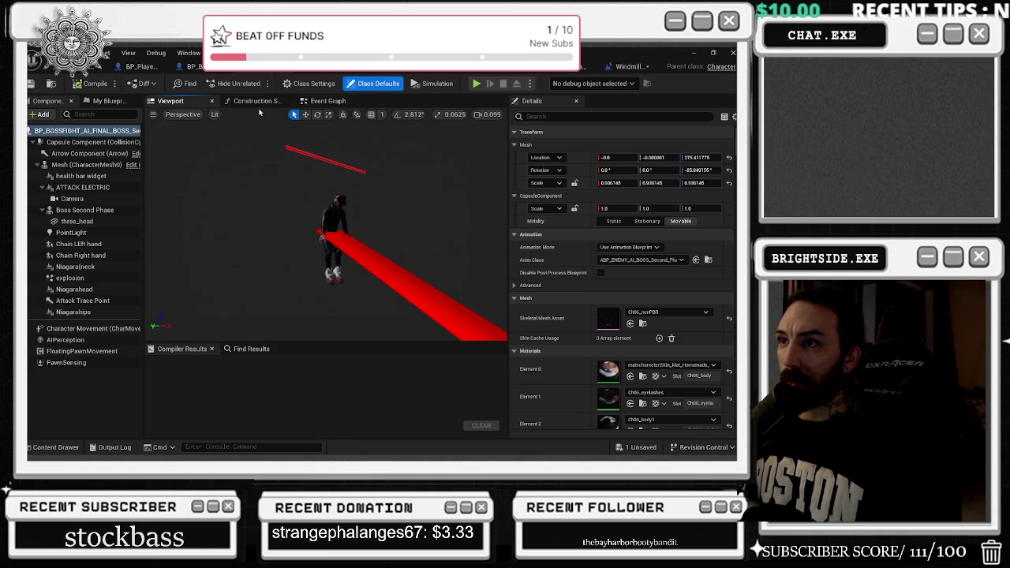
click(257, 101)
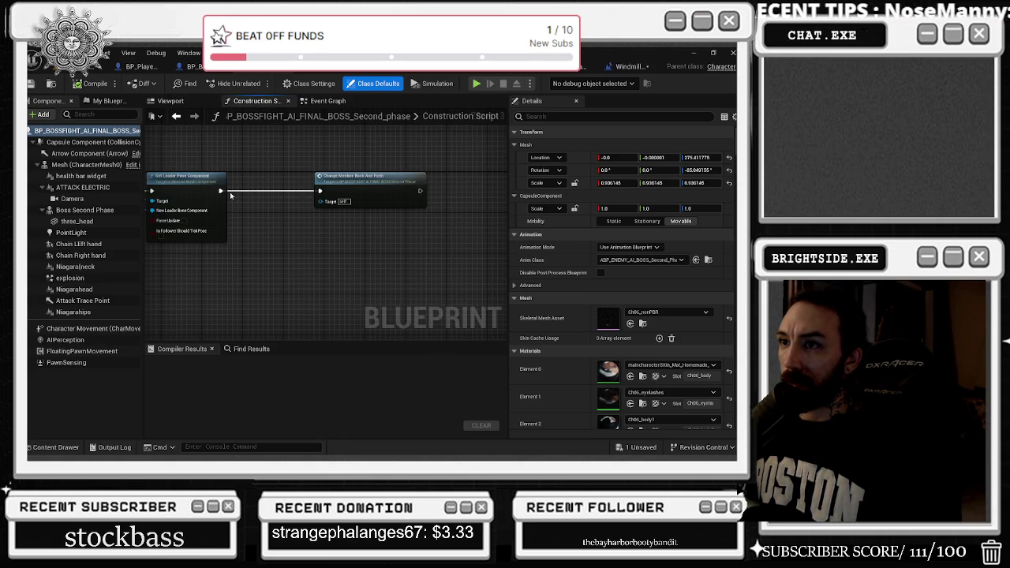
click(328, 101)
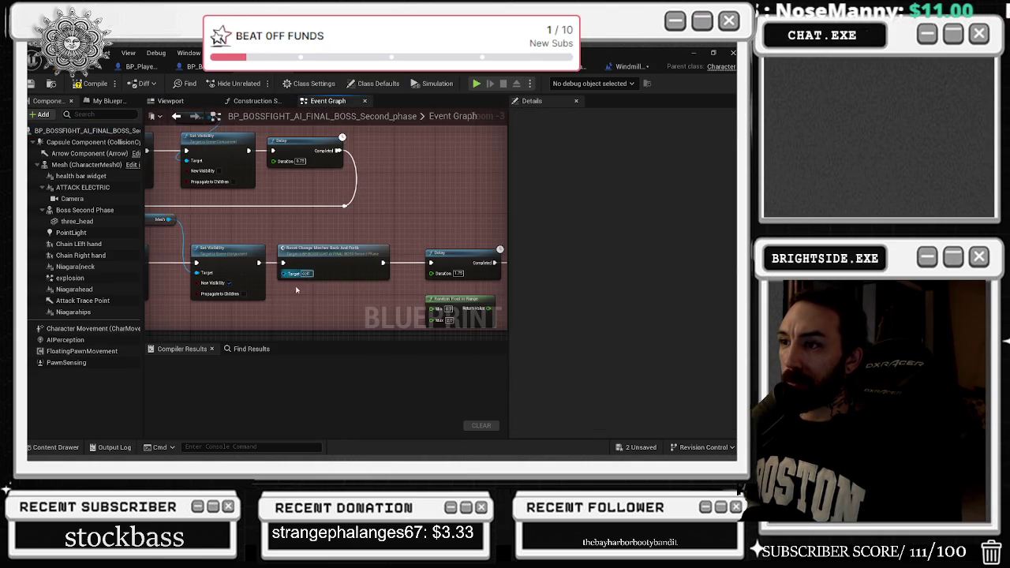
Step: Search the blueprint for BEGIN PLAY and jump to the Event BeginPlay node
click(250, 348)
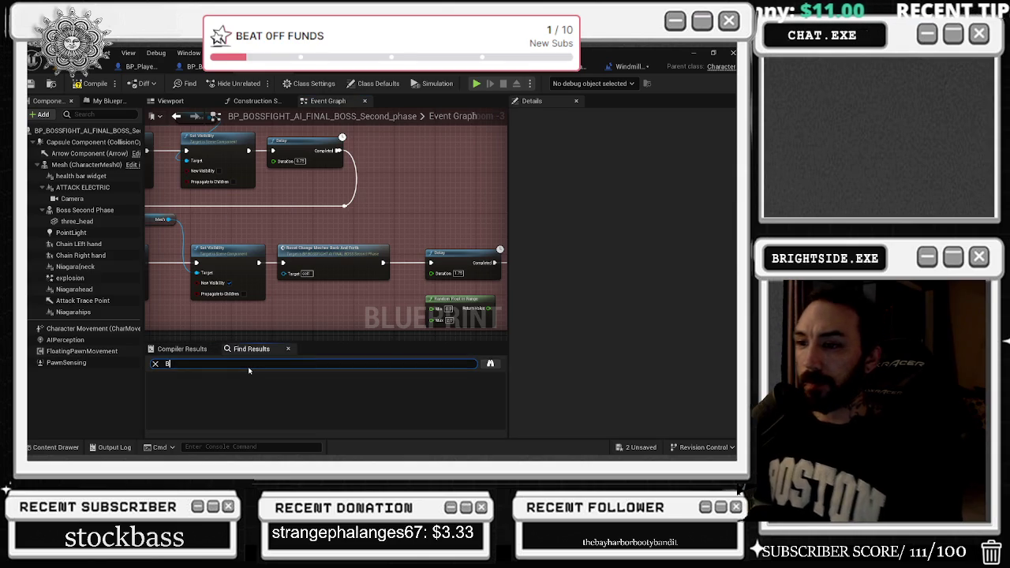
text(EGIN PLAY)
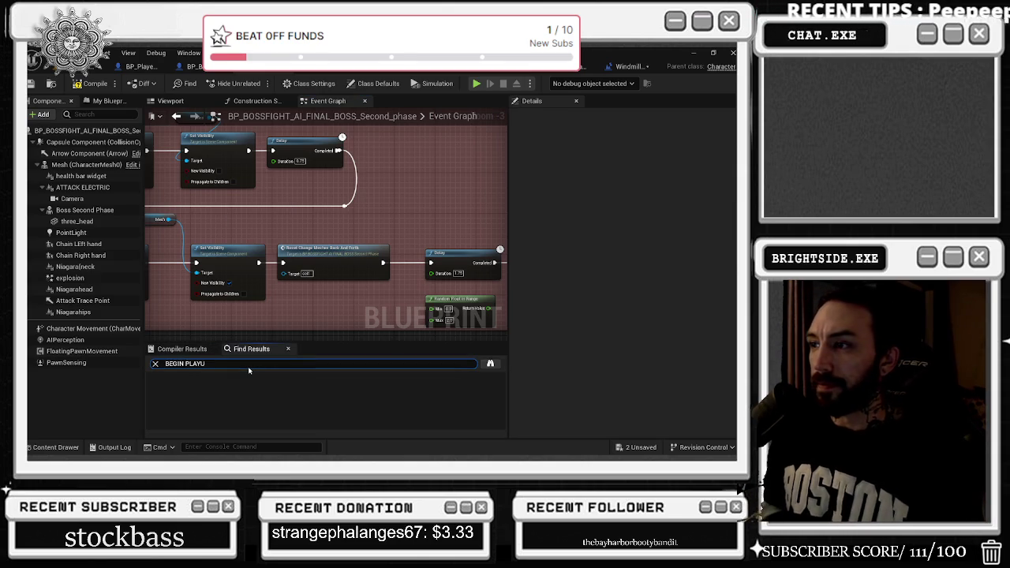
drag(449, 221, 266, 235)
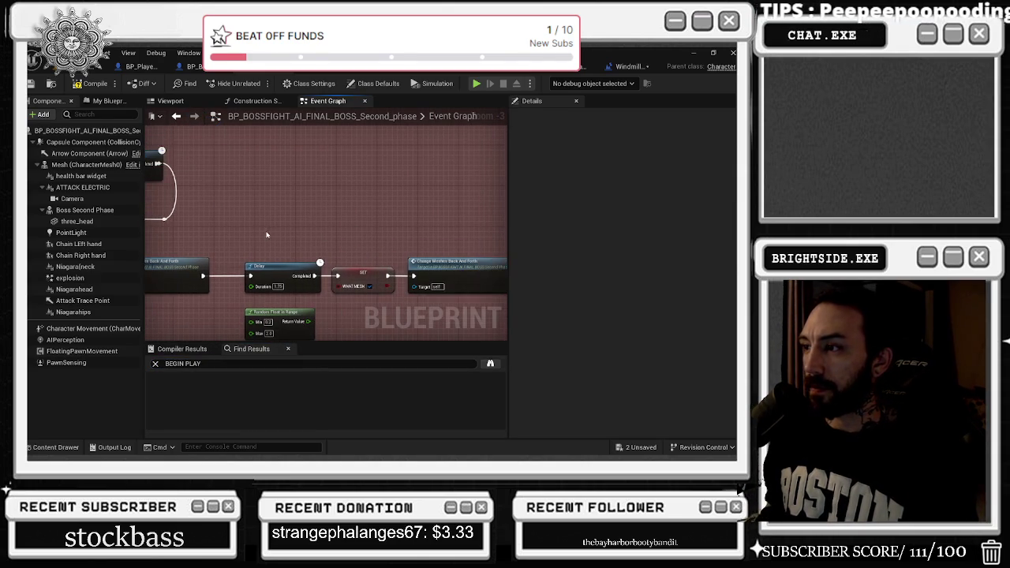
key(Return)
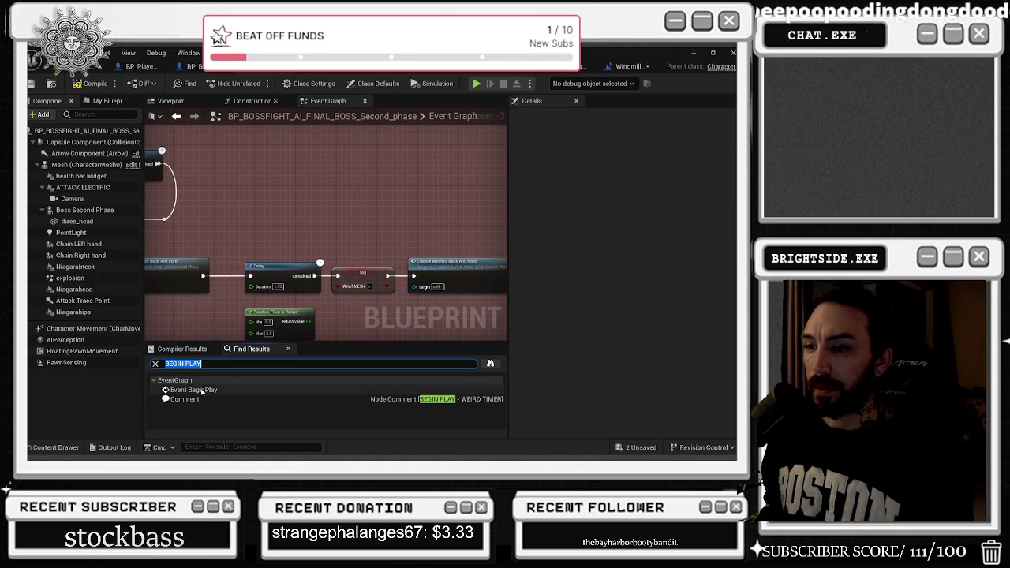
click(193, 390)
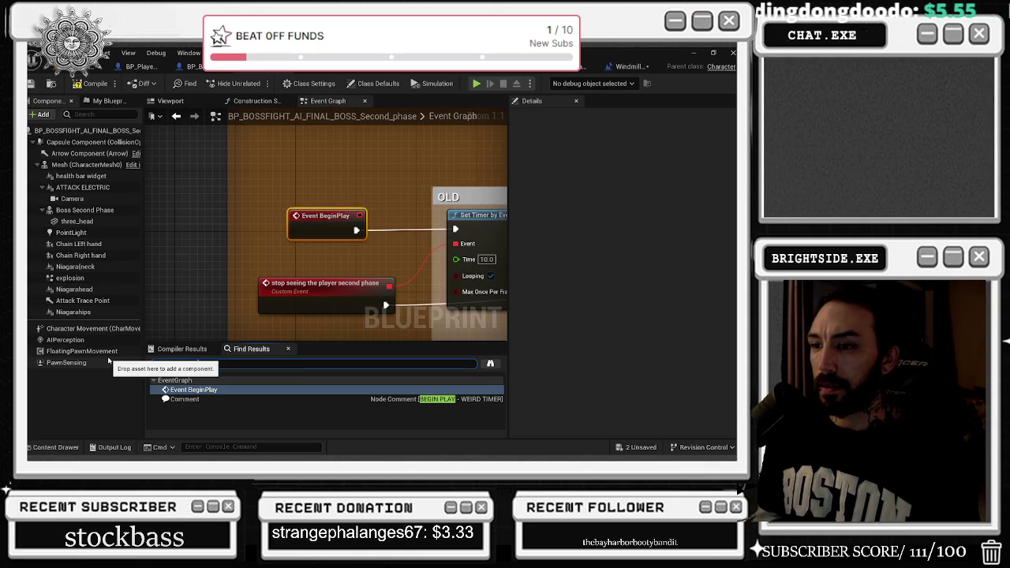
Step: Search for CHANGE MESHES and step through each Change Meshes Back And Forth result
text(CHANGE MESHES)
key(Return)
click(216, 389)
click(231, 409)
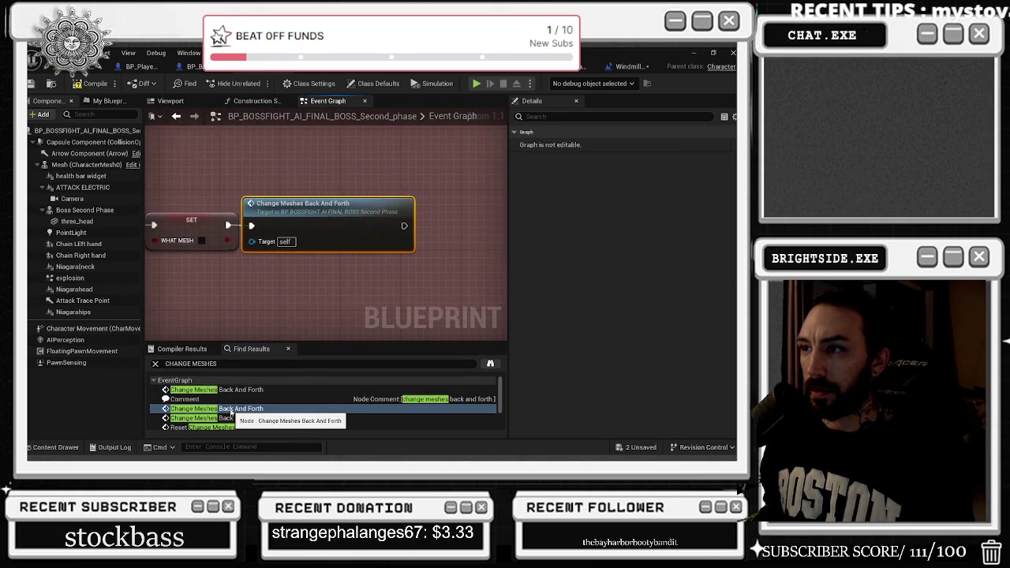
click(234, 411)
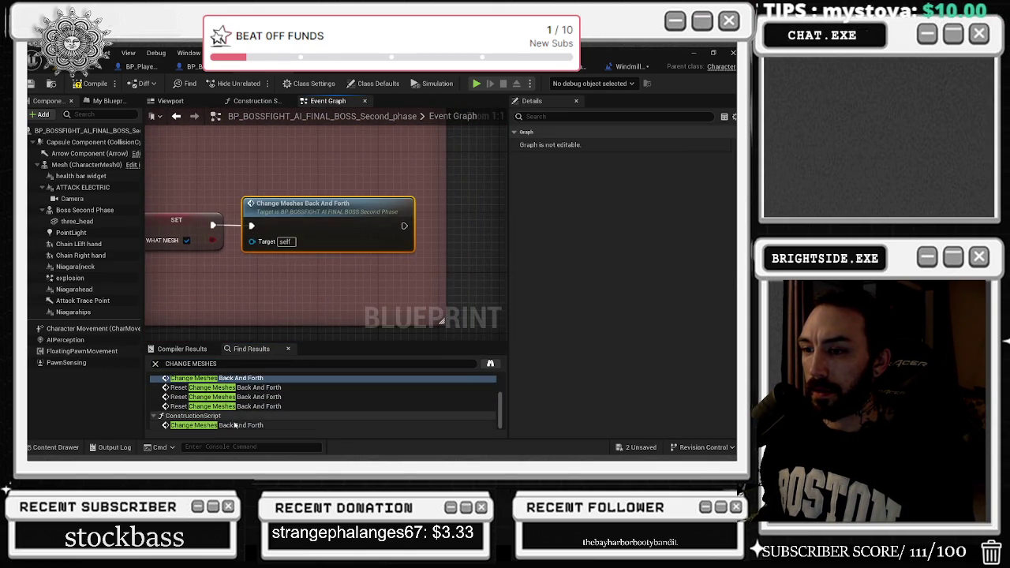
scroll(234, 418, down, 1)
click(235, 425)
scroll(235, 410, up, 3)
click(217, 390)
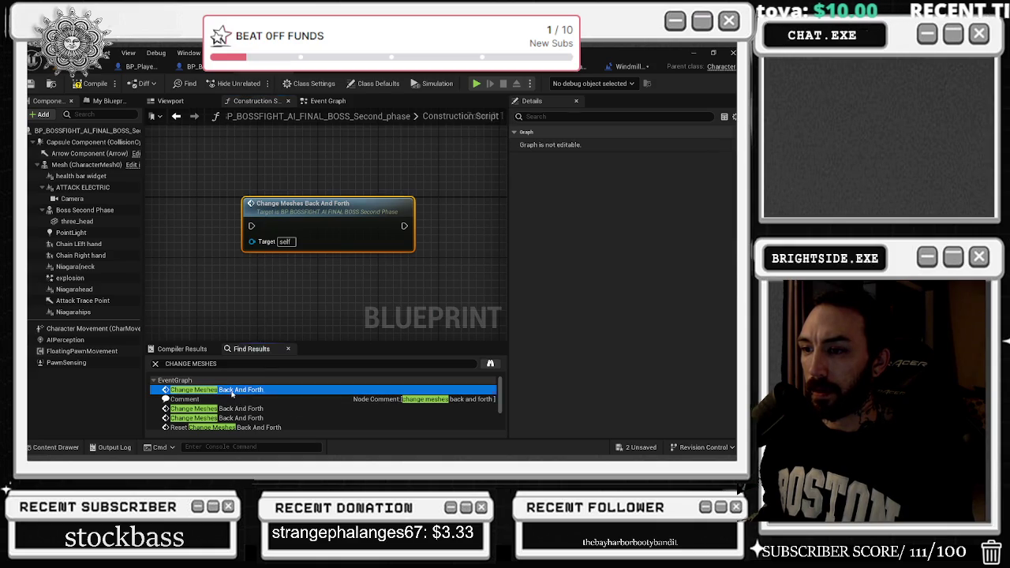
drag(499, 286, 354, 286)
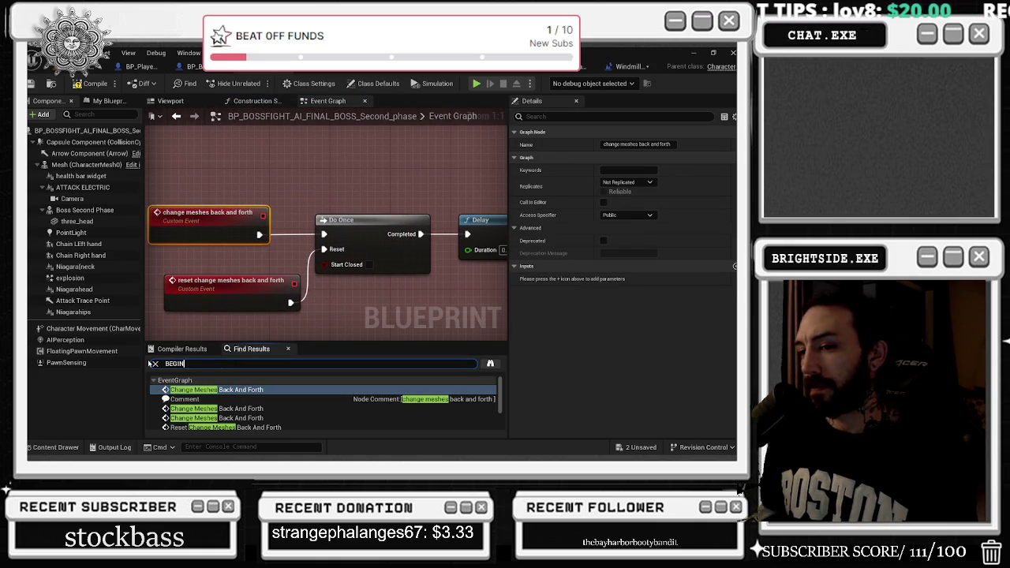
Step: Search for BEGIN, jump to Event BeginPlay and its looping 10.0 Set Timer, and zoom out
key(Return)
click(193, 389)
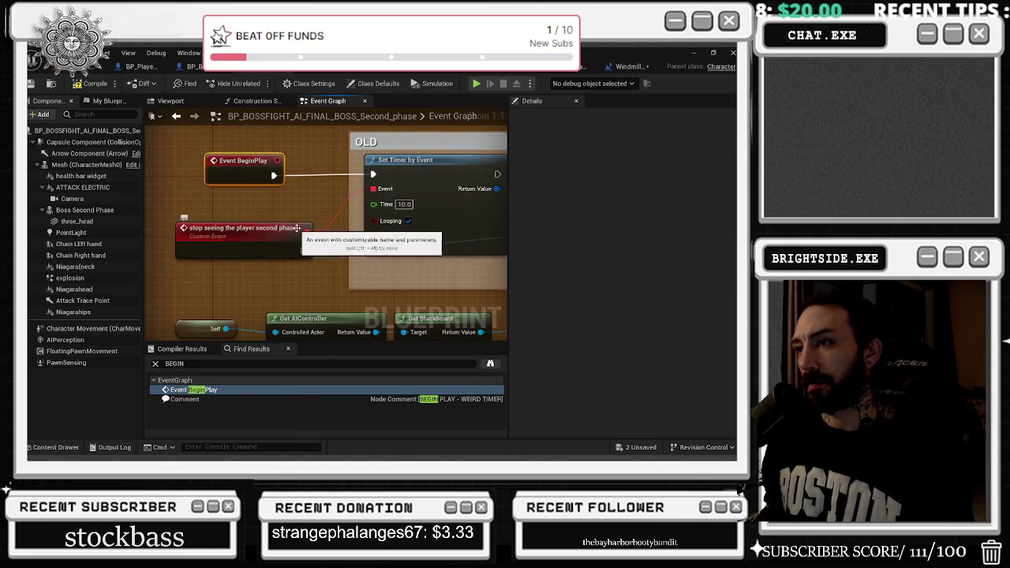
scroll(205, 244, down, 3)
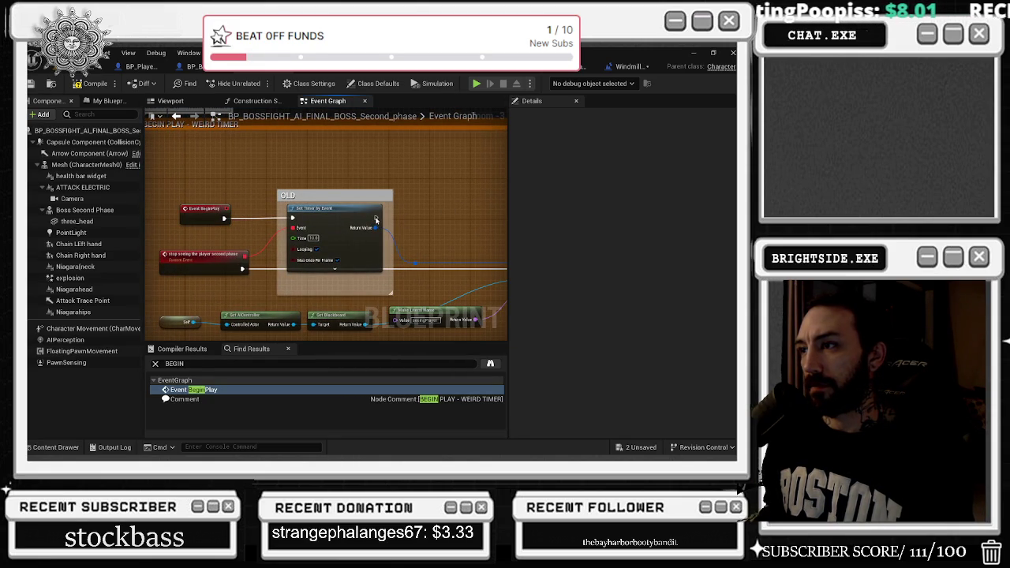
Step: Wire Set Timer's output to the Change Meshes Back And Forth call and check its custom event
right_click(378, 218)
key(Escape)
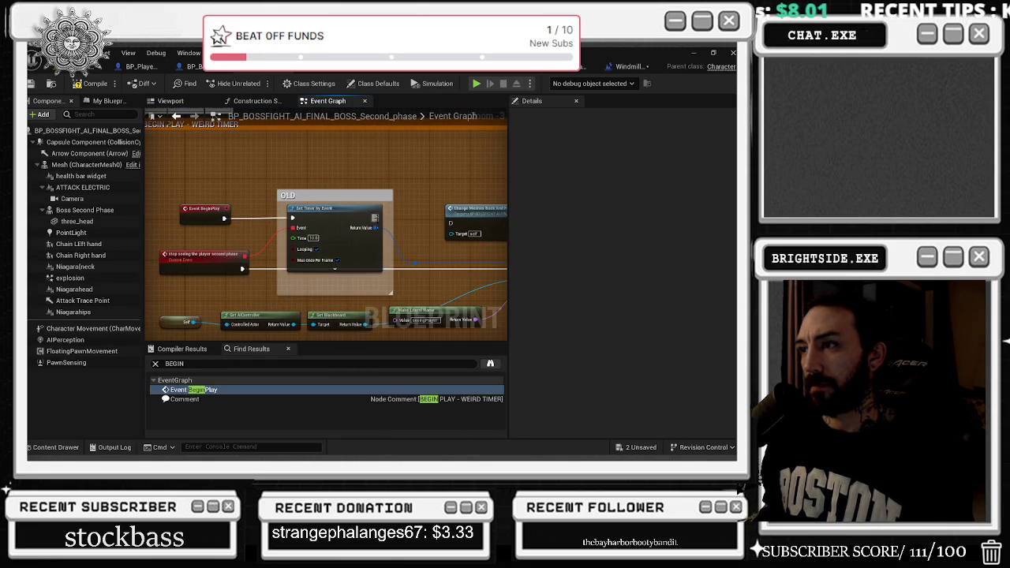
drag(374, 224, 450, 227)
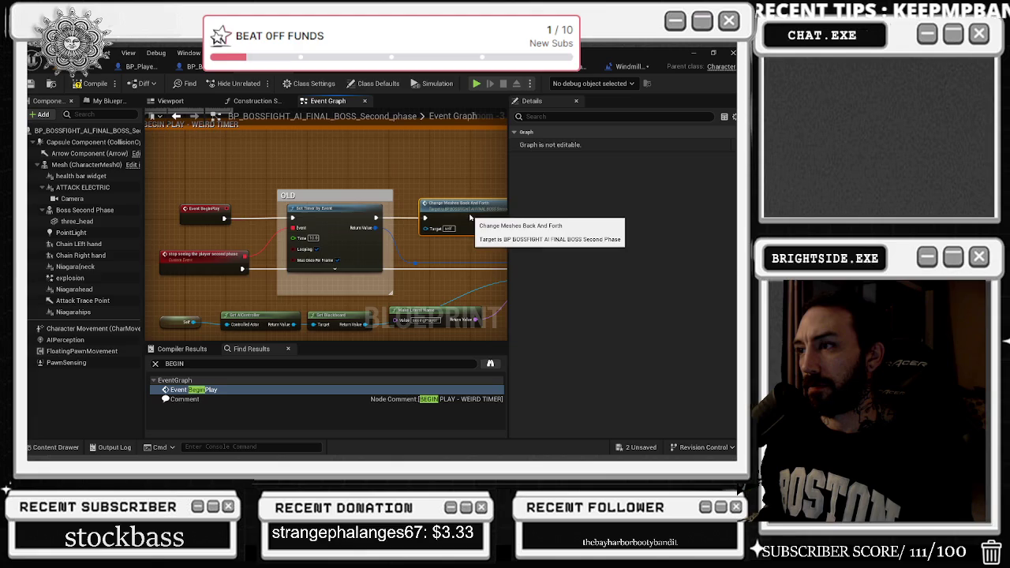
double_click(477, 213)
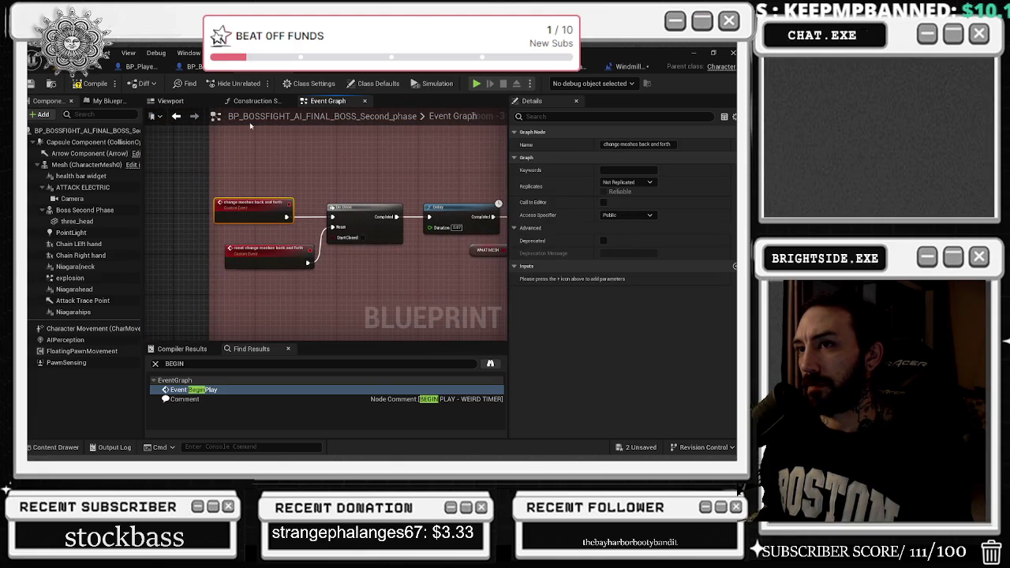
mouse_move(263, 102)
mouse_down()
mouse_move(213, 173)
mouse_move(237, 257)
mouse_up()
Step: Compile the second-phase boss blueprint and save the 2 unsaved assets
click(181, 352)
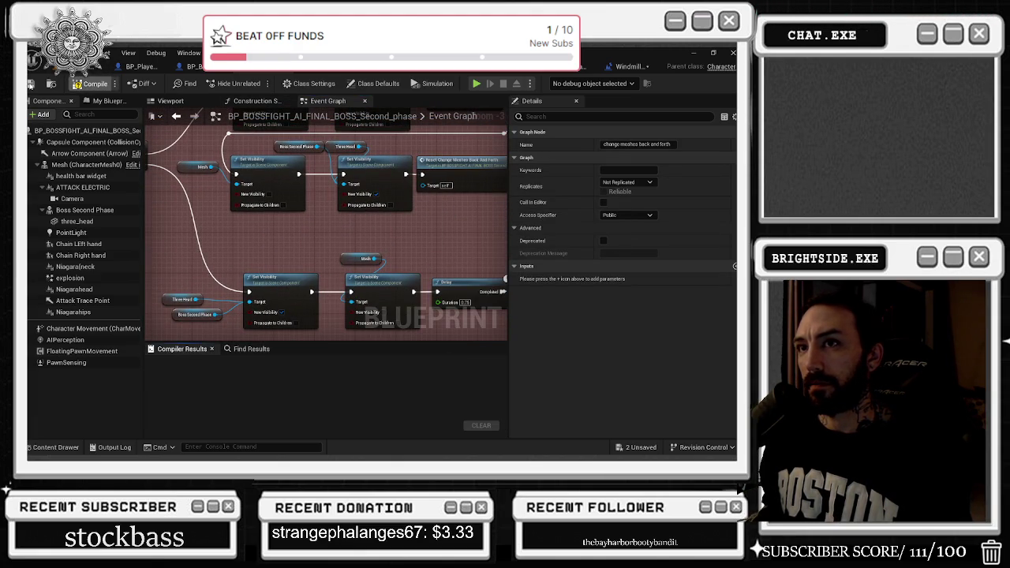
click(180, 103)
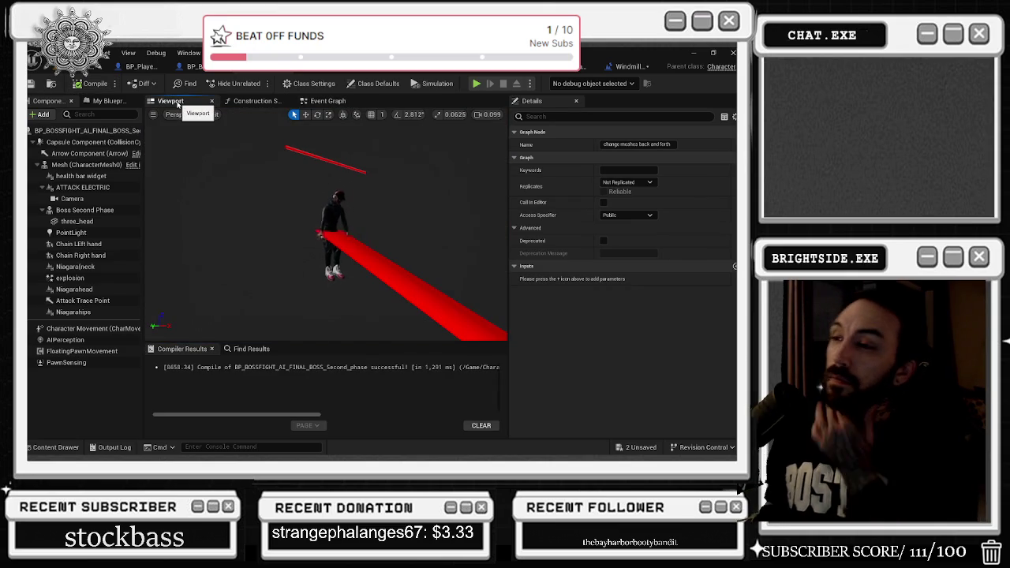
click(641, 447)
click(464, 366)
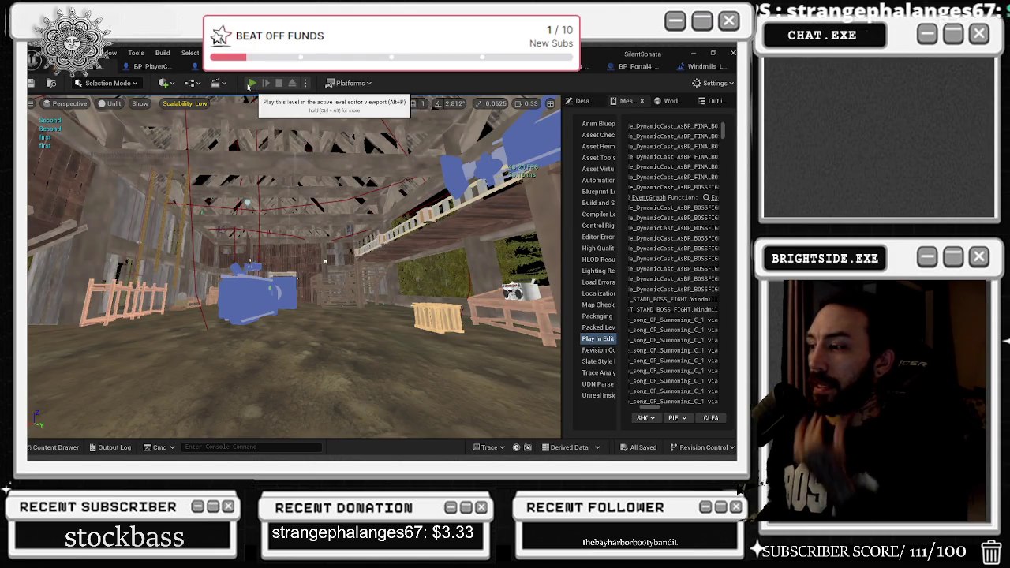
Step: Play in editor, walking through the door, theatre and stage curtains to the boss, then stop
click(251, 82)
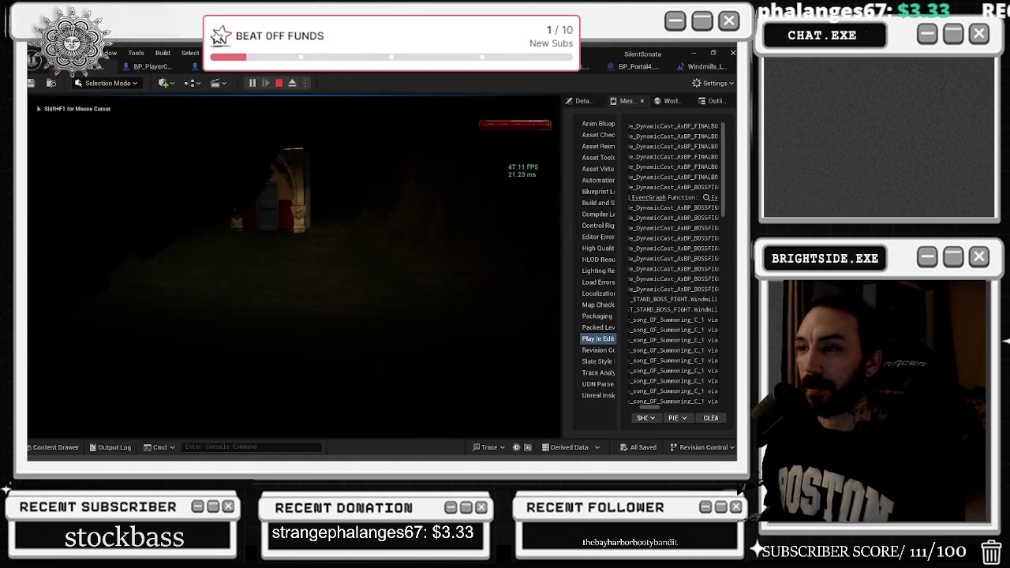
key(w)
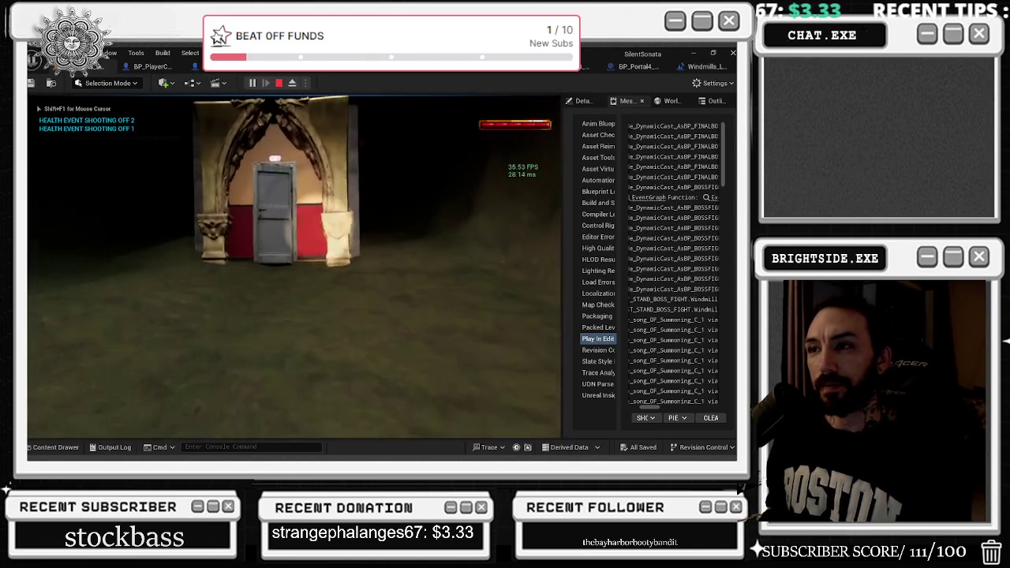
key(e)
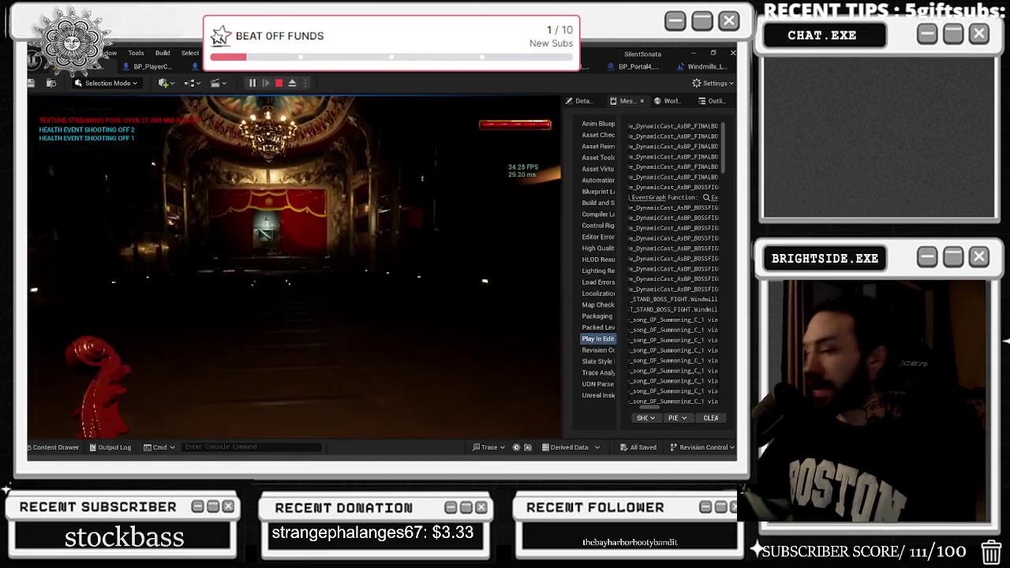
key(w)
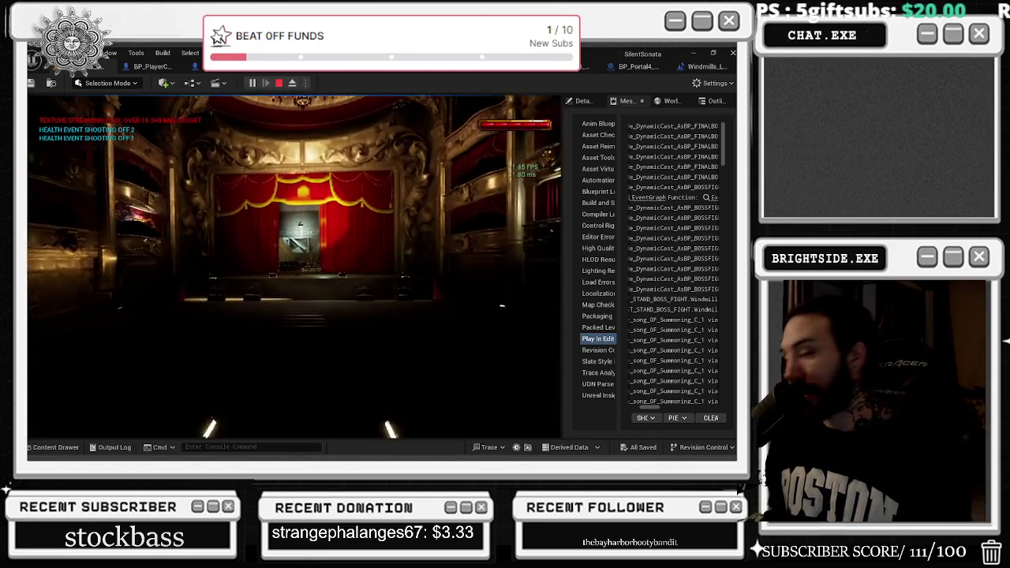
key(w)
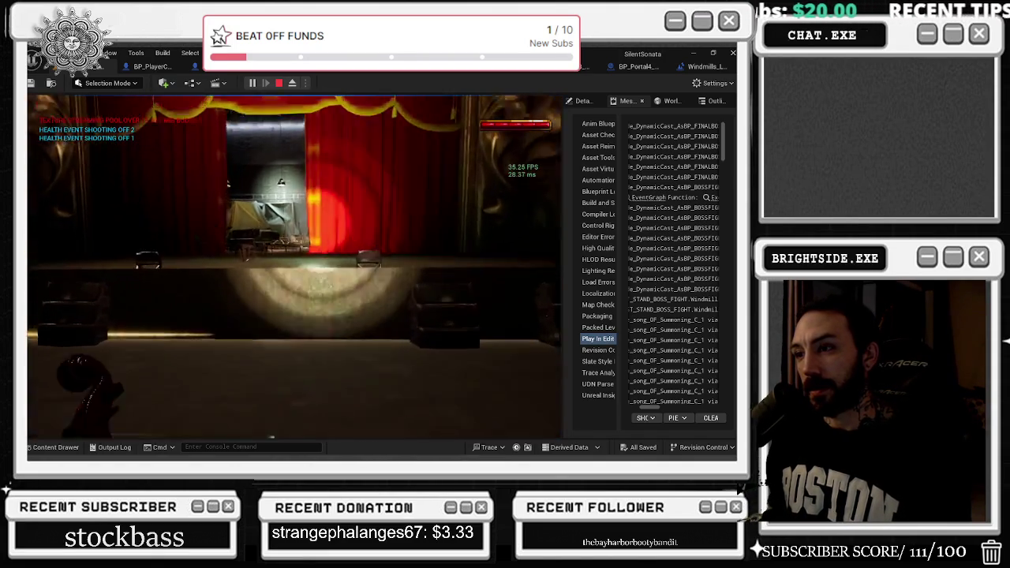
key(w)
key(w)
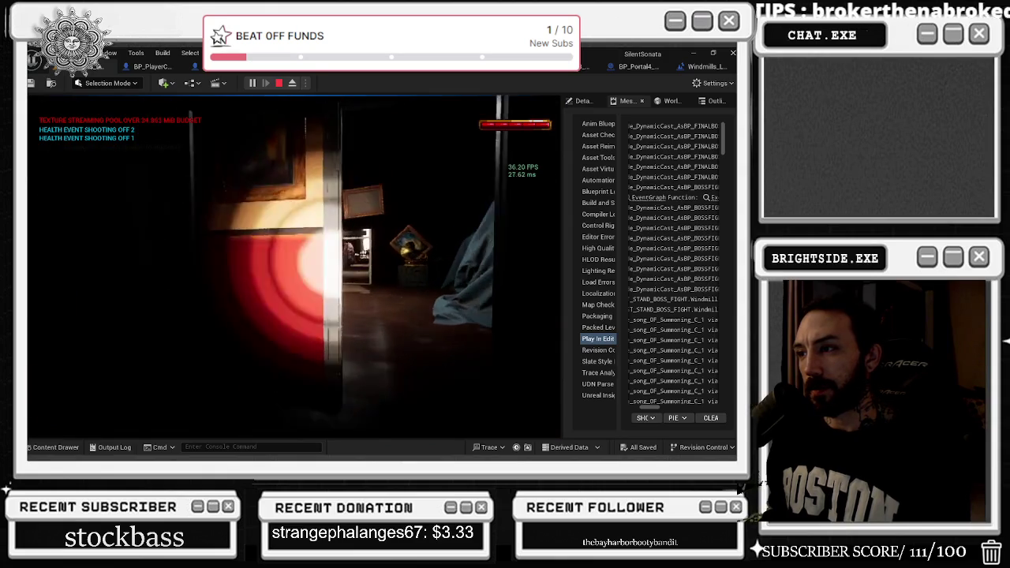
key(w)
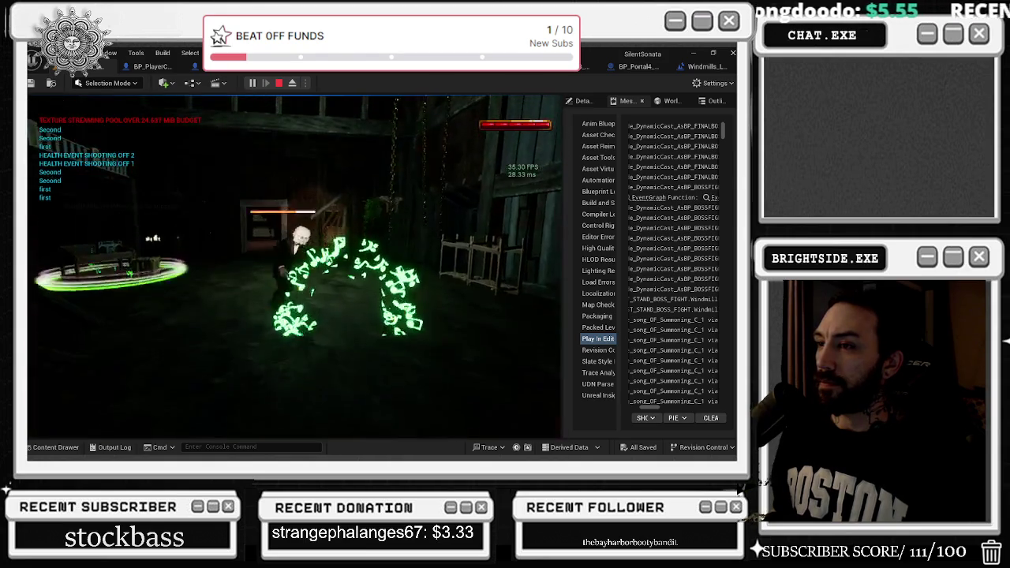
key(Escape)
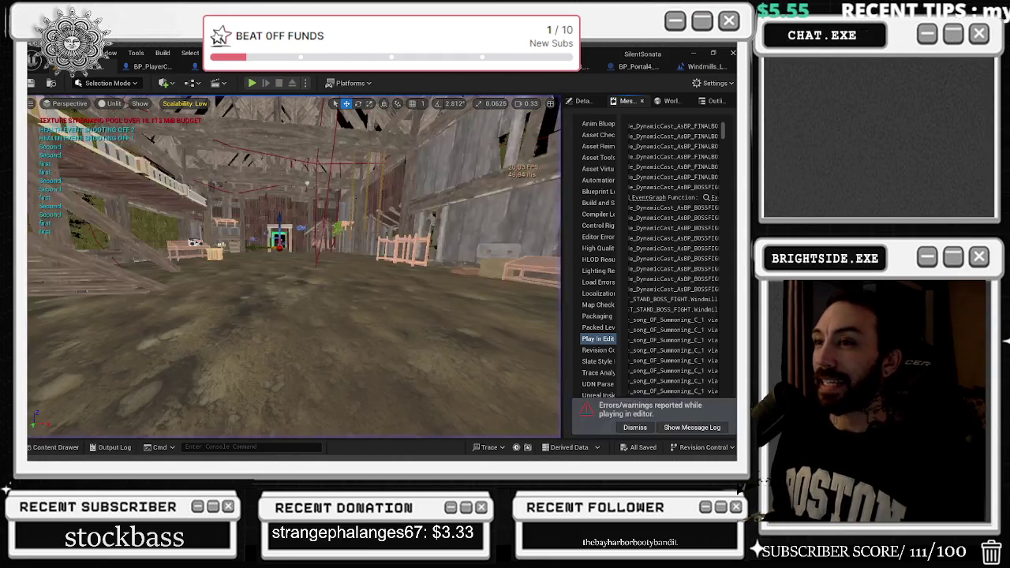
scroll(293, 268, up, 6)
scroll(294, 268, down, 6)
scroll(294, 268, up, 2)
scroll(284, 285, up, 5)
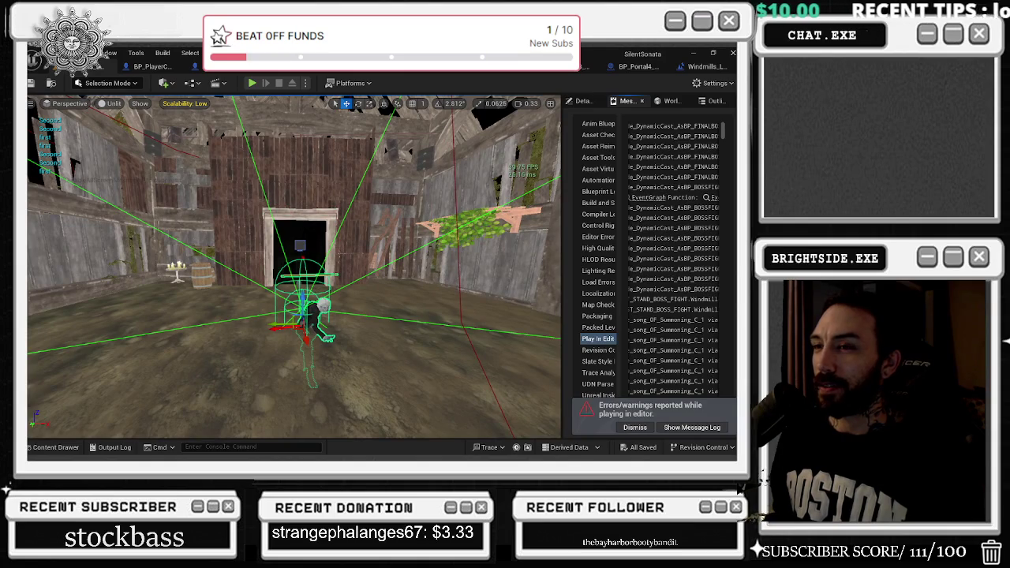
key(ctrl+e)
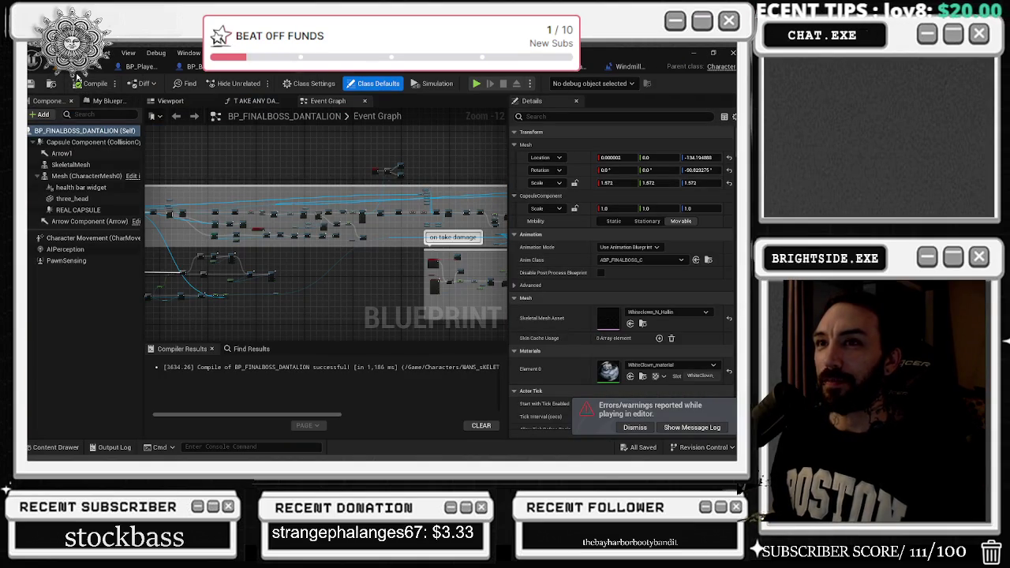
key(ctrl+Tab)
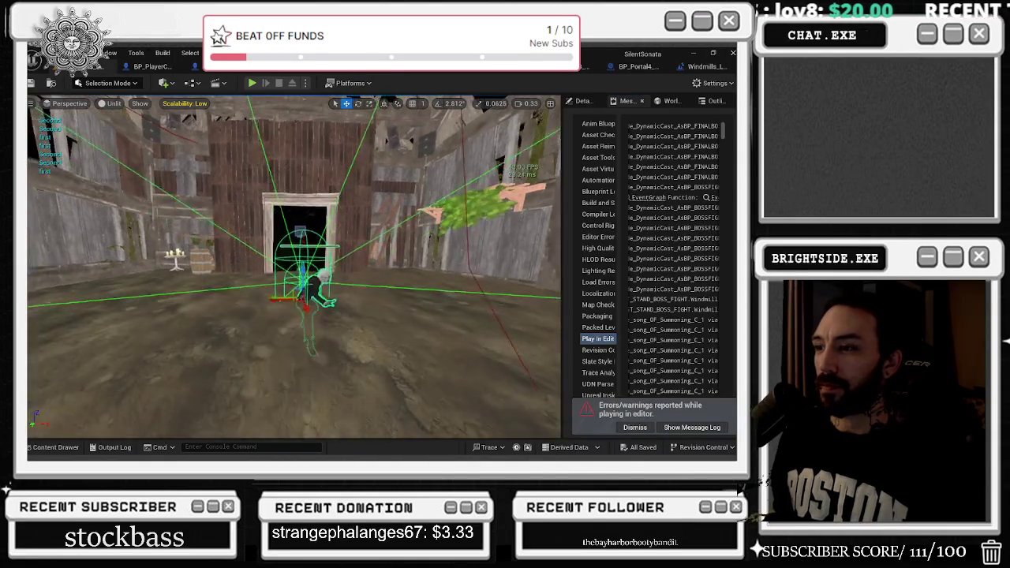
scroll(293, 267, down, 5)
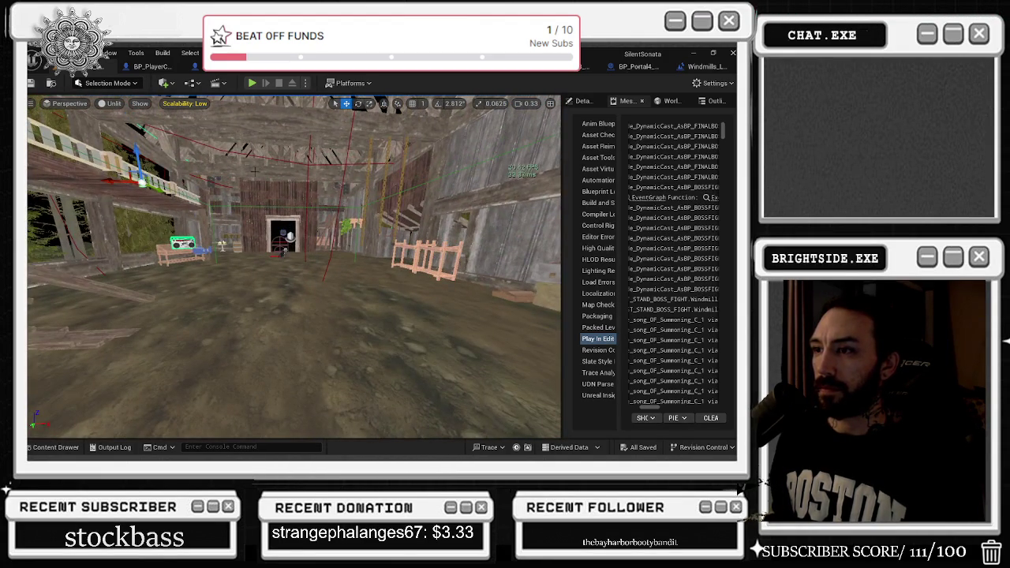
key(r)
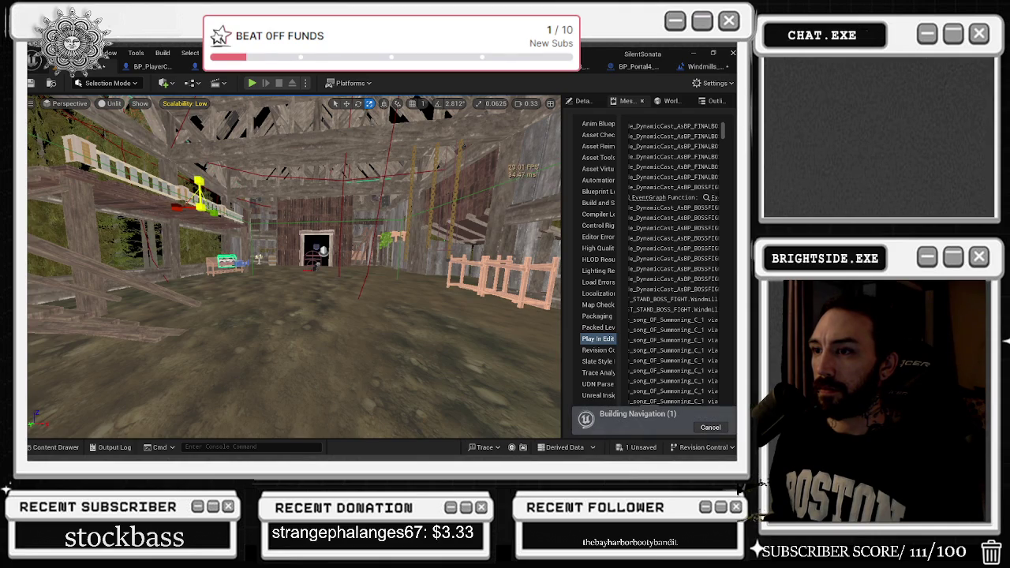
key(ctrl+z)
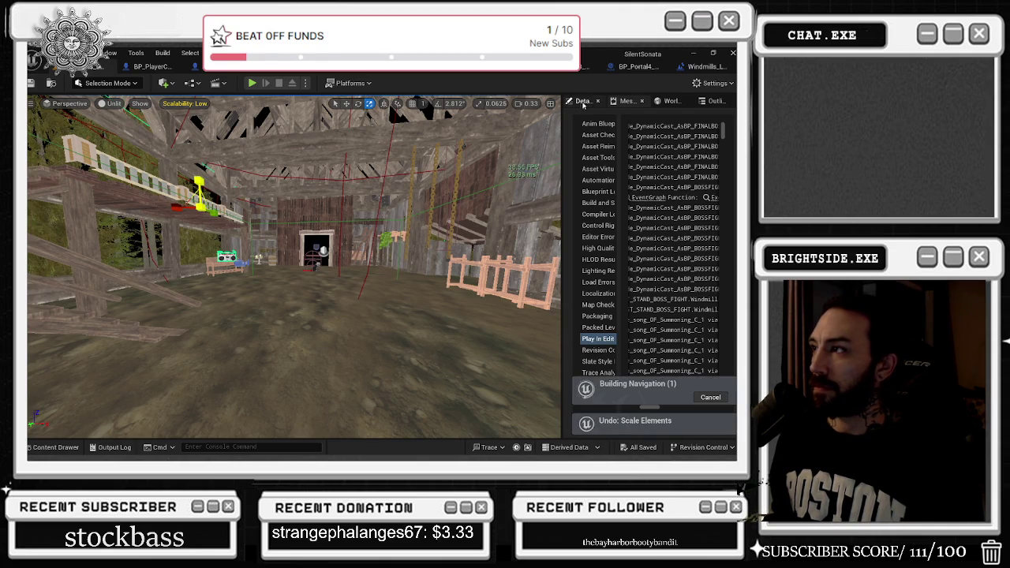
Step: Raise the boombox Box component's Box Extent Z to about 51.6 and frame it
click(607, 155)
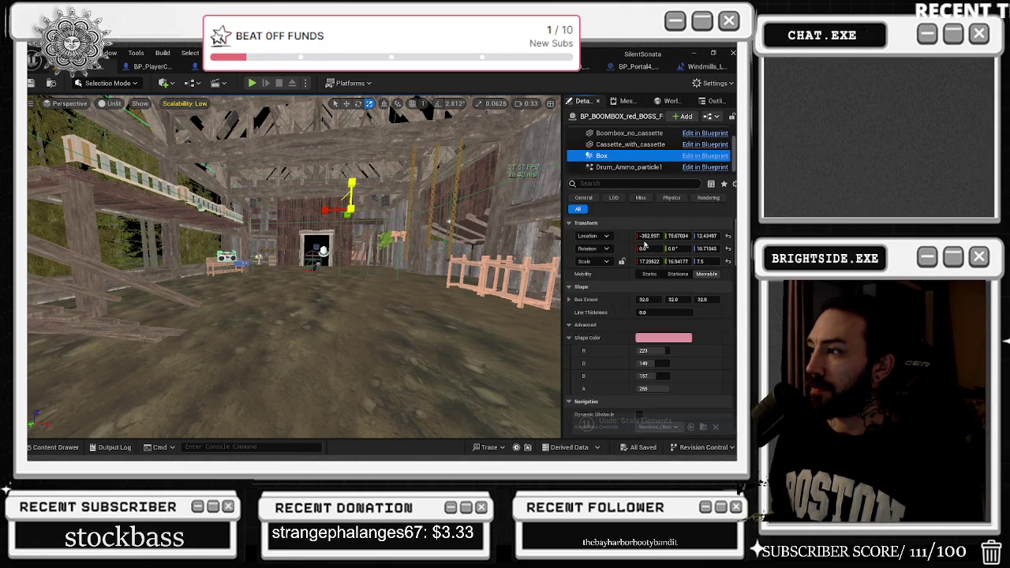
mouse_move(708, 299)
mouse_down()
mouse_move(724, 299)
mouse_move(713, 299)
mouse_up()
key(f)
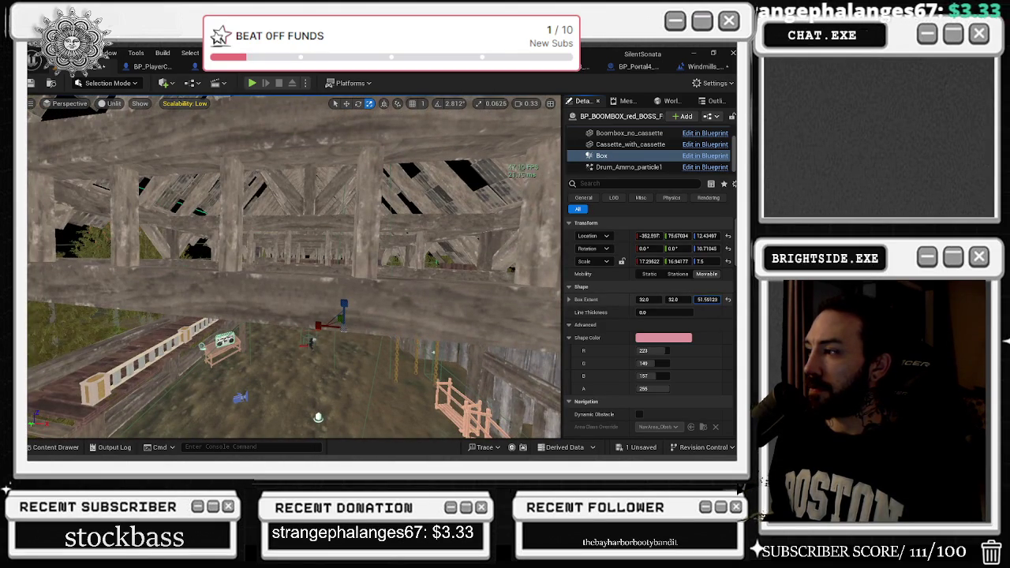
key(f)
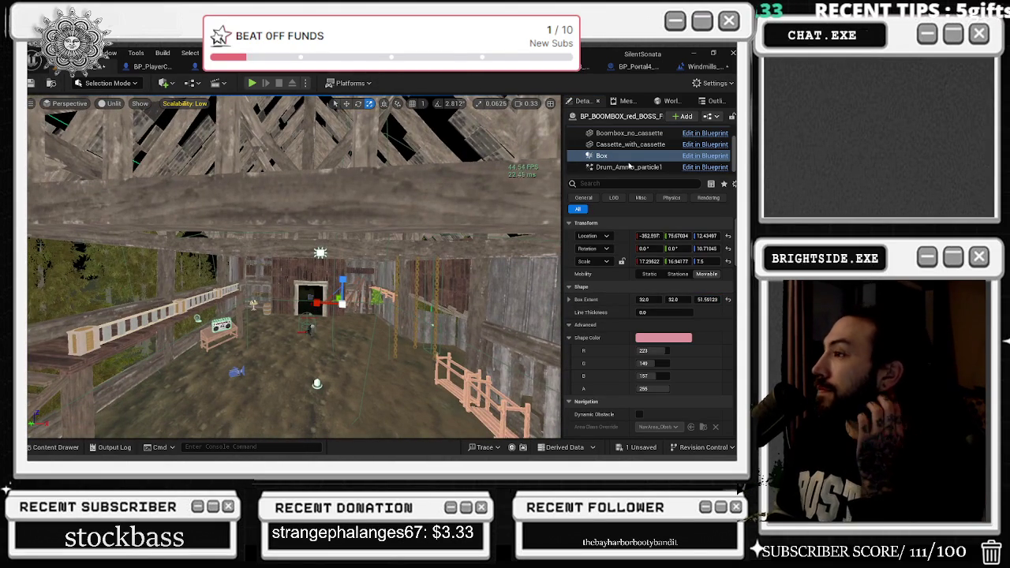
Step: Check Drum_Ammo_particle1's 'CAS' Details filter and the boss, then return to the BP_BOSSFIGHT blueprint
click(632, 167)
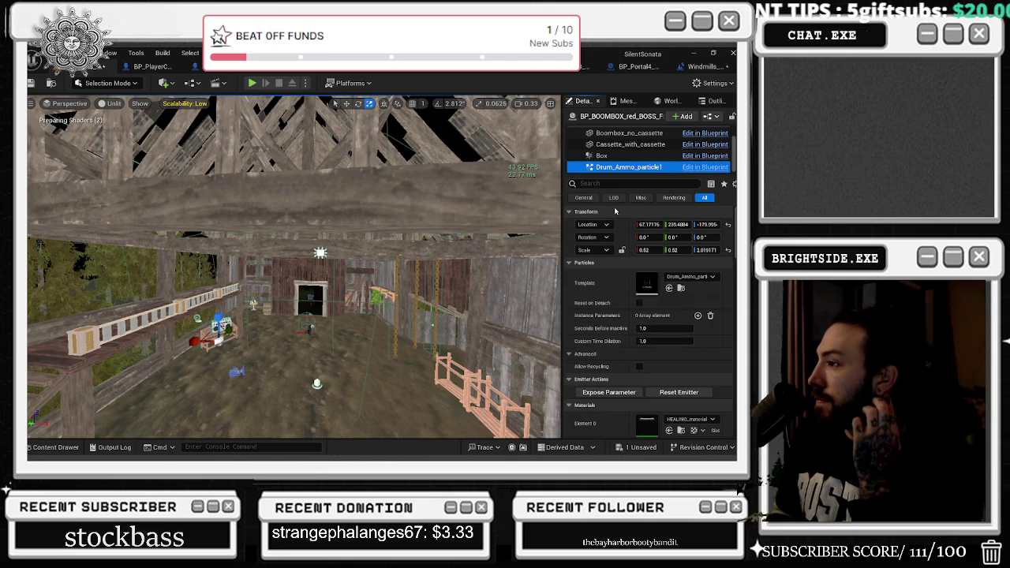
click(602, 187)
text(CAS)
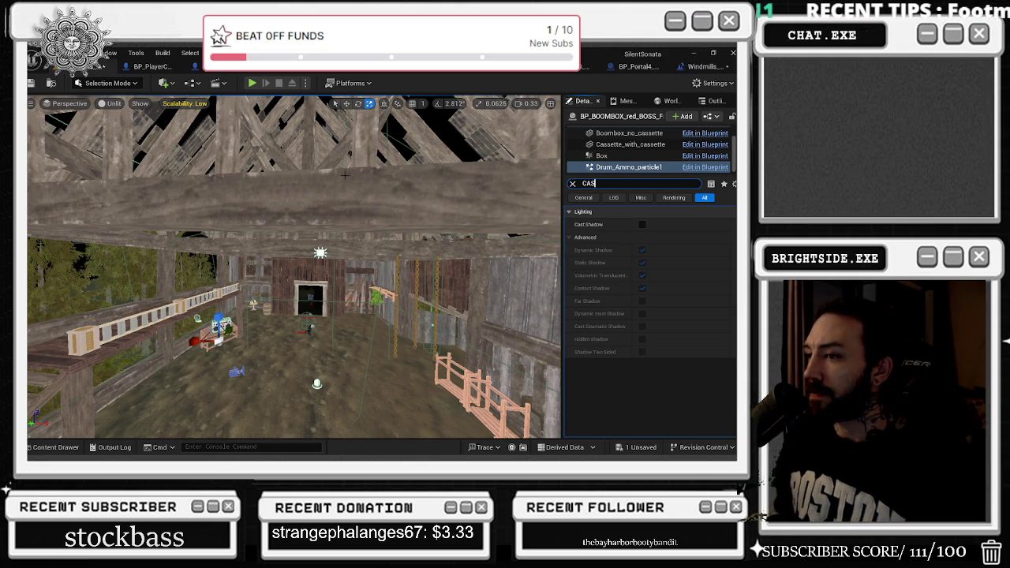
click(307, 325)
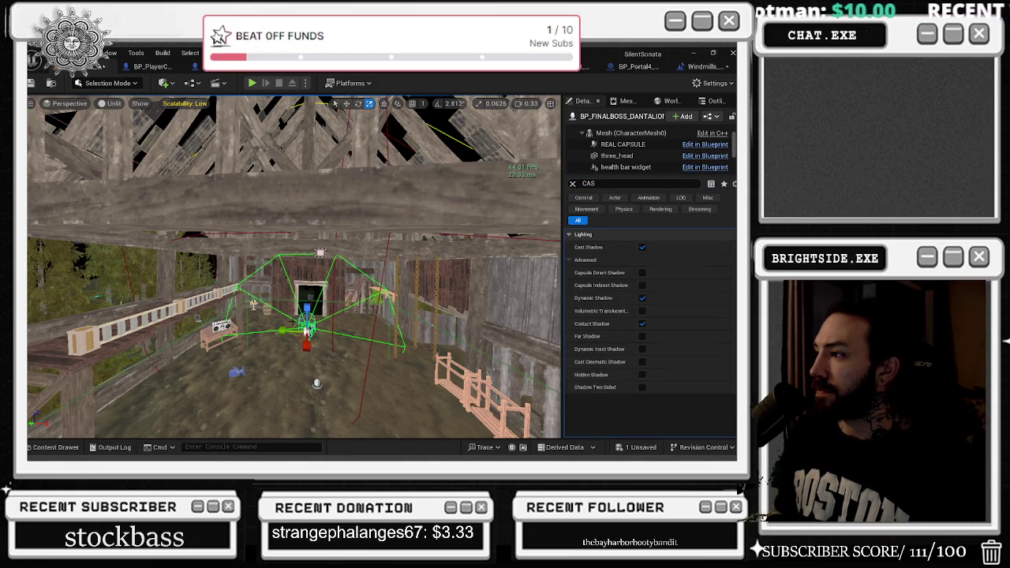
scroll(662, 157, down, 2)
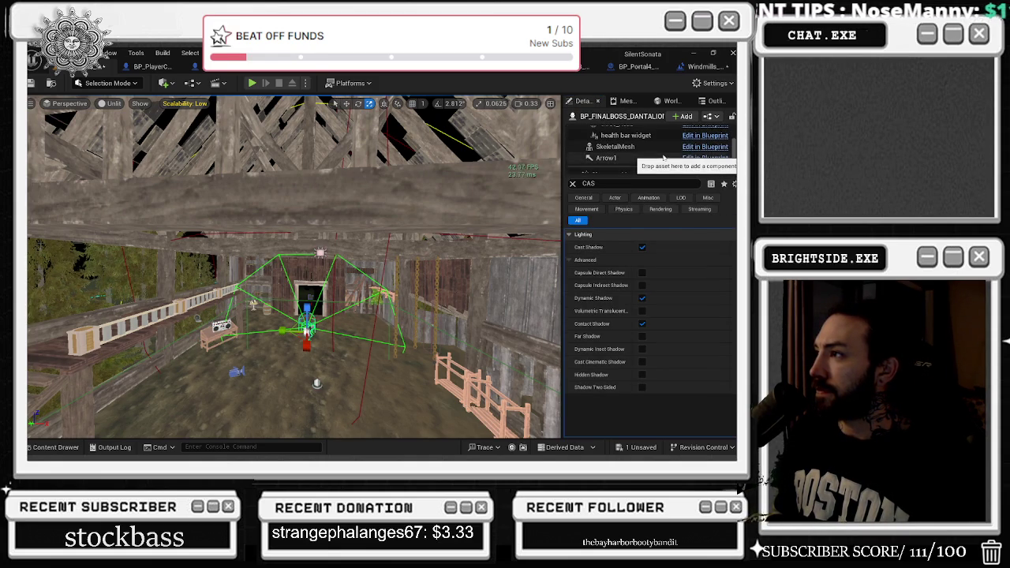
mouse_move(554, 175)
mouse_down()
mouse_move(550, 252)
mouse_move(547, 209)
mouse_up()
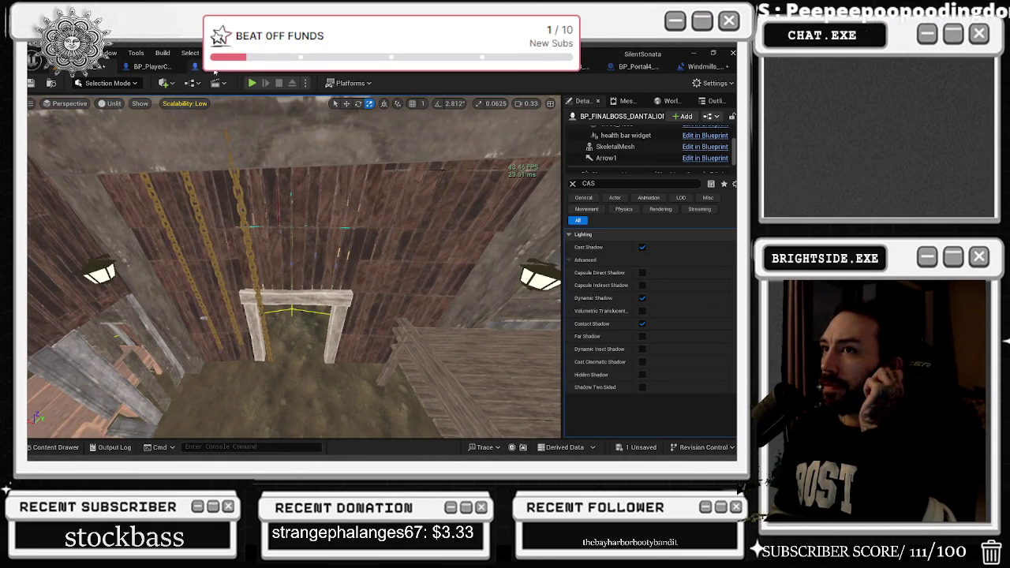
click(227, 69)
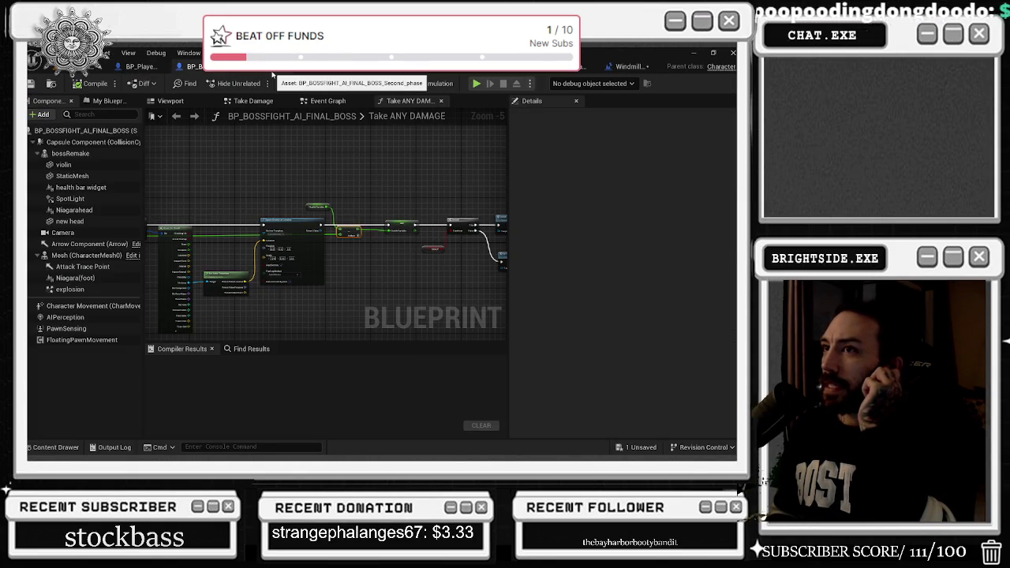
Step: Open BP_FINALBOSS_DANTALION's Event Graph after a glance at its character preview
click(331, 70)
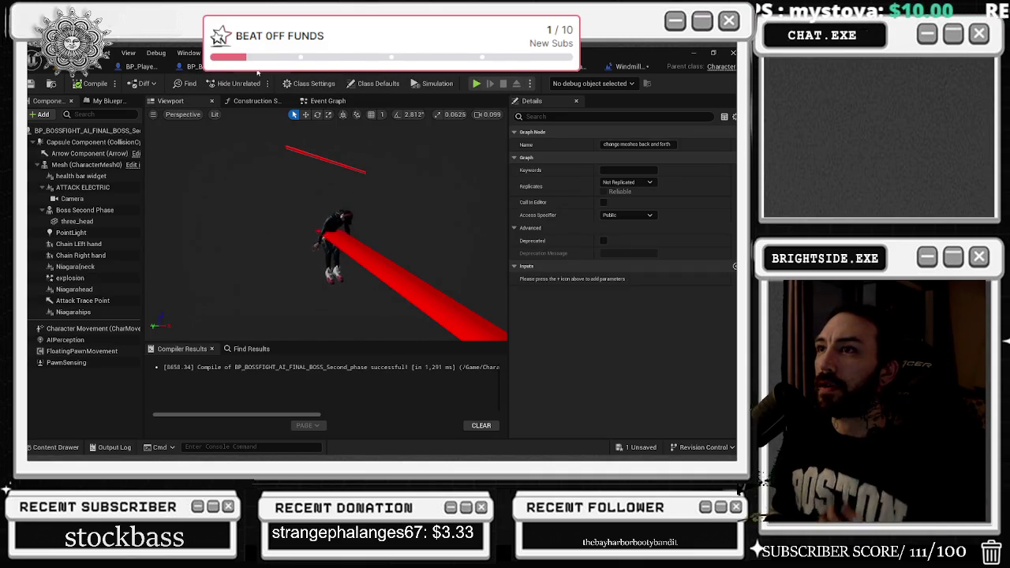
click(309, 71)
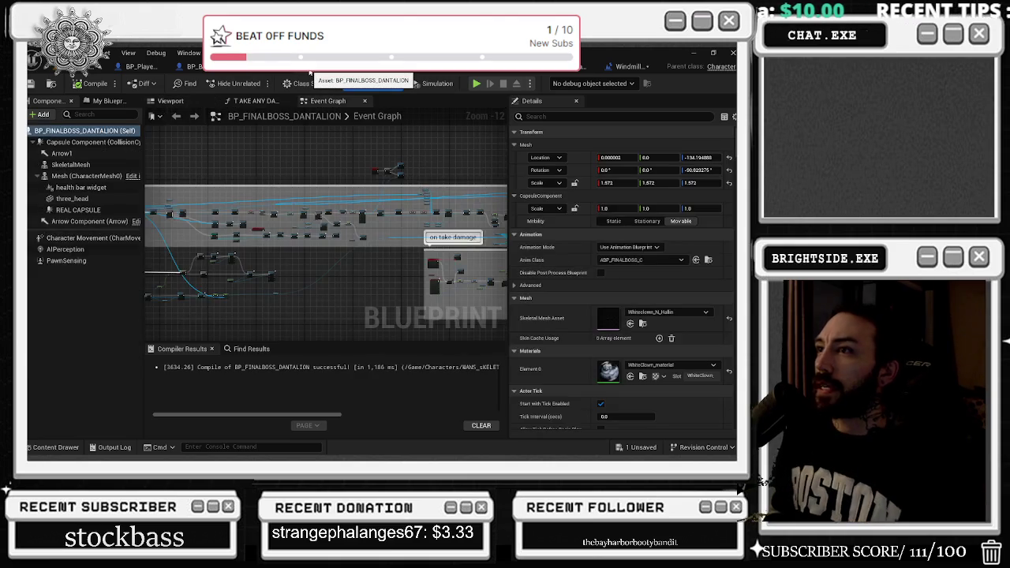
click(169, 101)
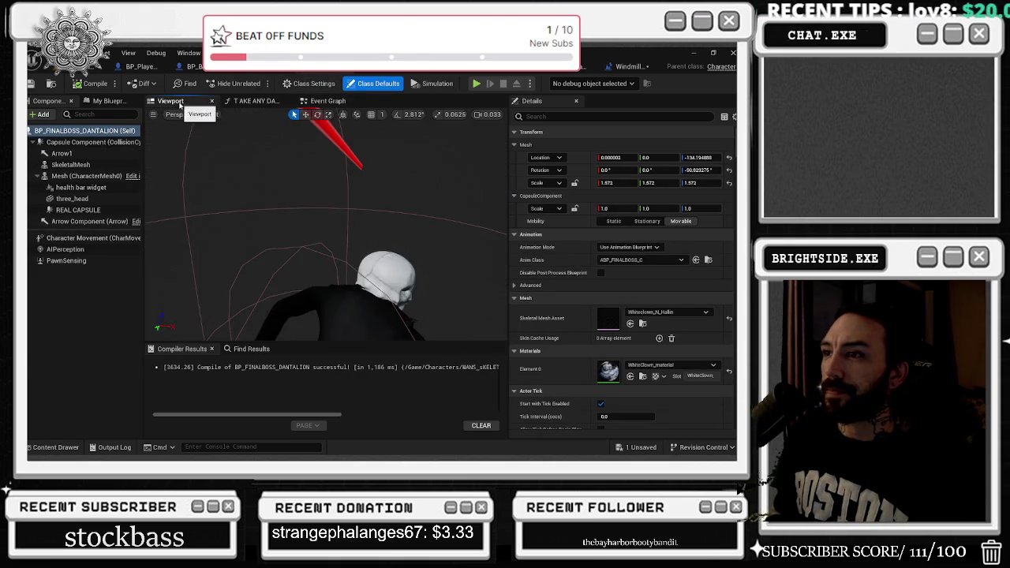
click(331, 101)
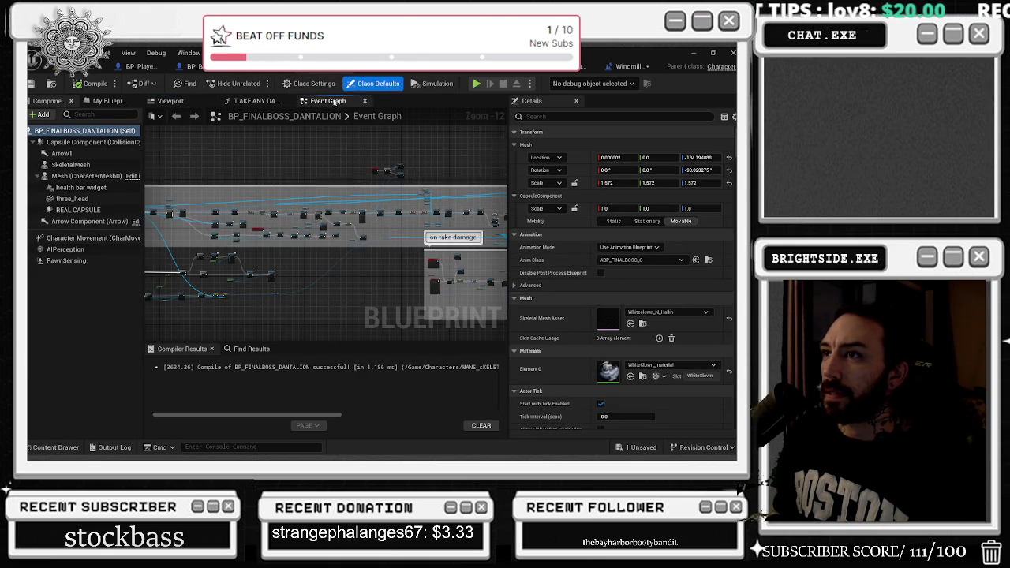
Step: Search BLOCK, jump to Create Widget, and open WB_Block_QuicktimeAttackEvent_Button_for_Second_Phase from Quicktime_attack
click(251, 349)
click(244, 362)
text(BLOCK)
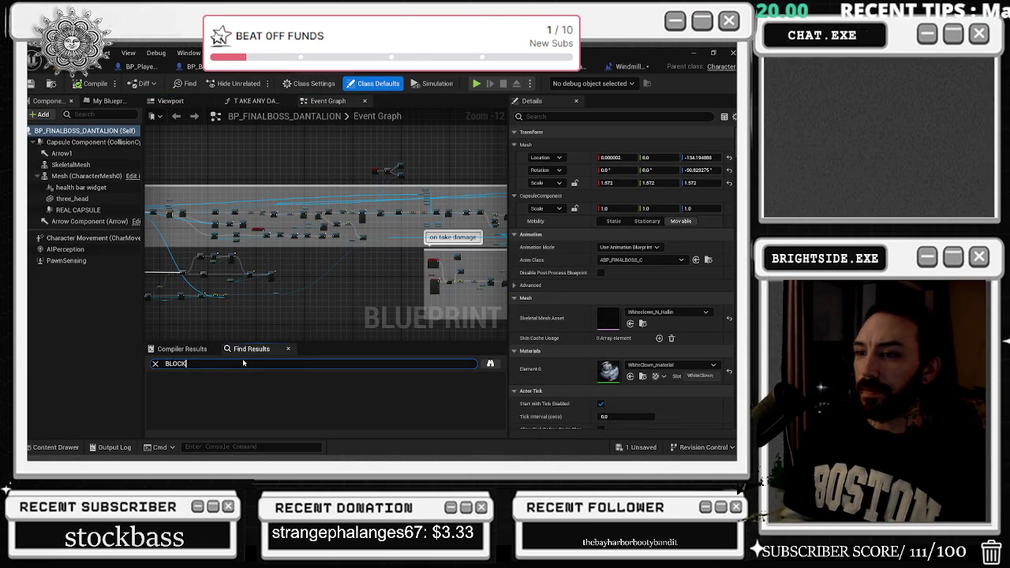
key(Return)
click(239, 392)
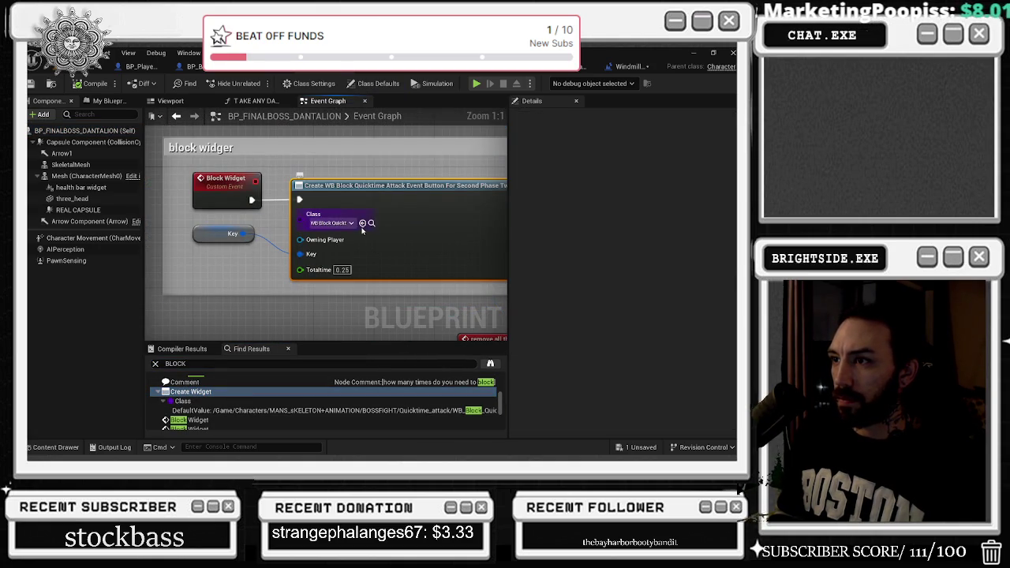
click(371, 223)
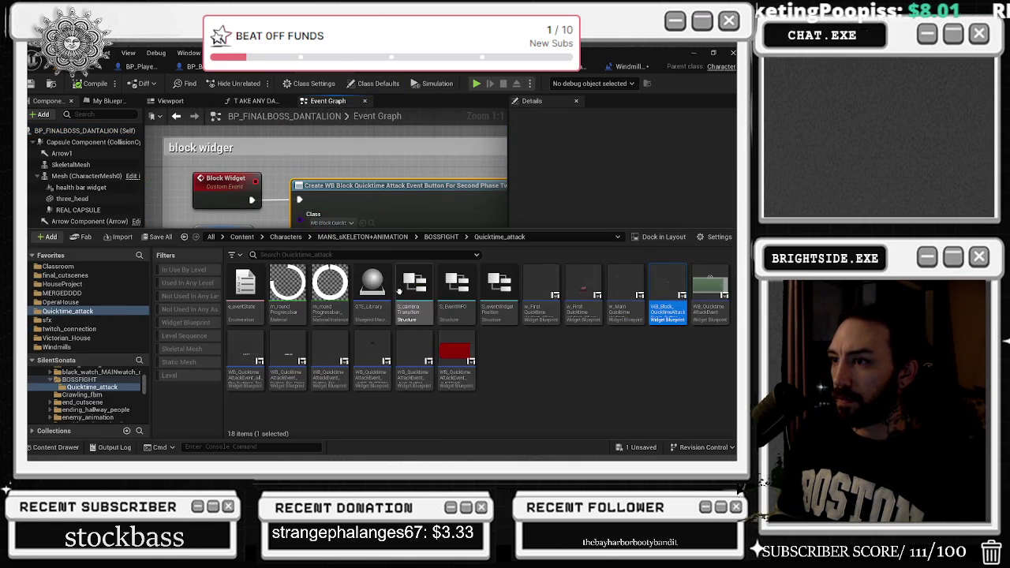
double_click(677, 298)
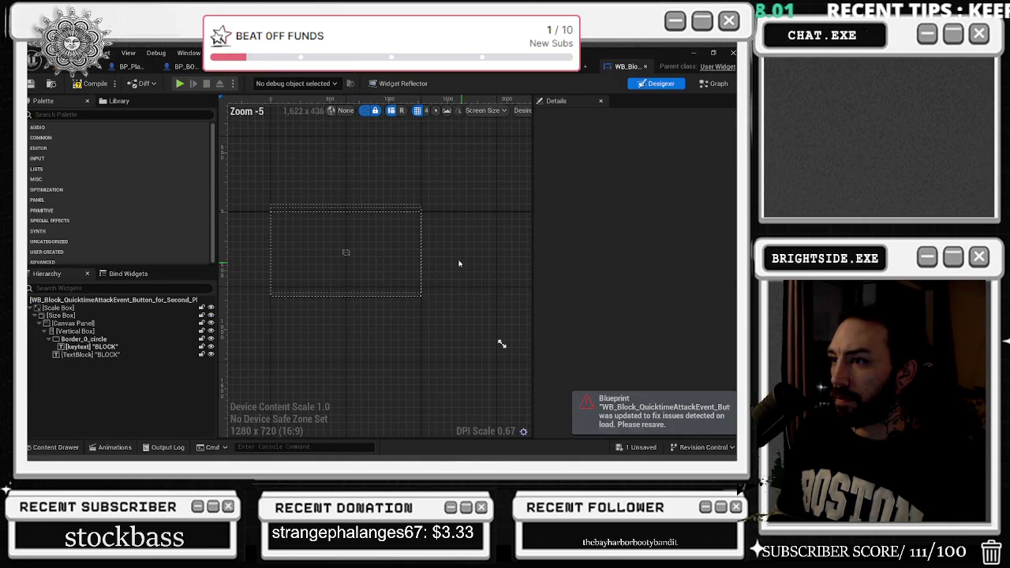
Step: In the widget's graph, search REMOVE and jump to the Remove from Parent node and its Delay
click(714, 83)
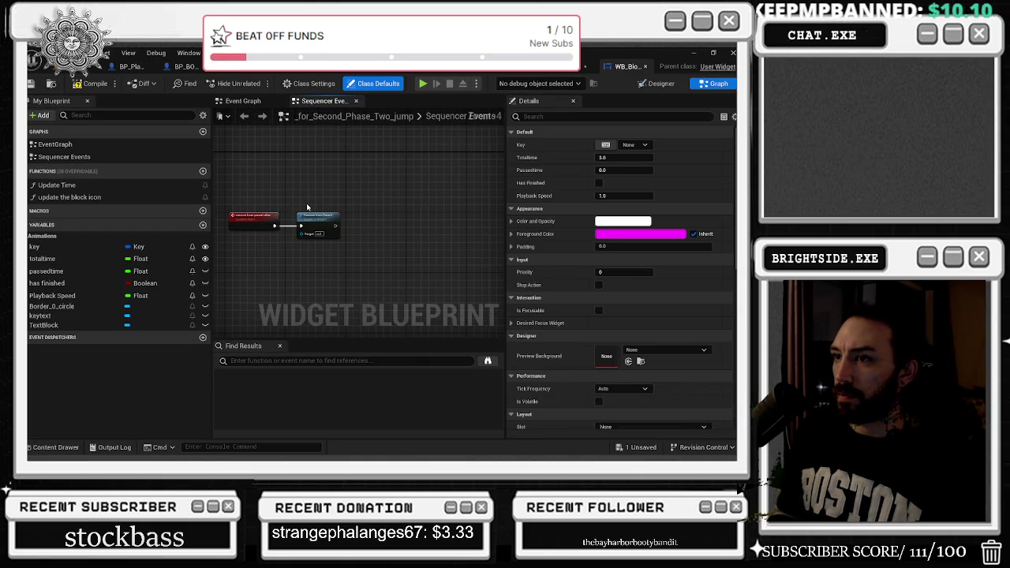
scroll(306, 207, down, 5)
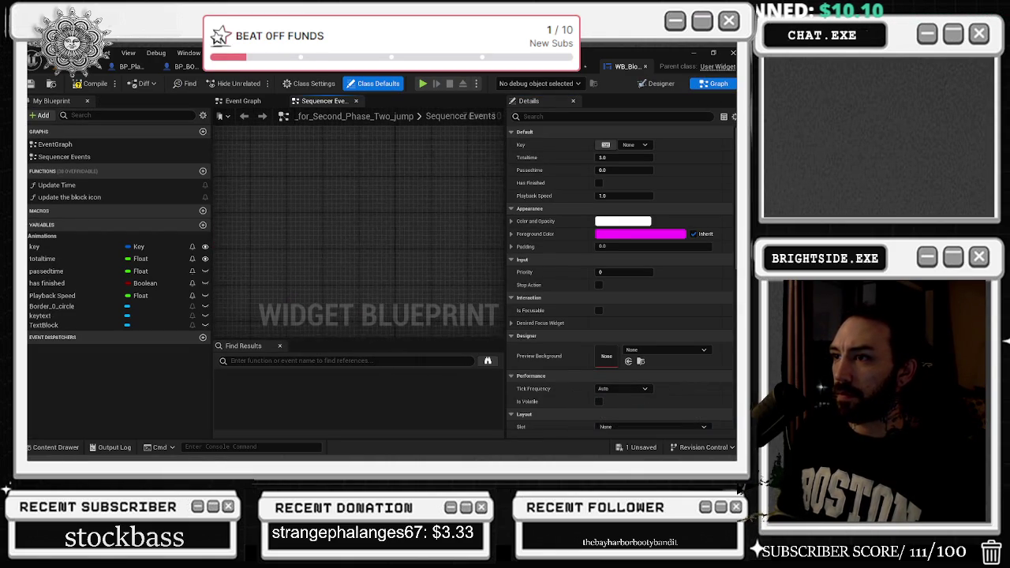
mouse_move(382, 276)
mouse_down()
mouse_move(237, 176)
mouse_move(449, 225)
mouse_move(345, 229)
mouse_up()
scroll(325, 265, up, 3)
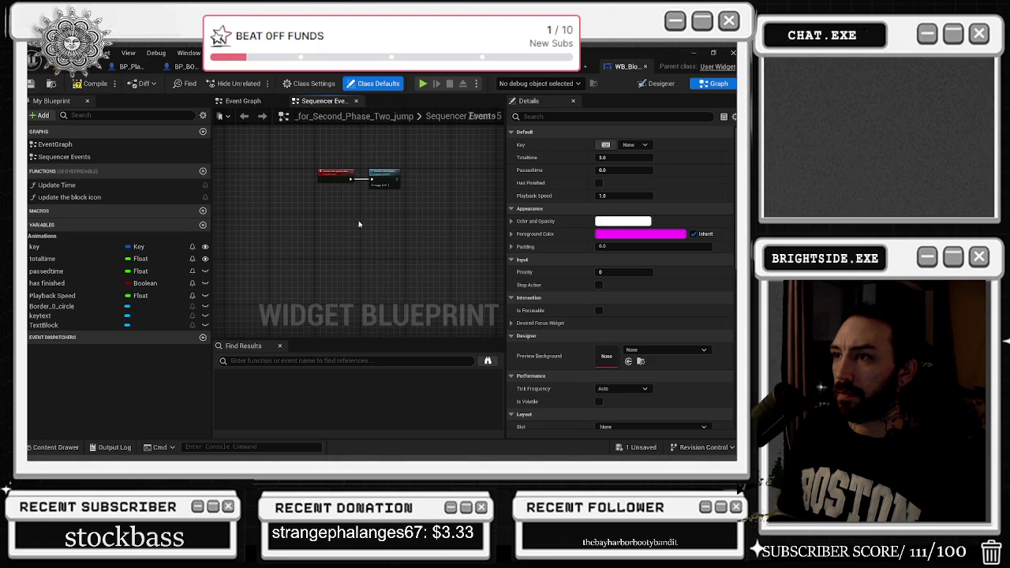
key(ctrl+f)
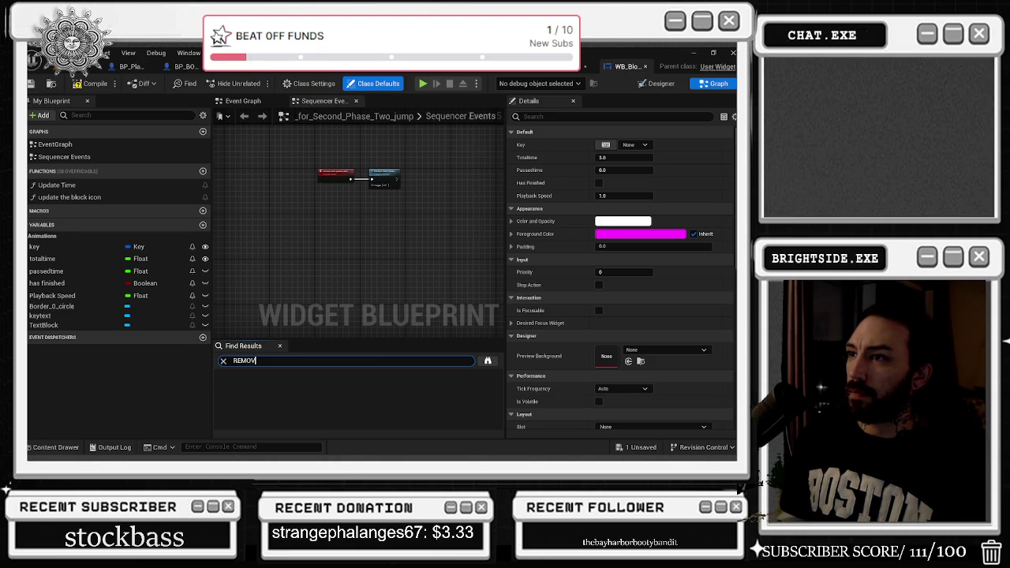
text(E)
double_click(268, 387)
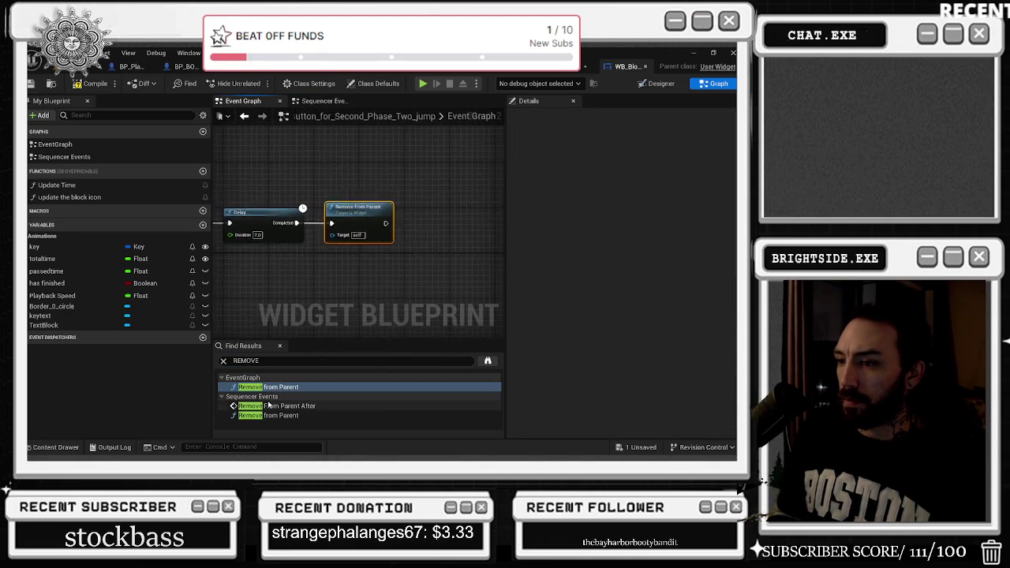
mouse_move(395, 330)
mouse_down()
mouse_move(355, 260)
mouse_move(315, 252)
mouse_move(237, 270)
mouse_move(339, 265)
mouse_move(226, 251)
mouse_move(387, 208)
mouse_move(261, 210)
mouse_up()
Step: Set the Delay duration from 7.0 to 2.6 and compile the widget
click(341, 253)
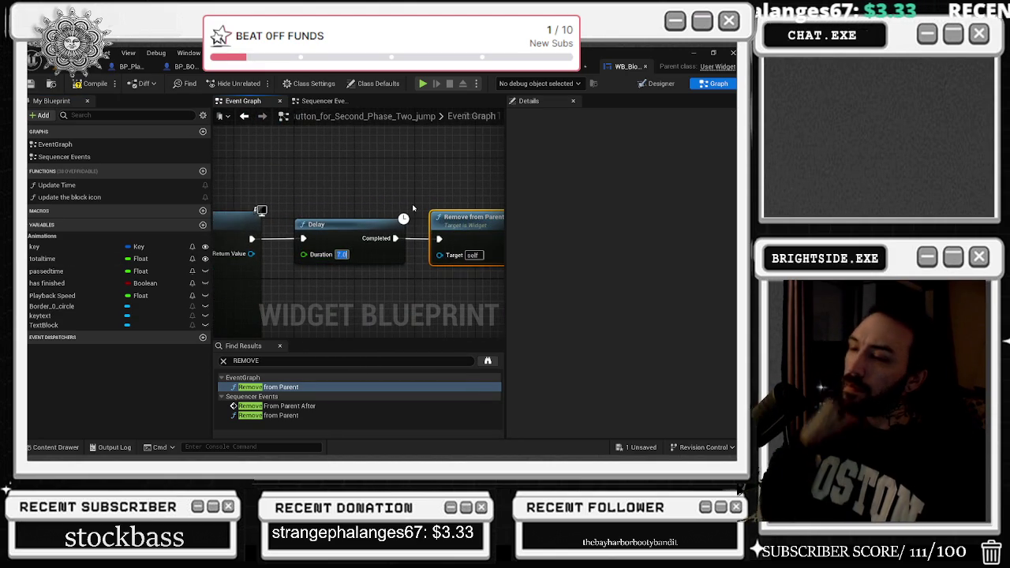
text(2)
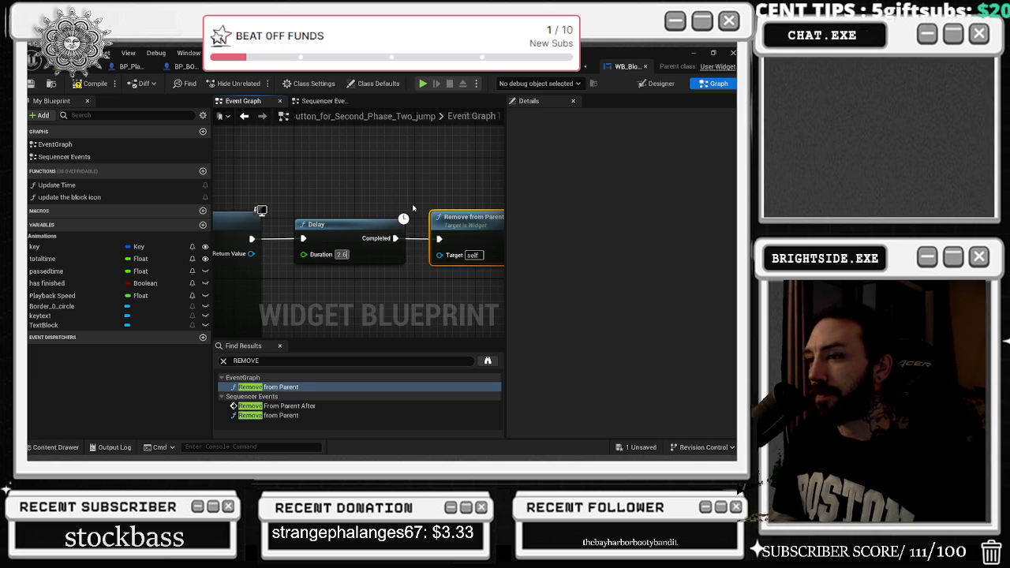
key(Return)
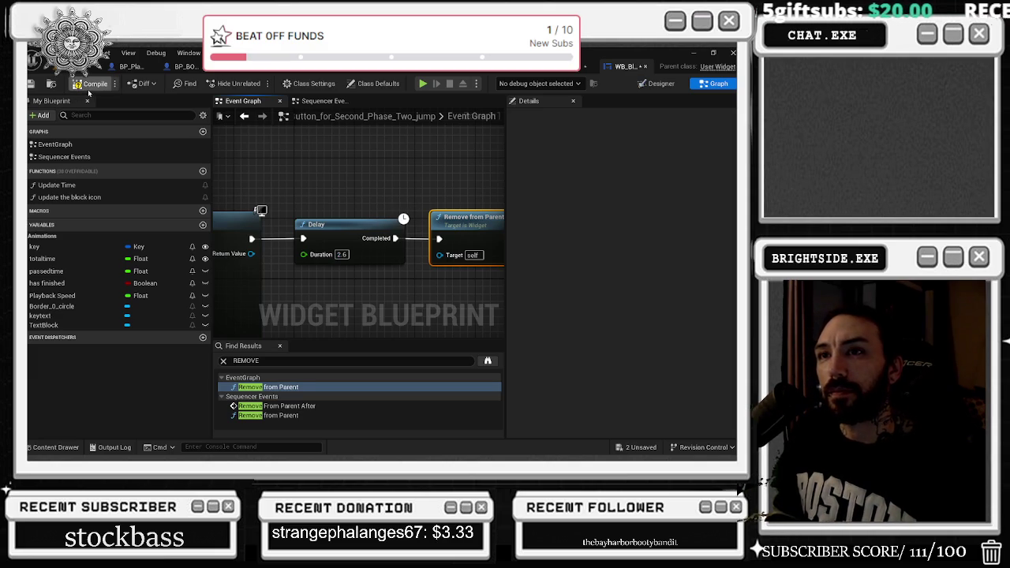
click(95, 84)
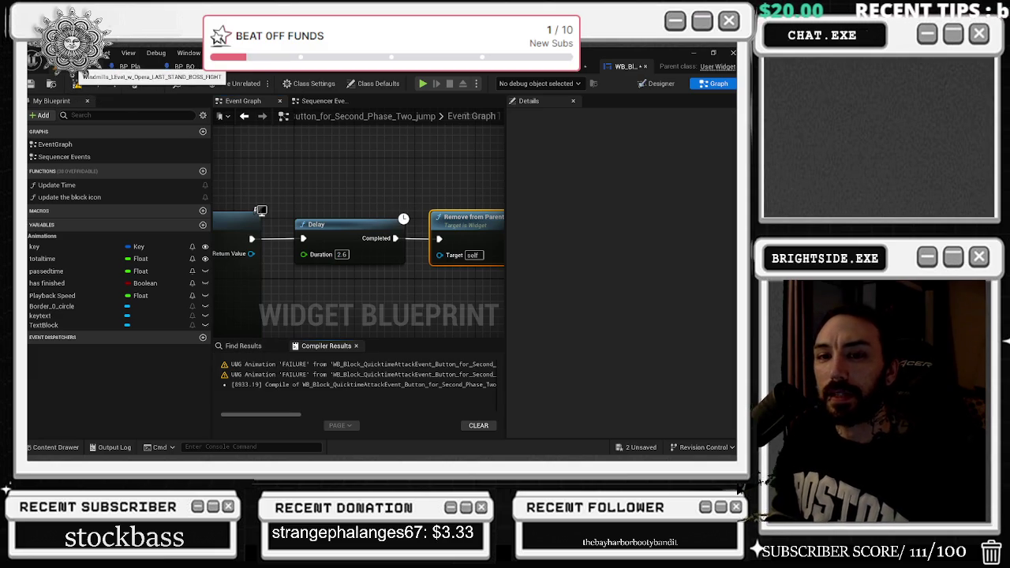
click(79, 68)
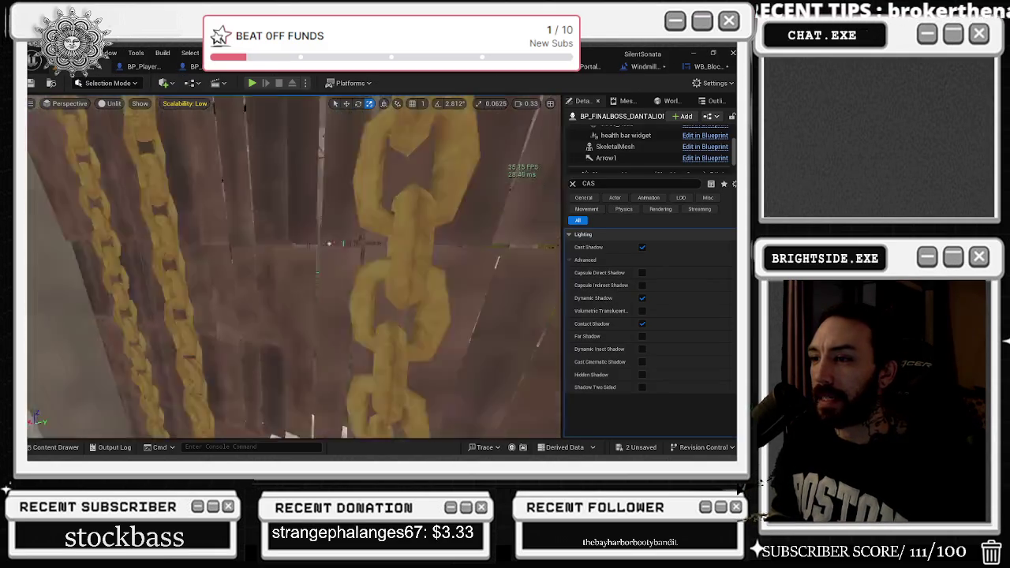
Step: Save both unsaved assets, the quicktime widget and Windmills map, via Save All
drag(554, 244, 555, 245)
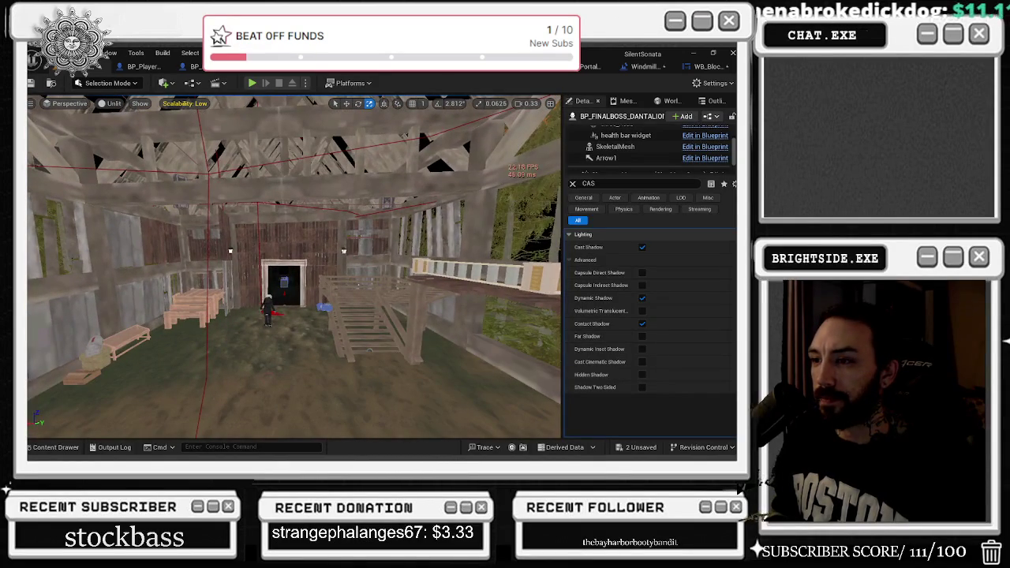
key(ctrl+e)
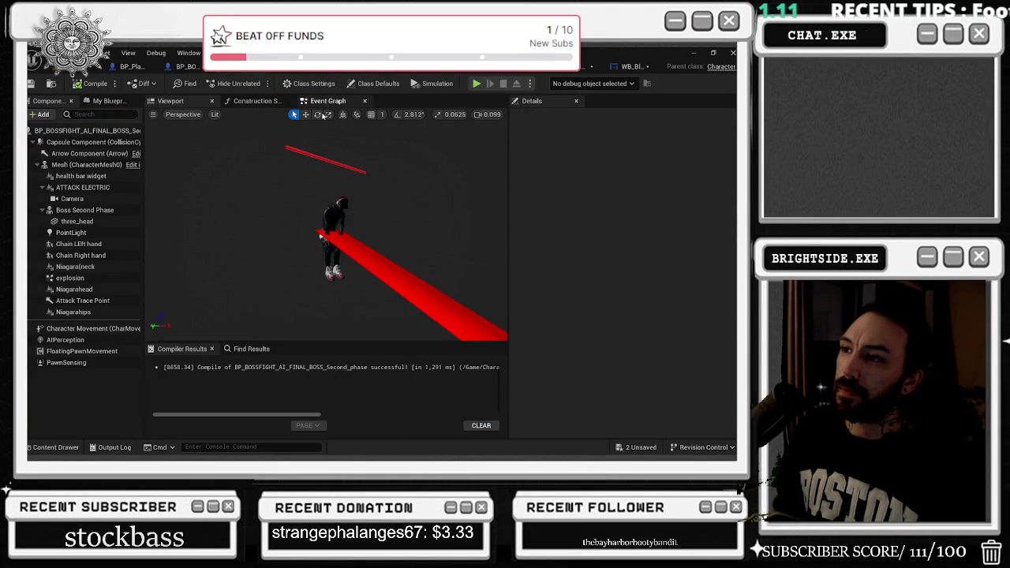
mouse_move(298, 180)
mouse_down()
mouse_move(272, 269)
mouse_move(465, 250)
mouse_up()
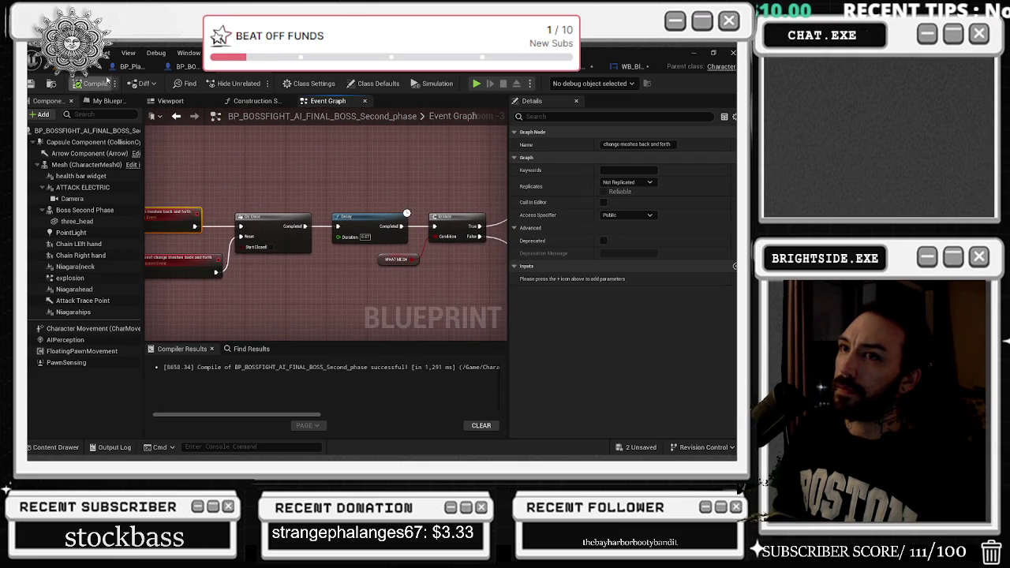
click(95, 67)
click(640, 447)
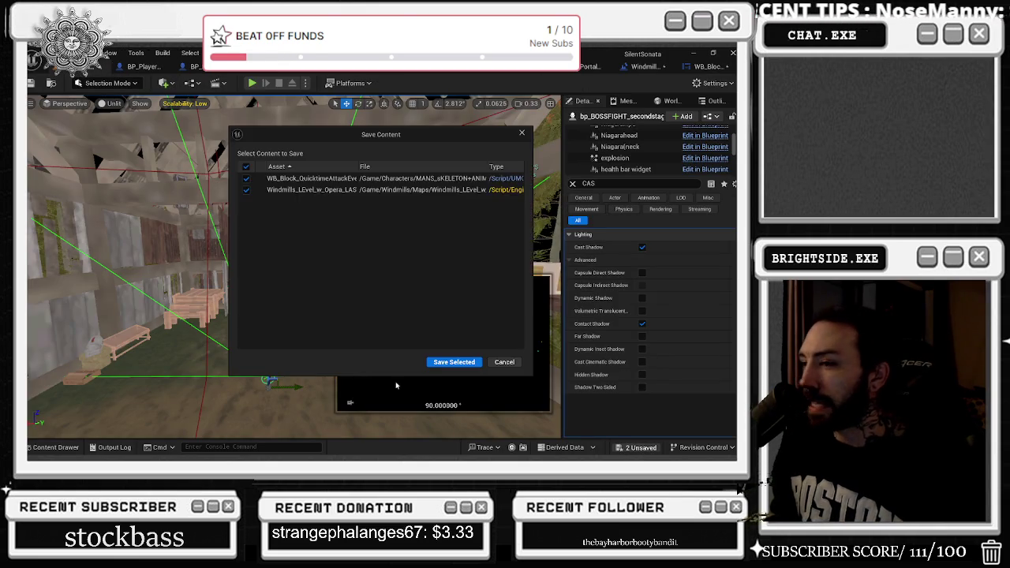
click(454, 362)
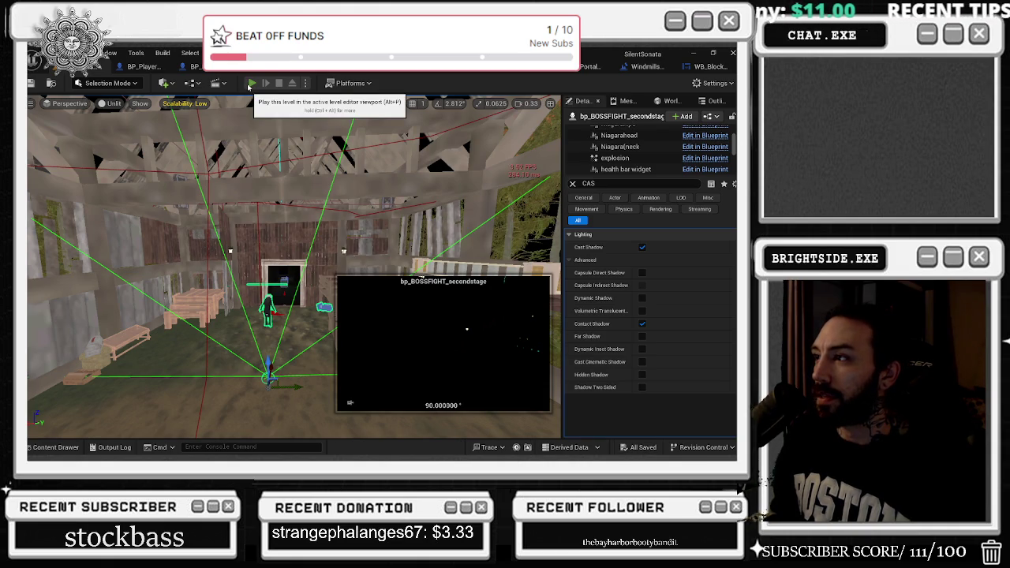
Step: Playtest the boss fight in the editor, then stop the session
click(251, 83)
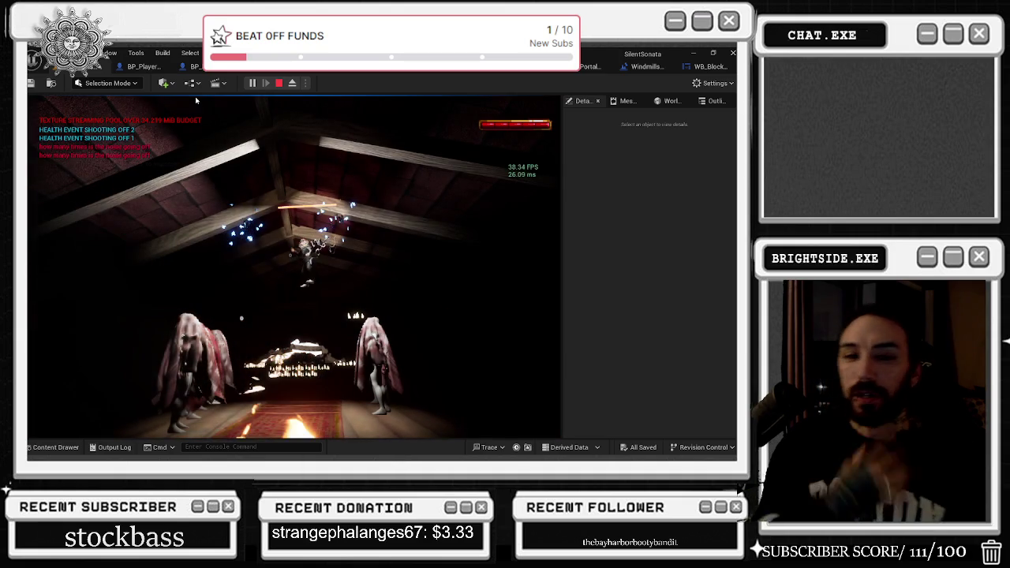
key(Escape)
scroll(262, 219, up, 4)
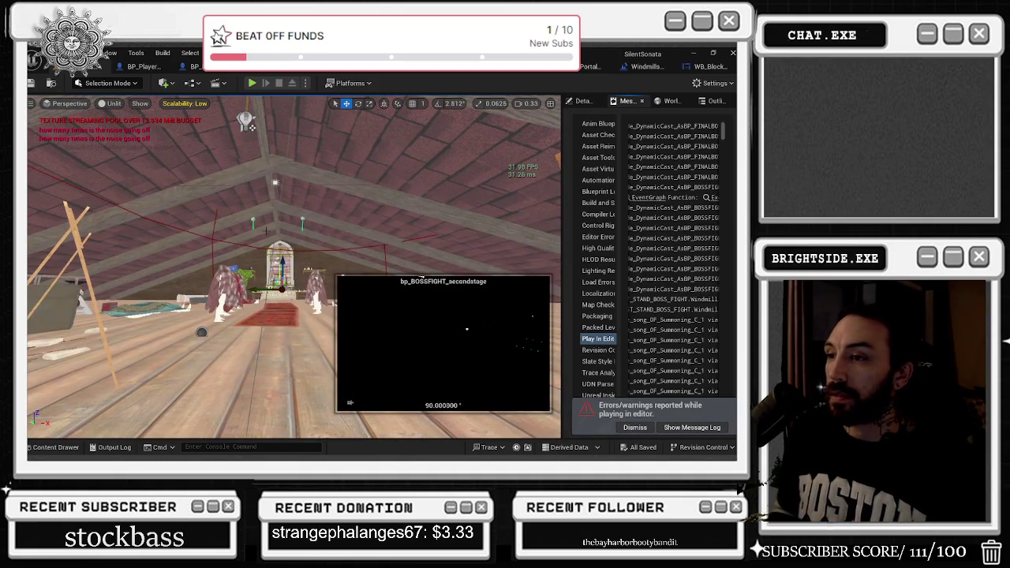
Step: Add a Random Float in Range node and wire it into the first Delay's Duration
key(alt+Tab)
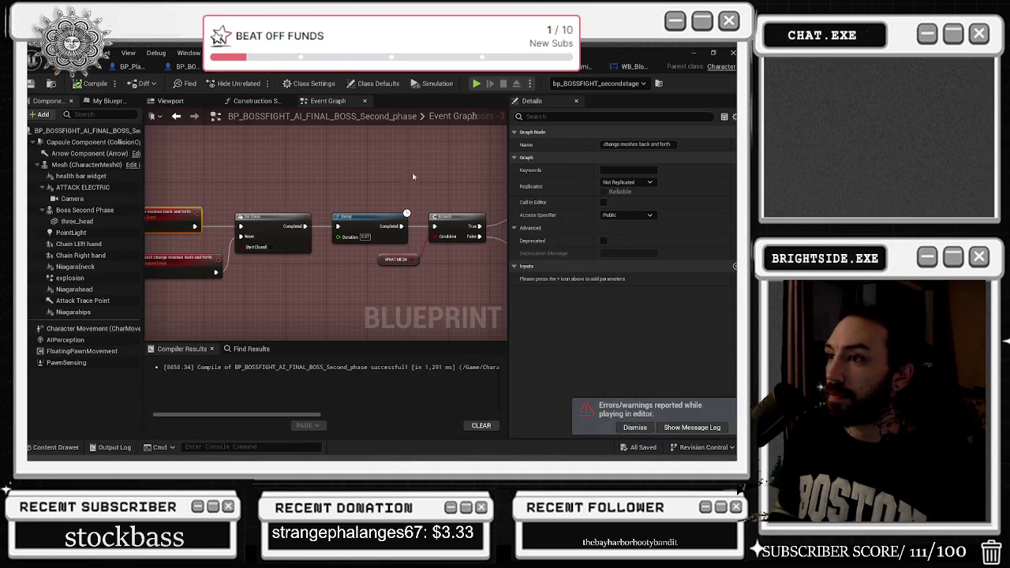
mouse_move(323, 160)
mouse_down()
mouse_move(426, 210)
mouse_move(233, 175)
mouse_up()
mouse_move(308, 214)
mouse_down()
mouse_move(290, 294)
mouse_move(173, 310)
mouse_up()
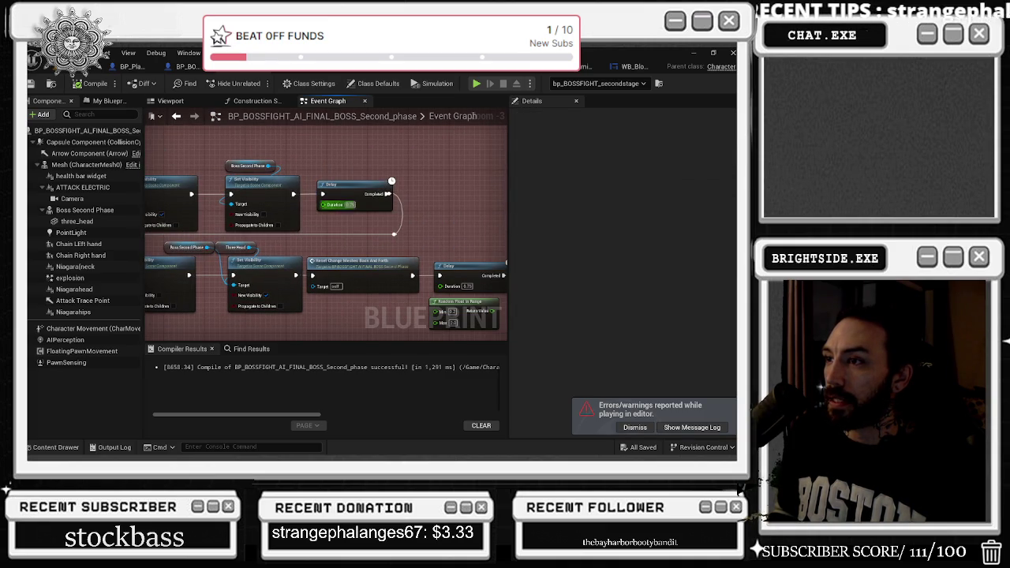
drag(394, 233, 322, 149)
text(RANDO)
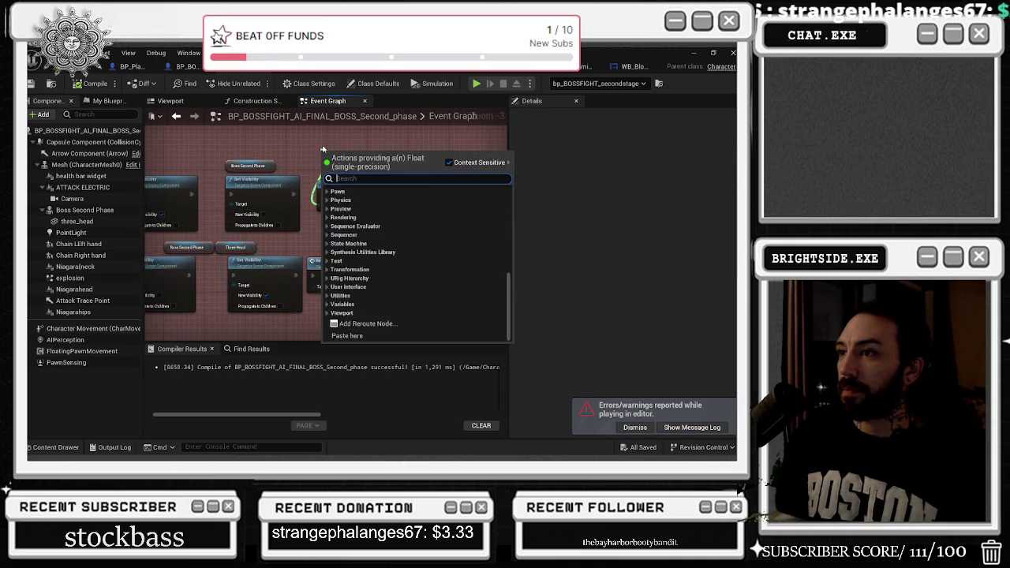
text(M IN)
key(Return)
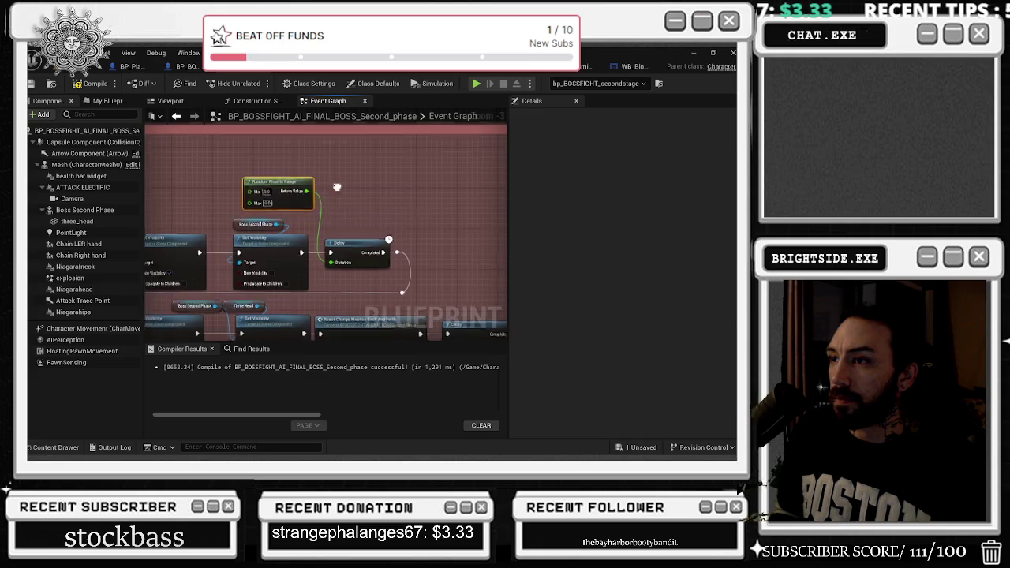
drag(355, 276, 317, 189)
mouse_move(426, 225)
mouse_down()
mouse_move(315, 158)
mouse_move(312, 221)
mouse_up()
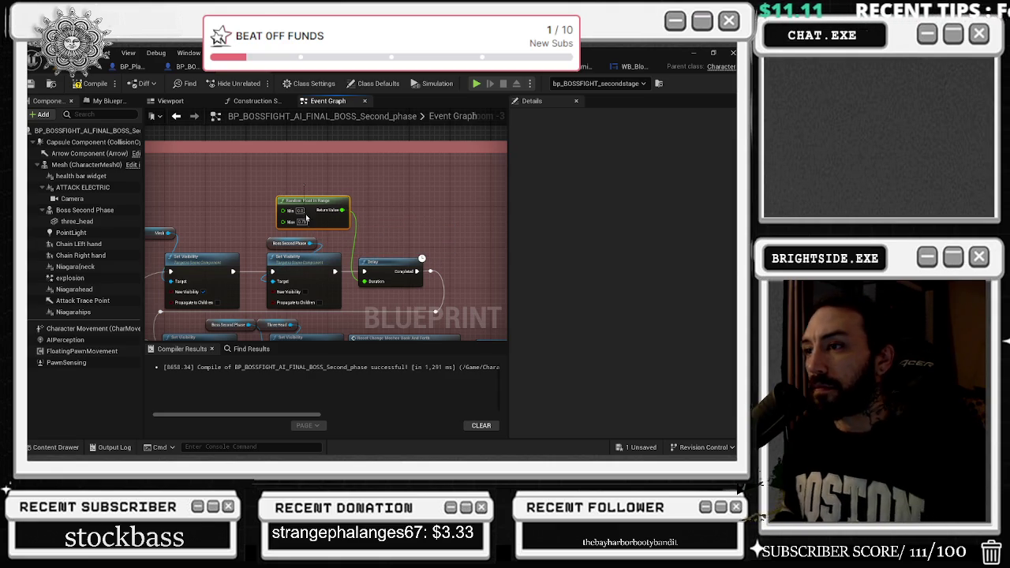
mouse_move(308, 221)
mouse_down()
mouse_move(198, 95)
mouse_move(299, 206)
mouse_up()
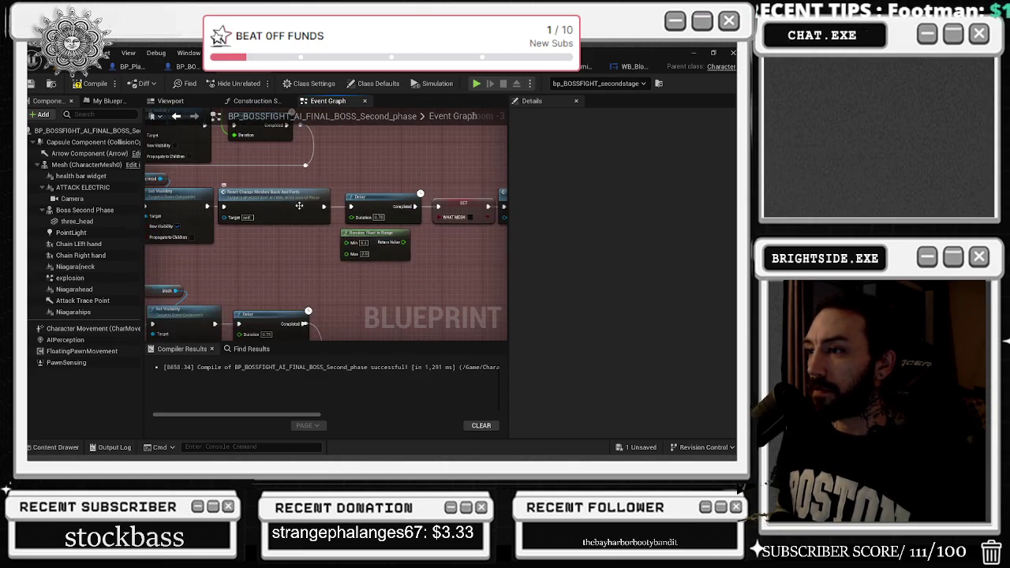
mouse_move(395, 253)
mouse_down()
mouse_move(317, 271)
mouse_move(354, 220)
mouse_up()
drag(296, 270, 302, 253)
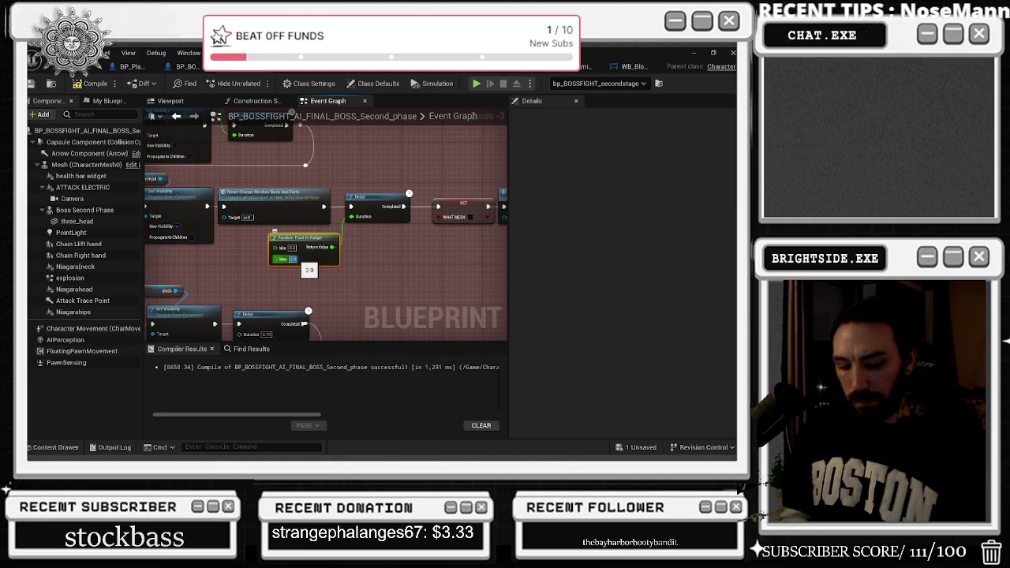
Step: Paste a copy of the Random Float in Range node and feed it into the lower Delay's Duration
mouse_move(434, 278)
mouse_down()
mouse_move(252, 314)
mouse_move(500, 215)
mouse_up()
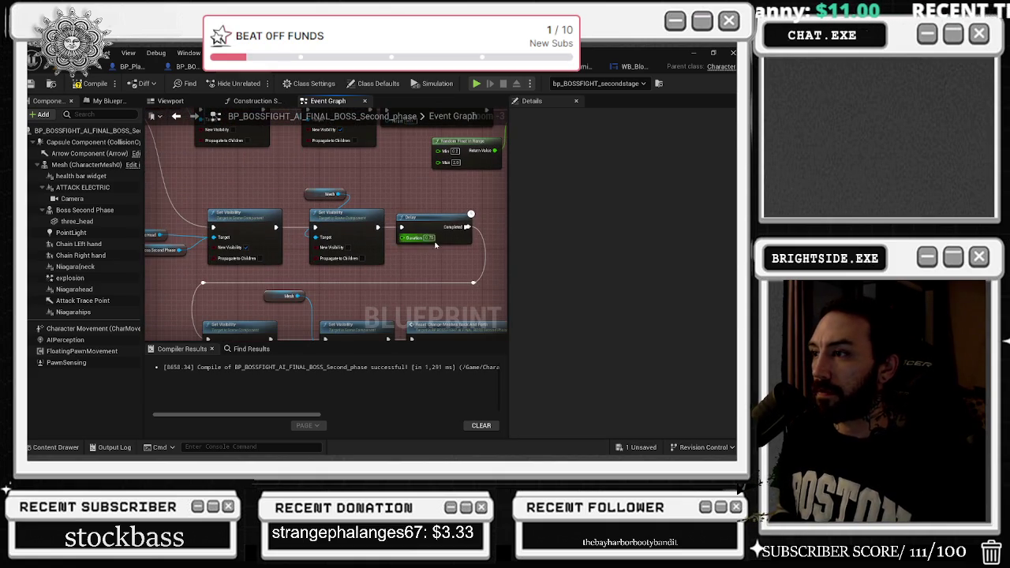
mouse_move(471, 185)
mouse_down()
mouse_move(417, 197)
mouse_move(403, 223)
mouse_up()
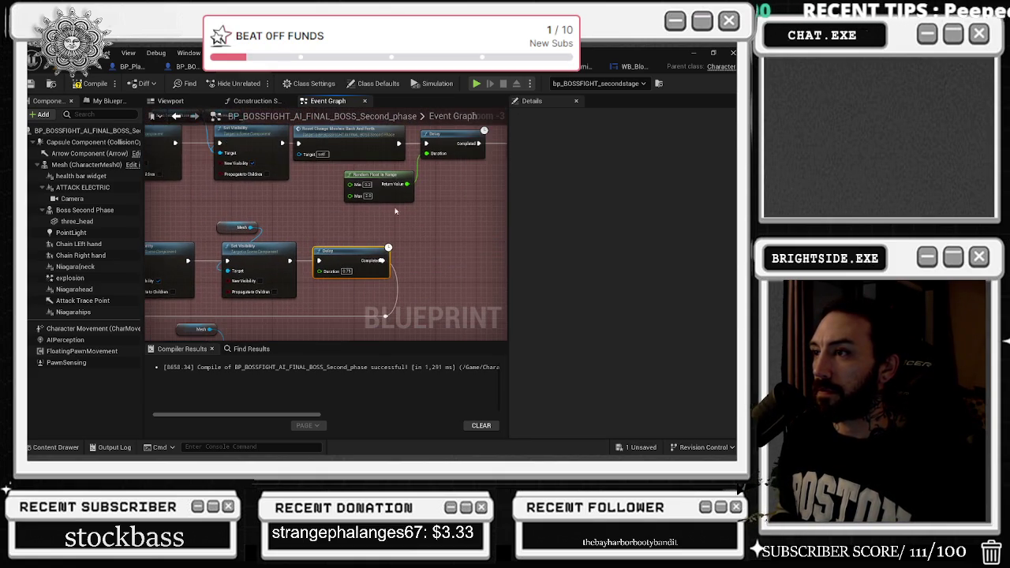
mouse_move(388, 187)
mouse_down()
mouse_move(521, 217)
mouse_move(528, 209)
mouse_move(330, 267)
mouse_move(398, 208)
mouse_move(426, 153)
mouse_up()
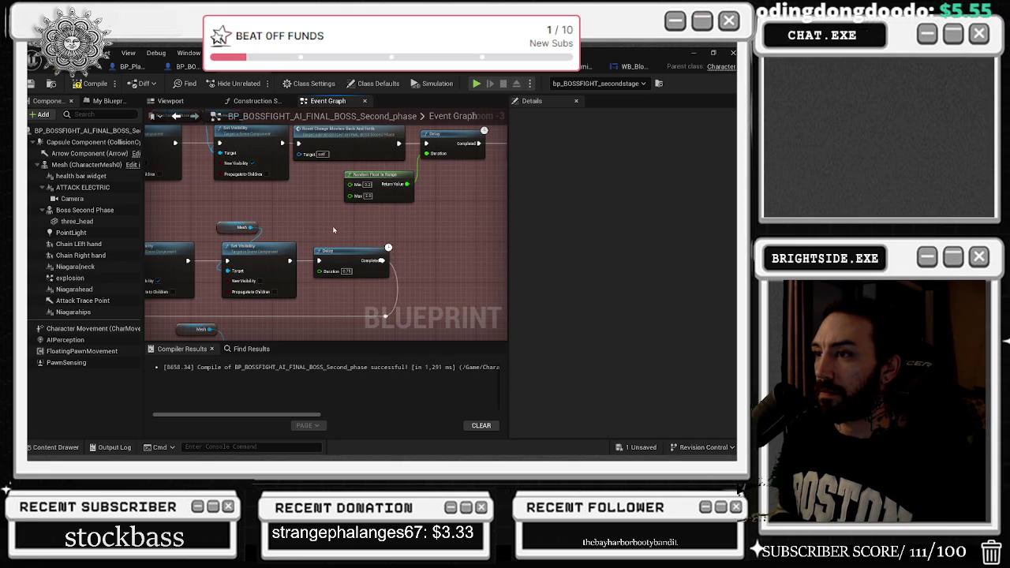
key(ctrl+v)
drag(351, 226, 320, 271)
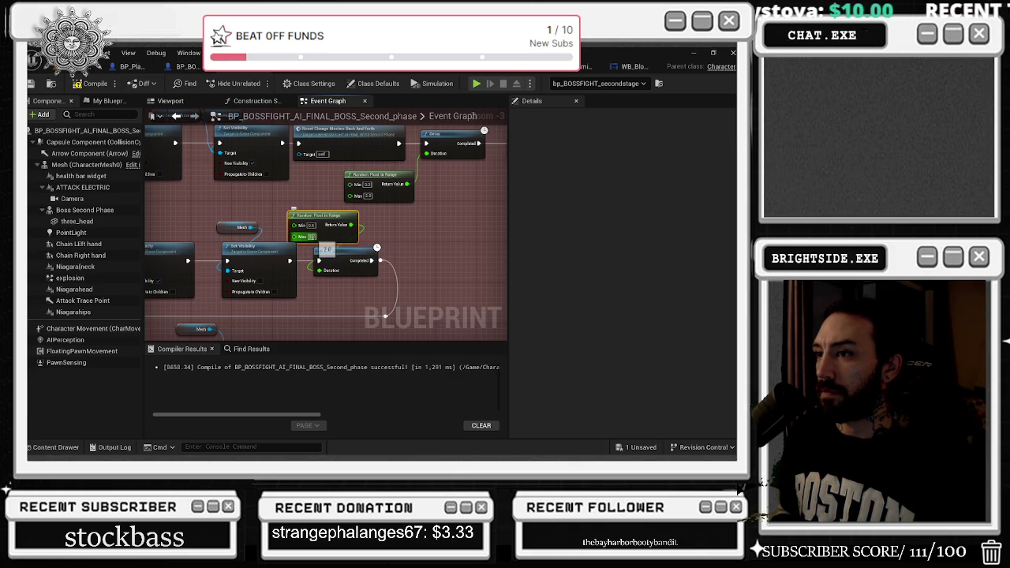
Step: Confirm the Random Float's new Max value and reposition it beside its Delay node
key(Return)
click(429, 224)
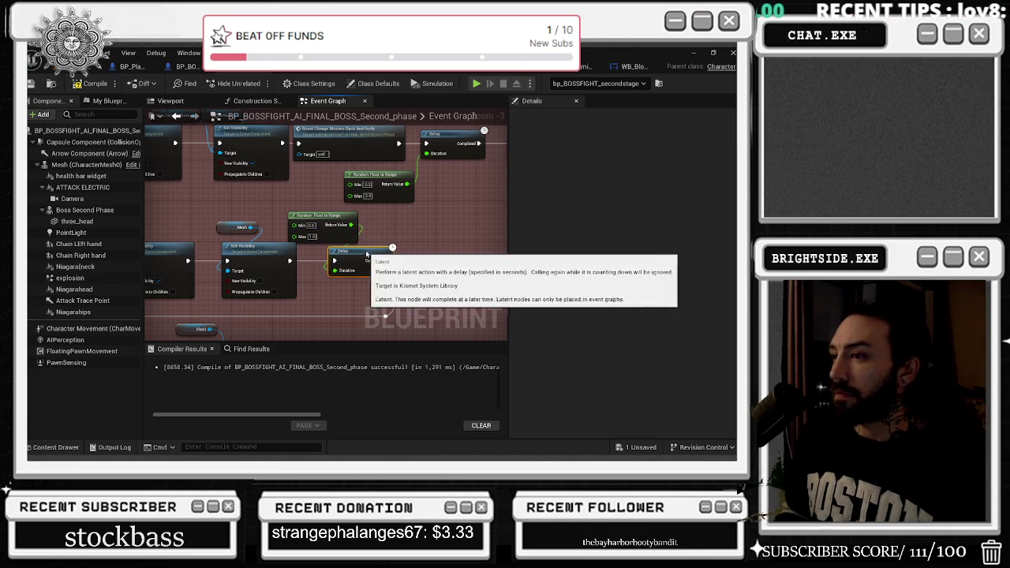
drag(347, 253, 381, 254)
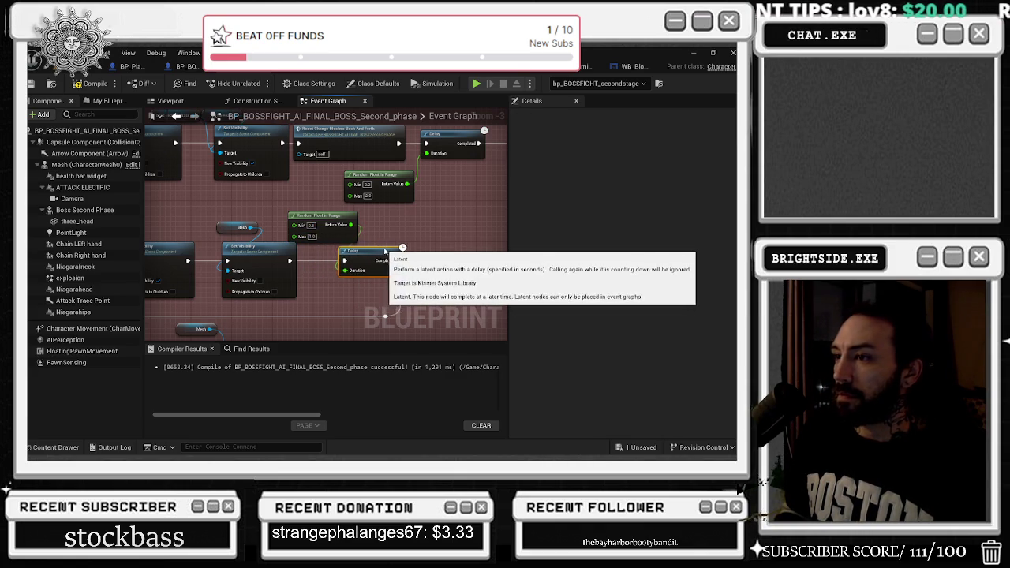
mouse_move(324, 221)
mouse_down()
mouse_move(291, 194)
mouse_move(422, 183)
mouse_up()
Step: Paste a Random Float in Range (Min 0.3, Max 0.756) and wire it into the next Delay's Duration
mouse_move(458, 237)
mouse_down()
mouse_move(314, 207)
mouse_move(236, 137)
mouse_up()
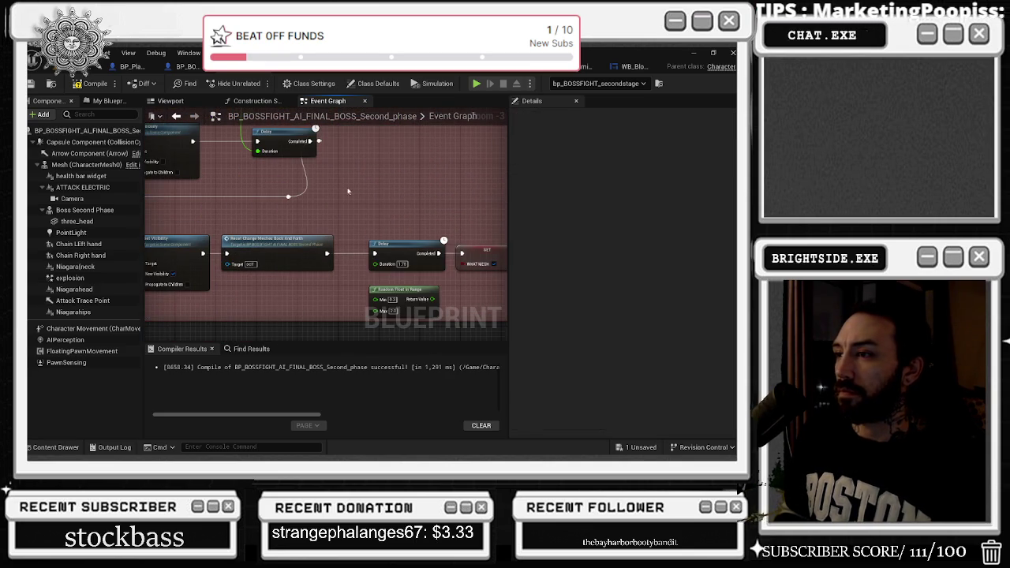
drag(373, 215, 243, 197)
mouse_move(343, 190)
mouse_down()
mouse_move(394, 253)
mouse_move(456, 213)
mouse_move(480, 183)
mouse_up()
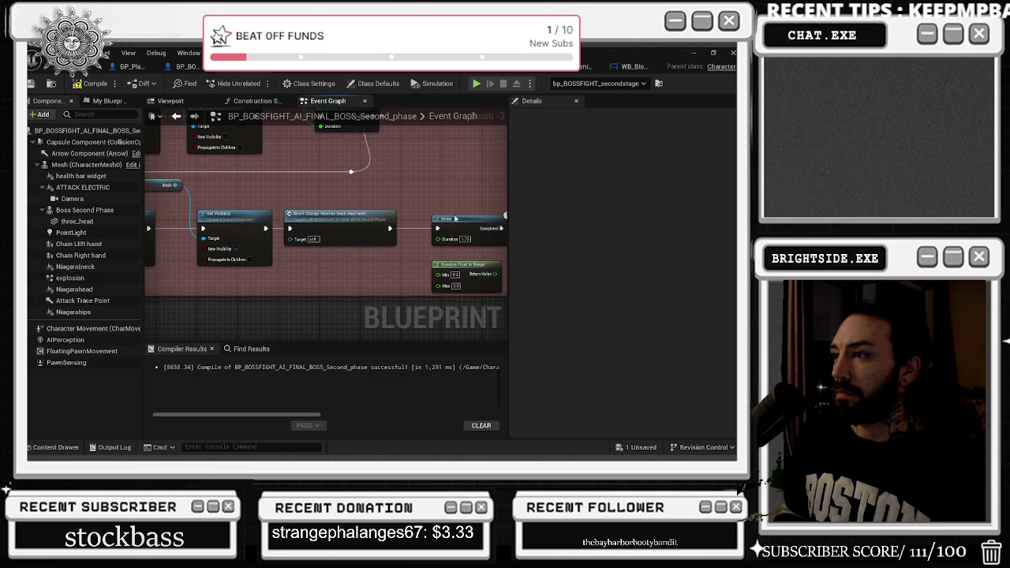
scroll(455, 217, up, 1)
key(ctrl+v)
drag(427, 182, 387, 232)
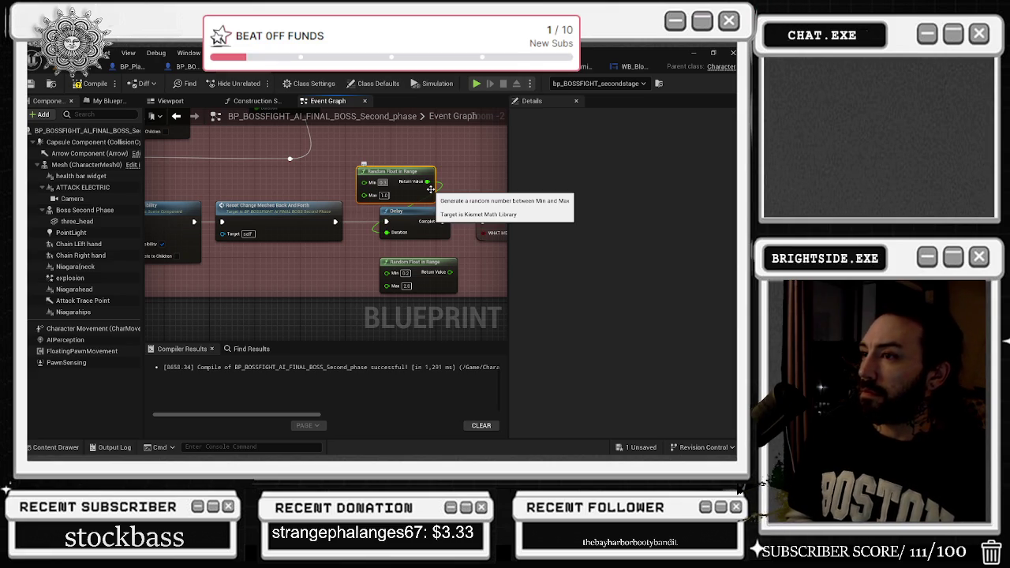
drag(415, 174, 375, 173)
drag(422, 211, 434, 211)
Step: Move along the graph to the Reset Change Meshes row and select its Random Float in Range node
mouse_move(333, 201)
mouse_down()
mouse_move(621, 260)
mouse_move(458, 190)
mouse_move(457, 269)
mouse_move(442, 286)
mouse_move(363, 323)
mouse_move(138, 372)
mouse_up()
drag(363, 276, 221, 166)
drag(363, 237, 229, 224)
mouse_move(417, 239)
mouse_down()
mouse_move(430, 170)
mouse_move(374, 25)
mouse_up()
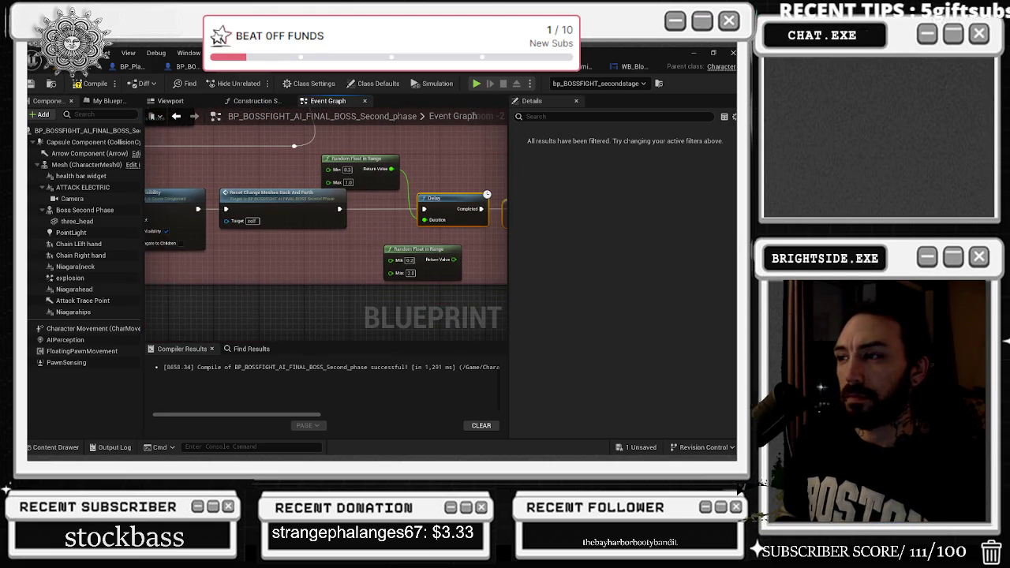
drag(385, 232, 444, 343)
drag(364, 266, 245, 108)
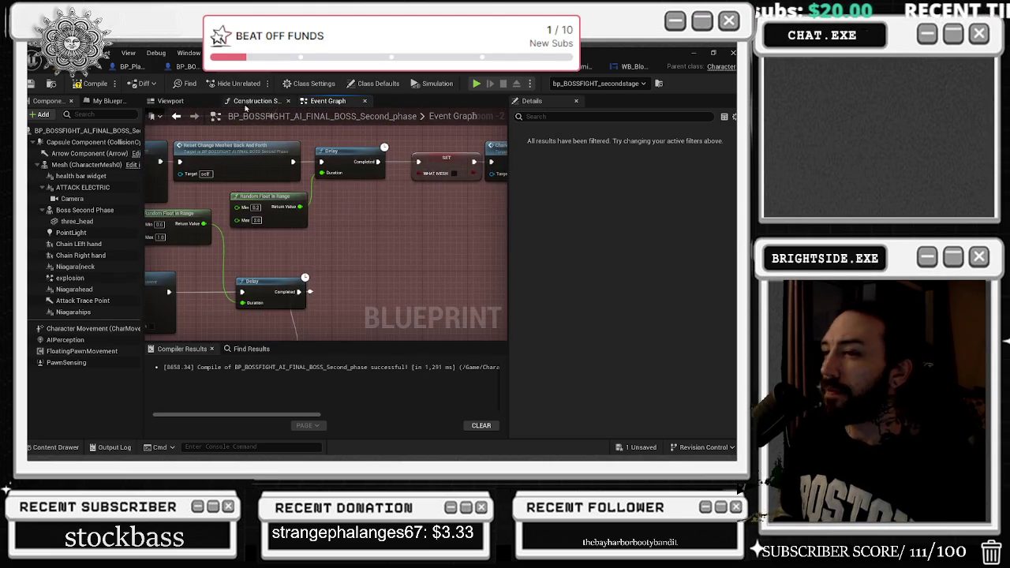
click(274, 218)
Step: Wire another pasted Random Float into the Do Once Delay's Duration, then return to the level
drag(251, 244, 347, 260)
mouse_move(371, 110)
mouse_down()
mouse_move(388, 191)
mouse_move(343, 229)
mouse_move(308, 234)
mouse_up()
scroll(270, 240, up, 1)
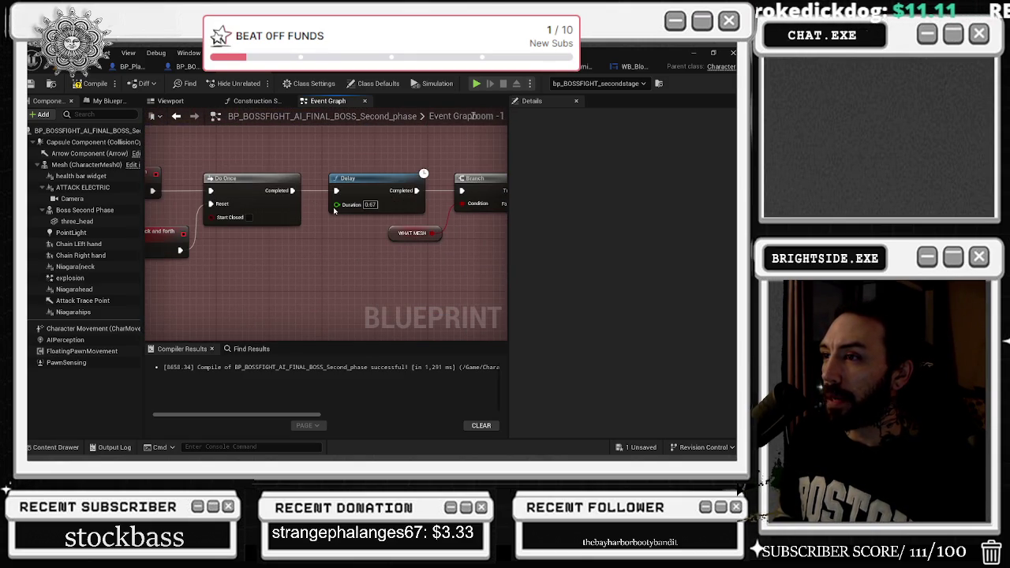
key(ctrl+v)
mouse_move(309, 254)
mouse_down()
mouse_move(239, 243)
mouse_move(337, 204)
mouse_up()
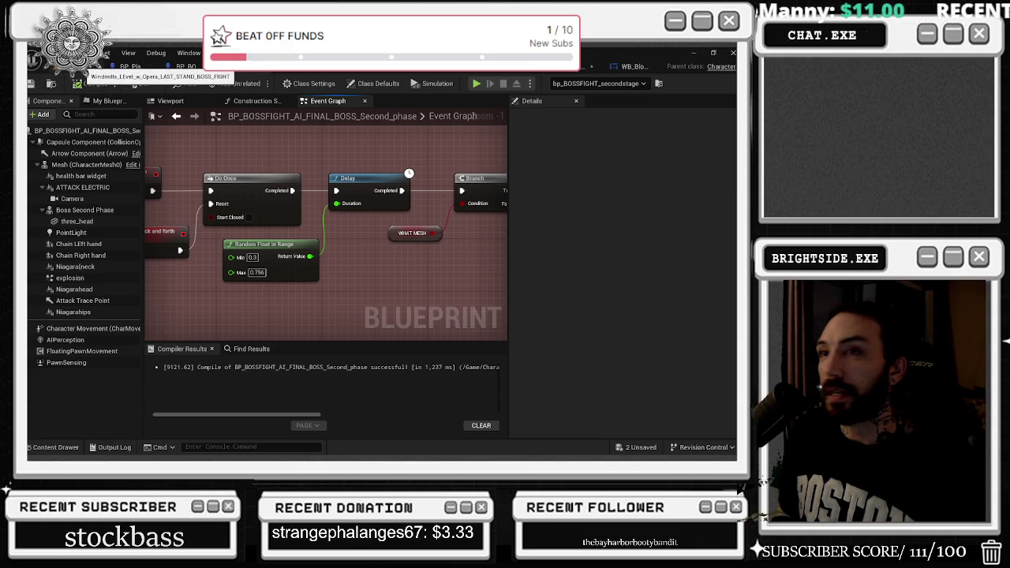
click(87, 67)
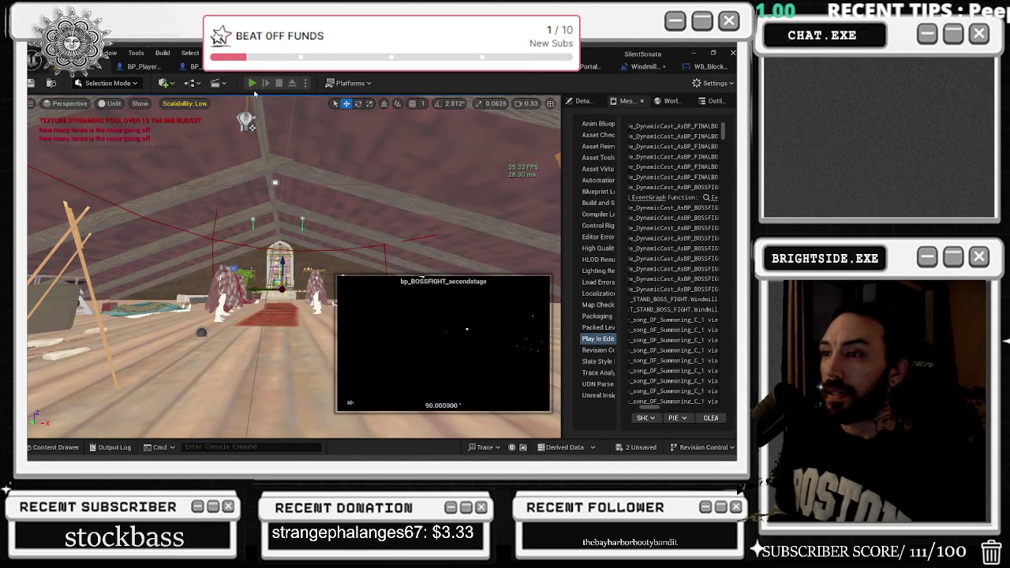
Step: Start a Play In Editor session of the barn level with Alt+P
key(alt+p)
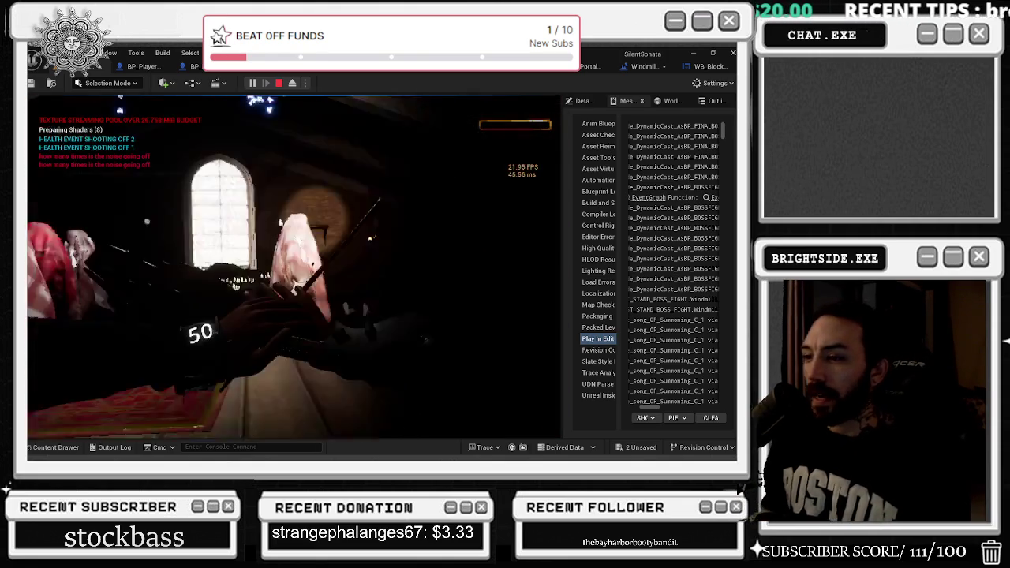
Step: Crouch through the chapel into the boss encounter, then stop the play-test with Escape
key(c)
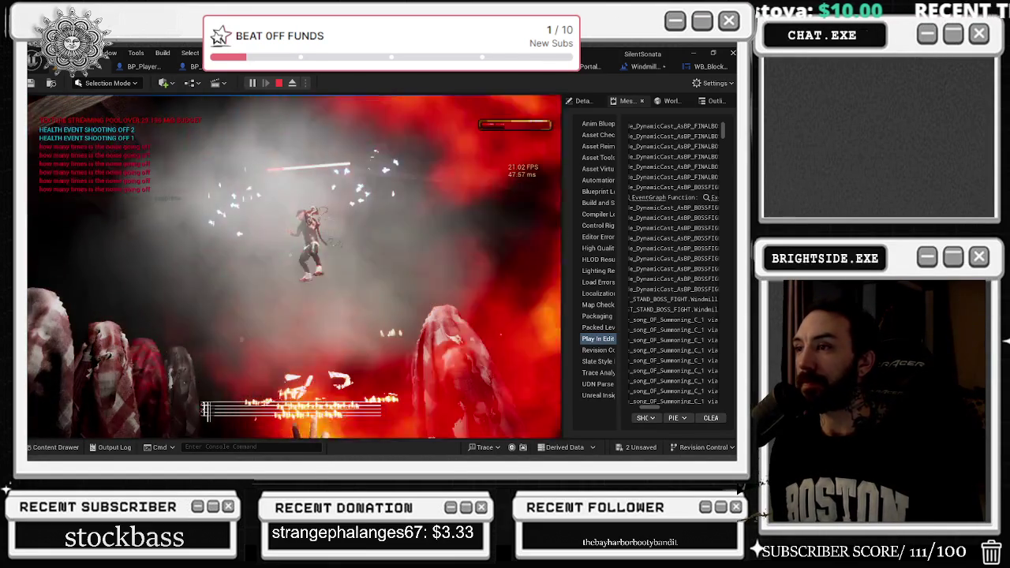
key(Escape)
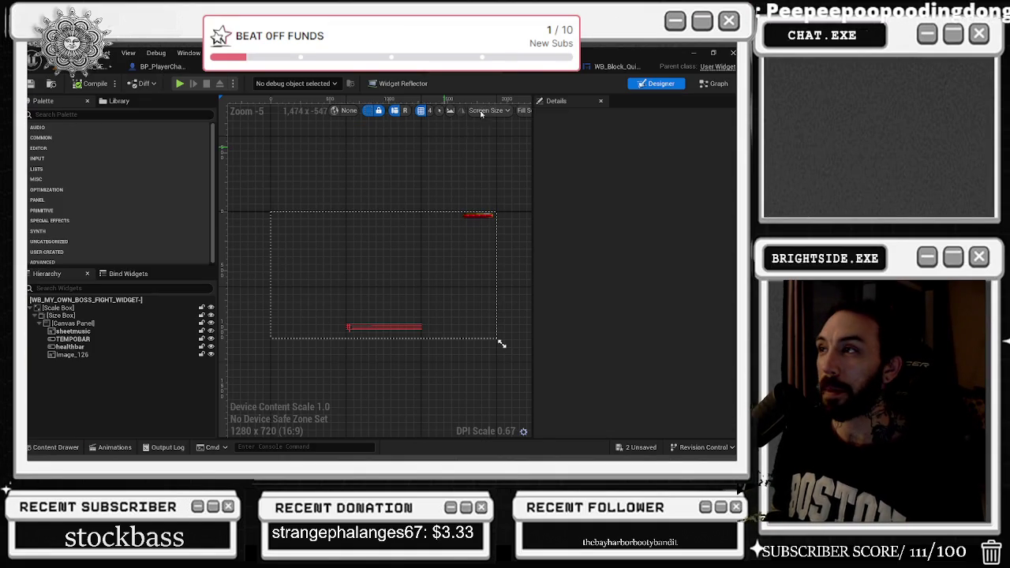
click(374, 68)
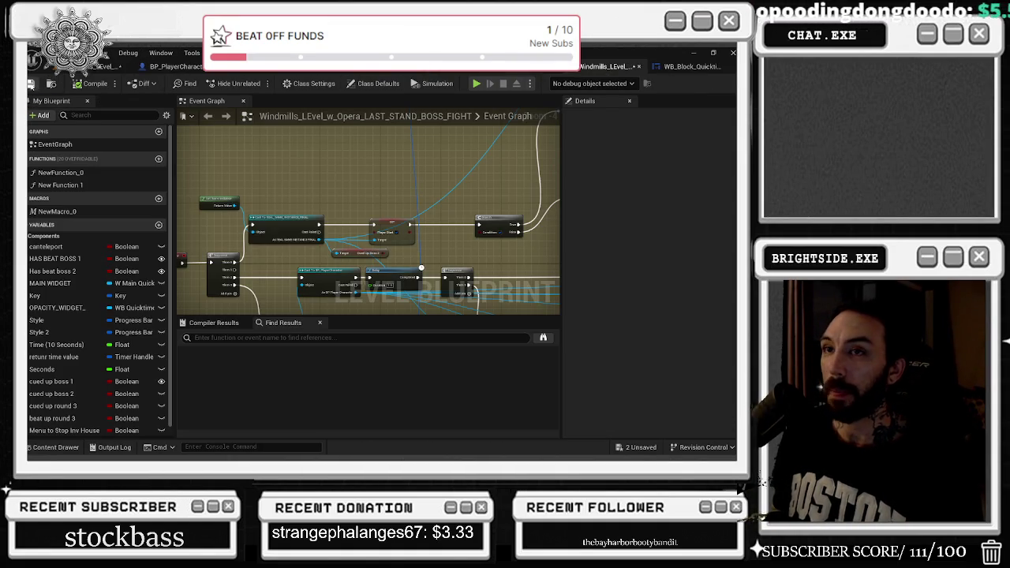
click(32, 84)
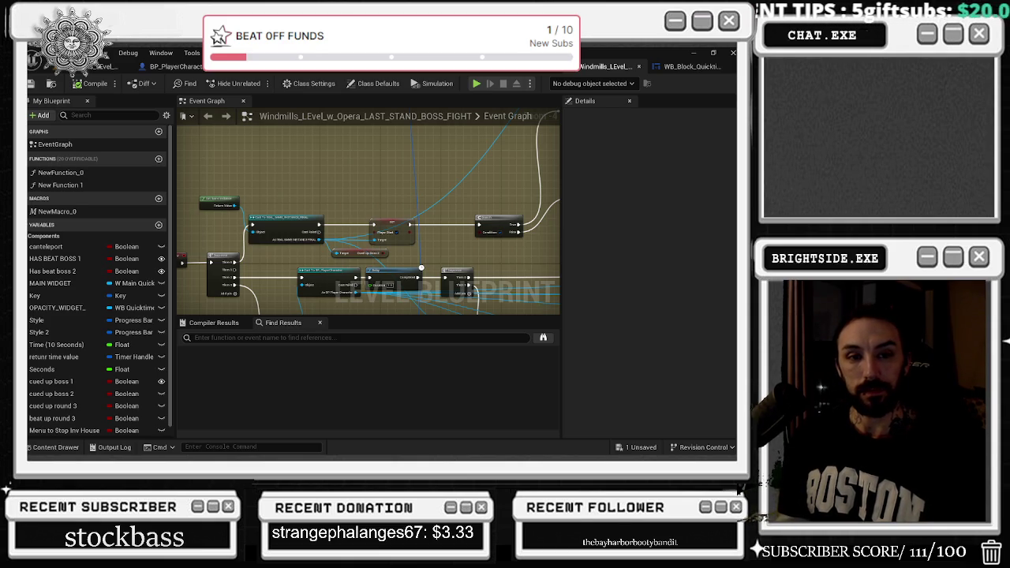
Step: Check the player and boss damage graphs, then save the one unsaved level with Save Selected
click(169, 66)
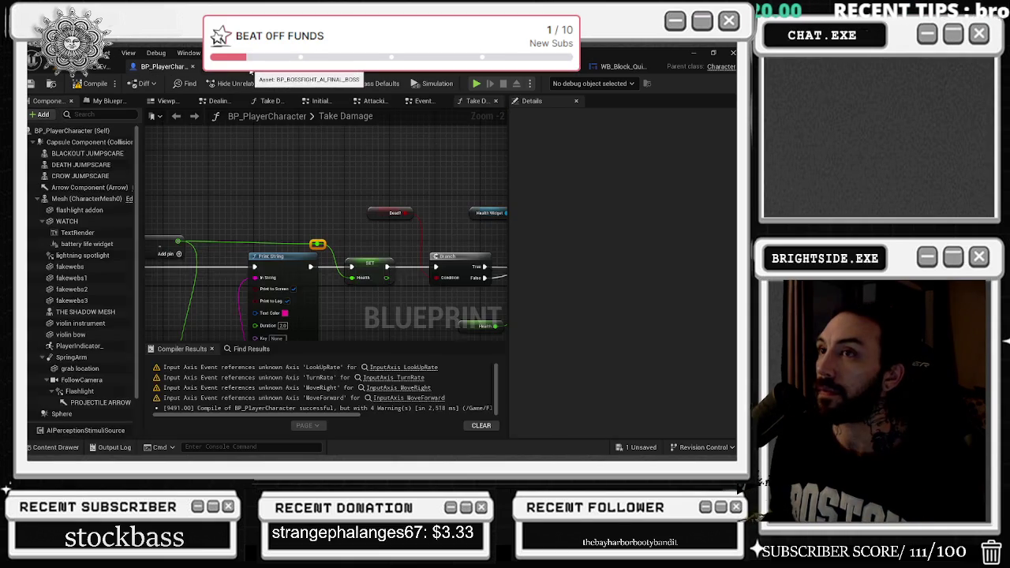
click(260, 67)
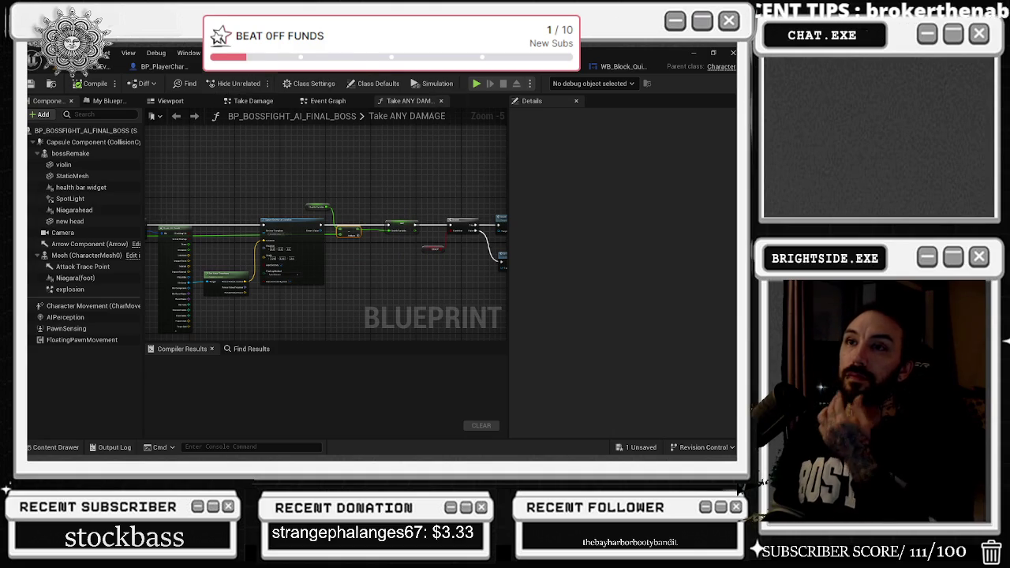
click(105, 66)
click(31, 83)
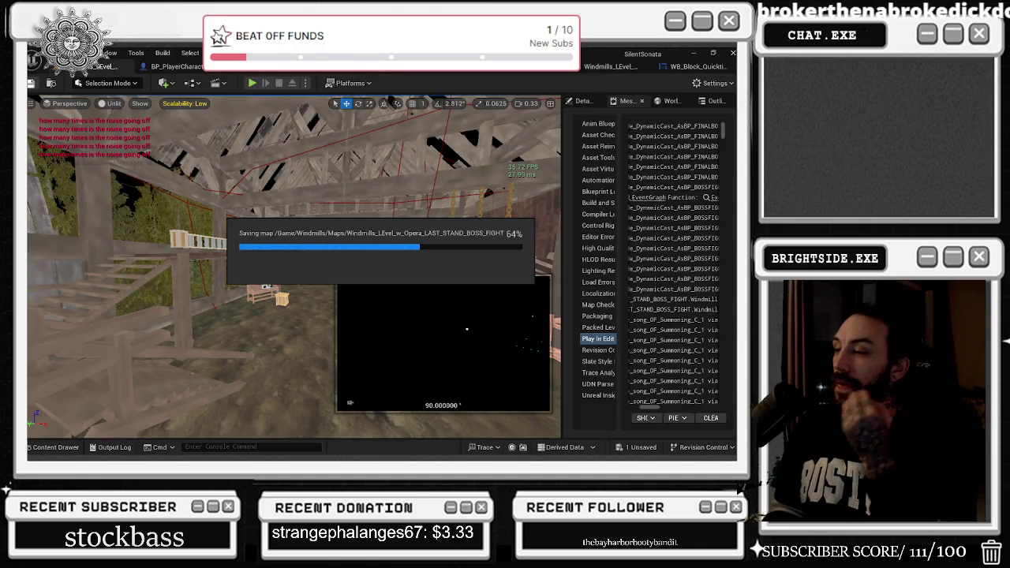
click(642, 448)
click(446, 362)
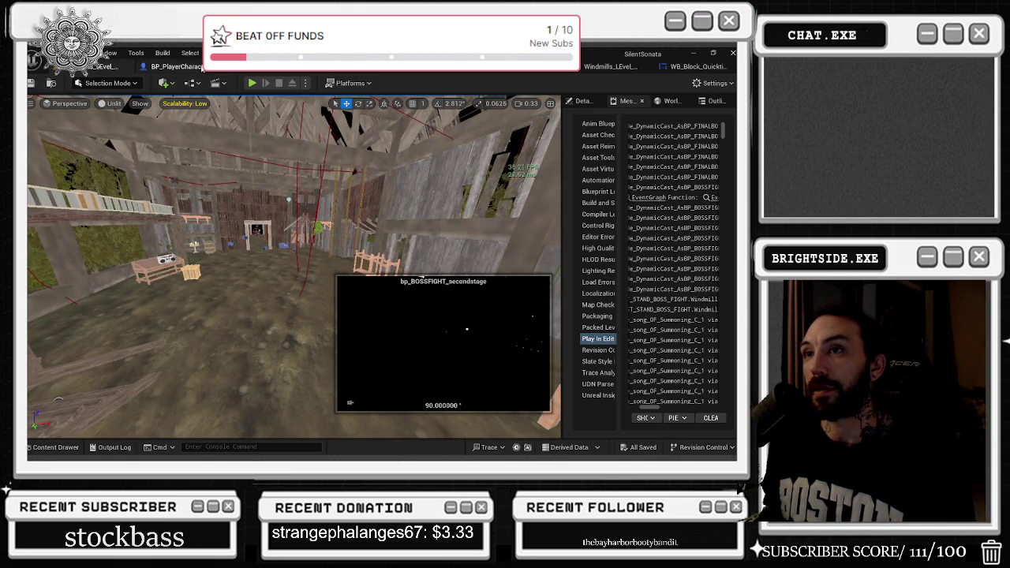
Step: Review BP_PlayerCharacter's Take Damage graph, then frame the selected door frame in the level viewport
click(190, 66)
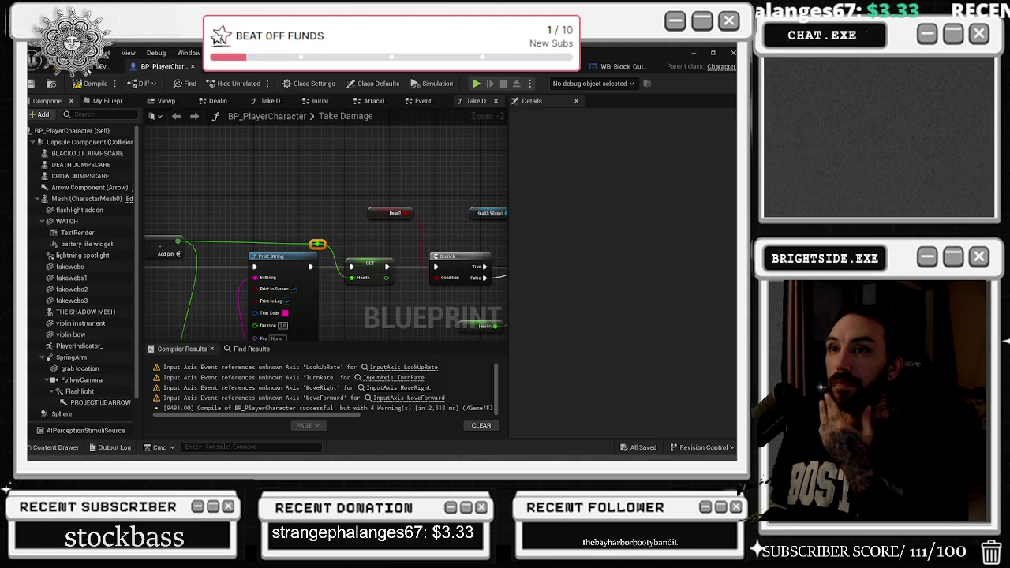
click(103, 67)
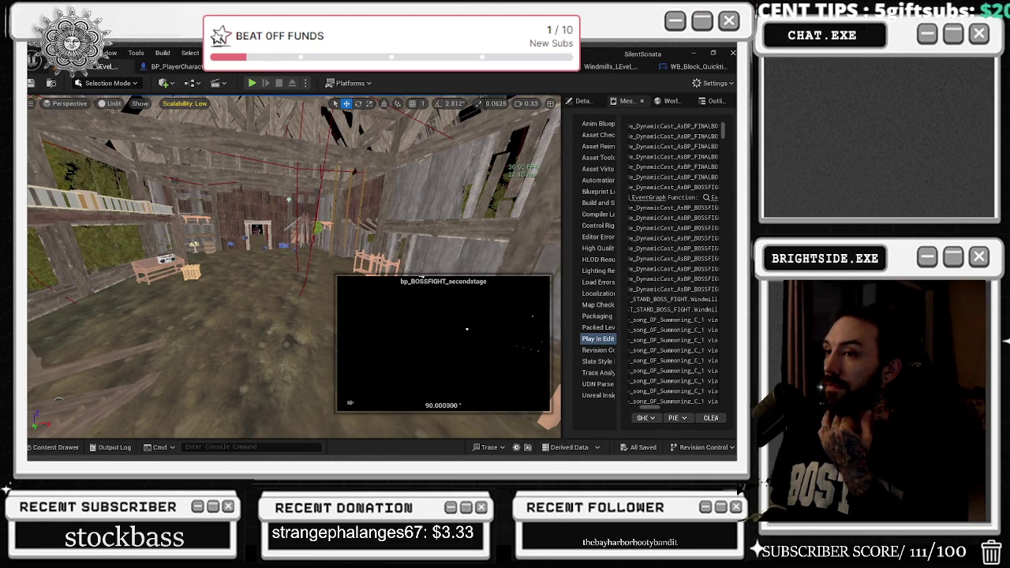
key(w)
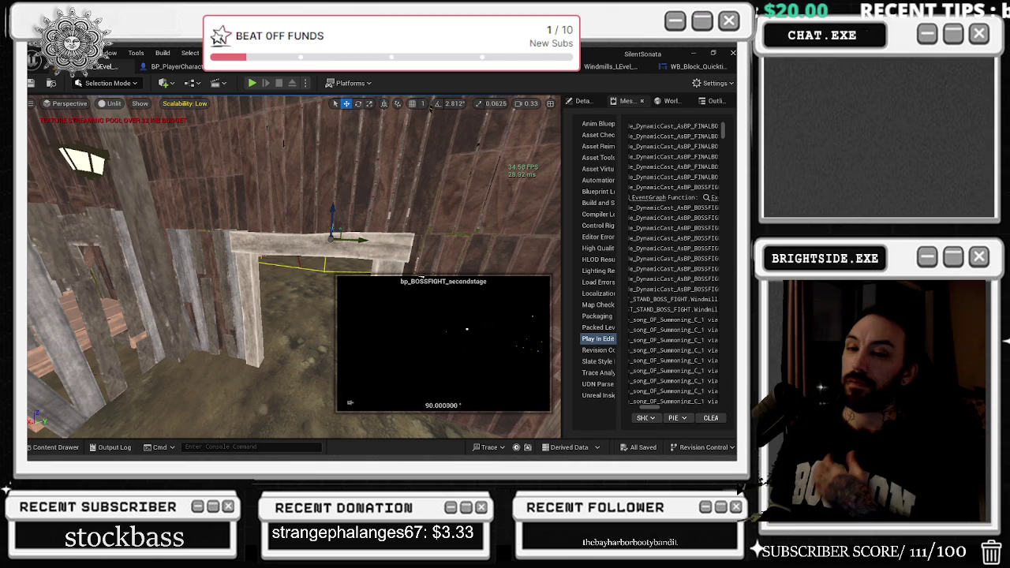
key(f)
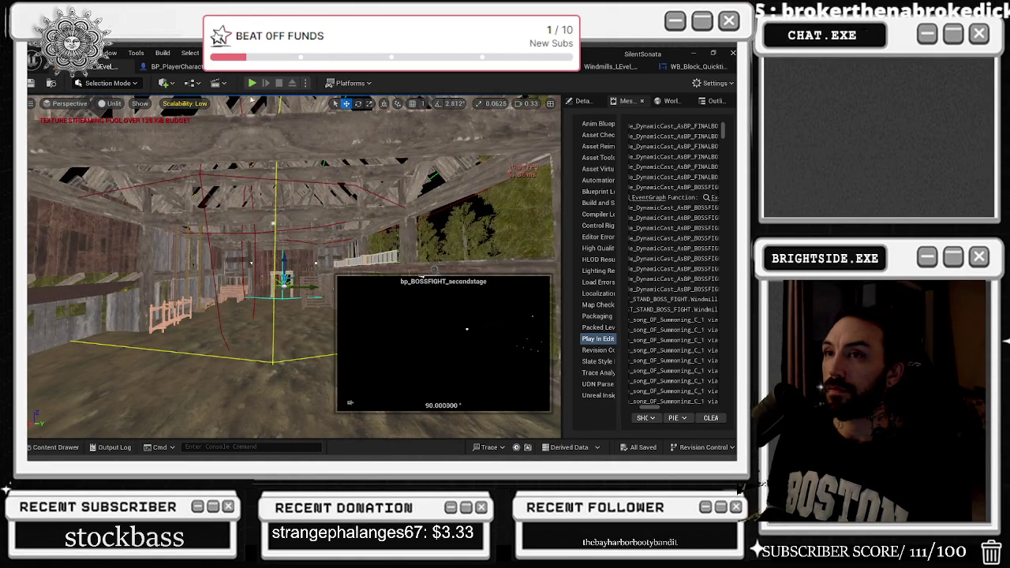
Step: Revisit the Take Damage graph, then open and close the WB_Block_Quicktime widget tab
click(168, 66)
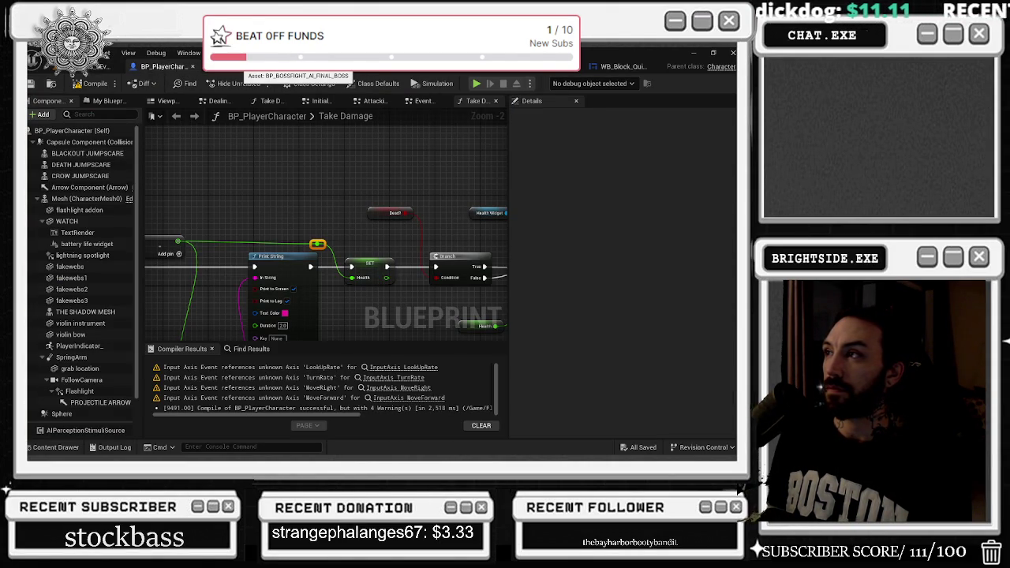
click(619, 66)
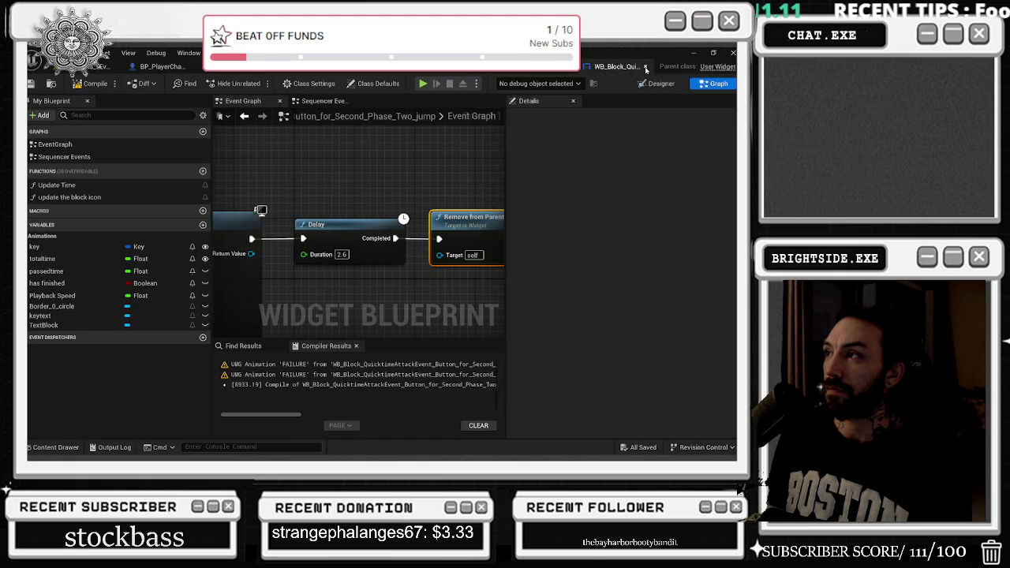
click(645, 67)
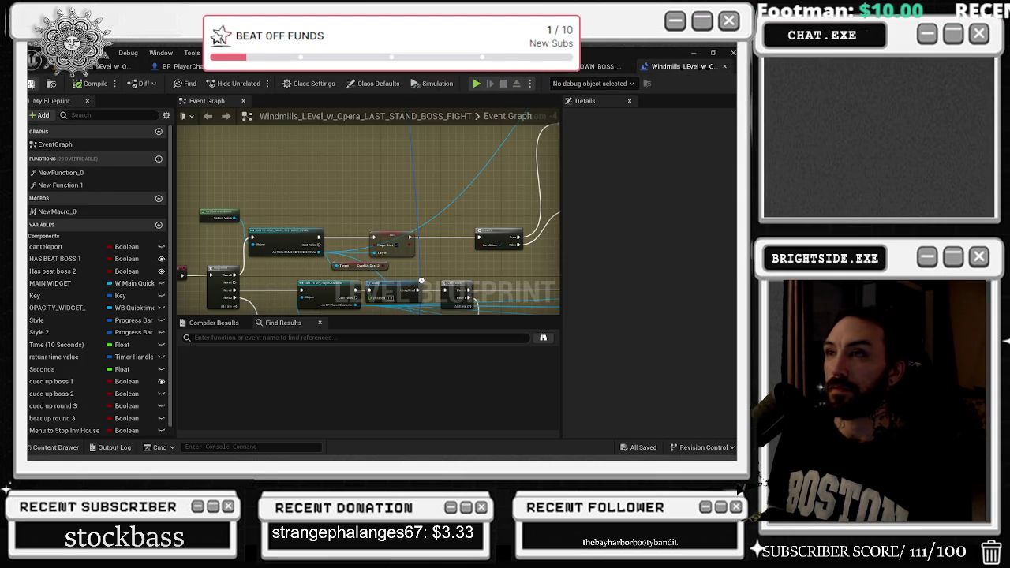
Step: Save all with Ctrl+S, including the LAST_STAND_BOSS_FIGHT map, and close the Windmills level blueprint
key(ctrl+s)
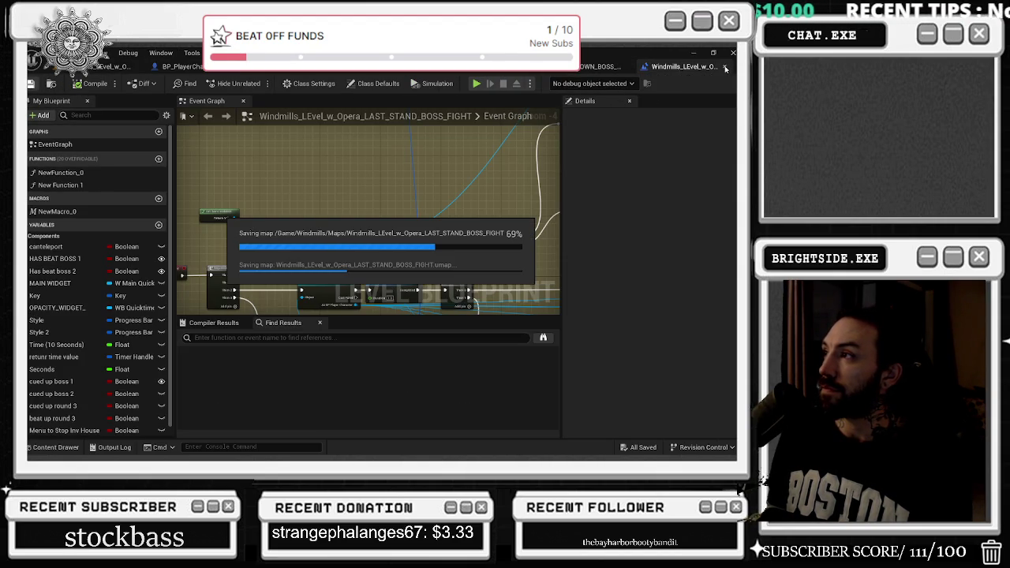
click(725, 68)
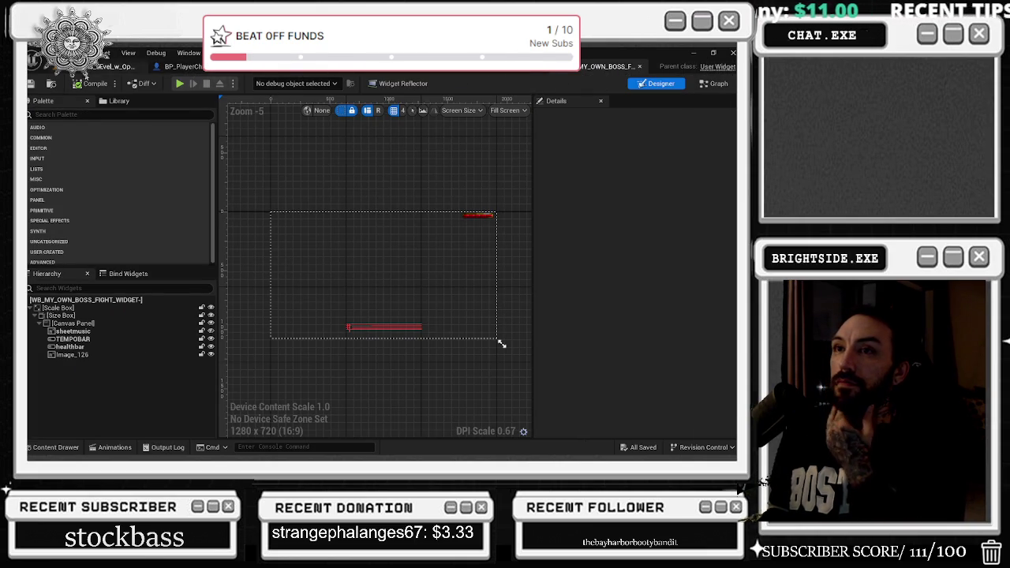
click(119, 66)
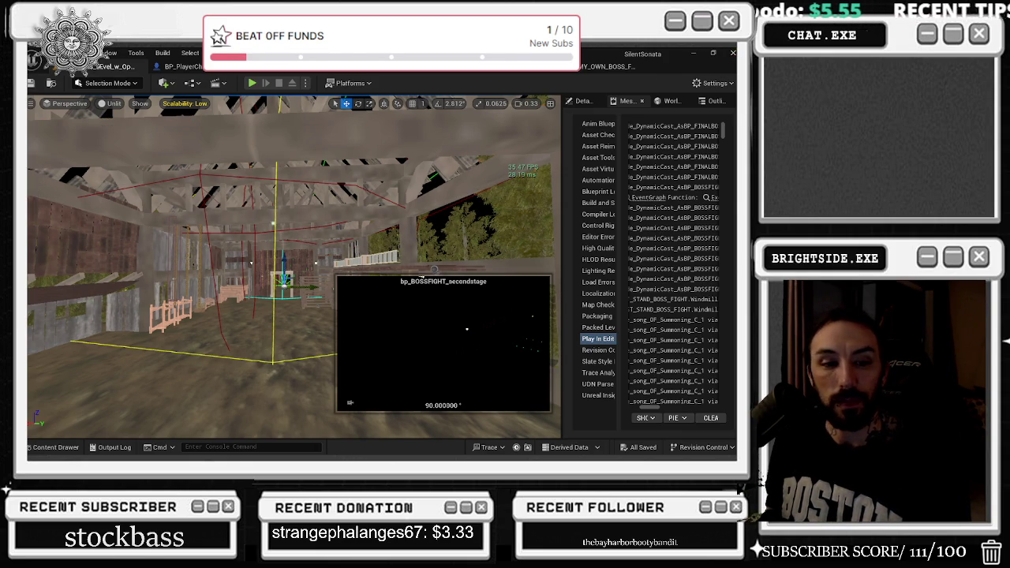
Step: Dismiss the window switcher and bring up the Epic Games Launcher from the taskbar
key(alt+Tab)
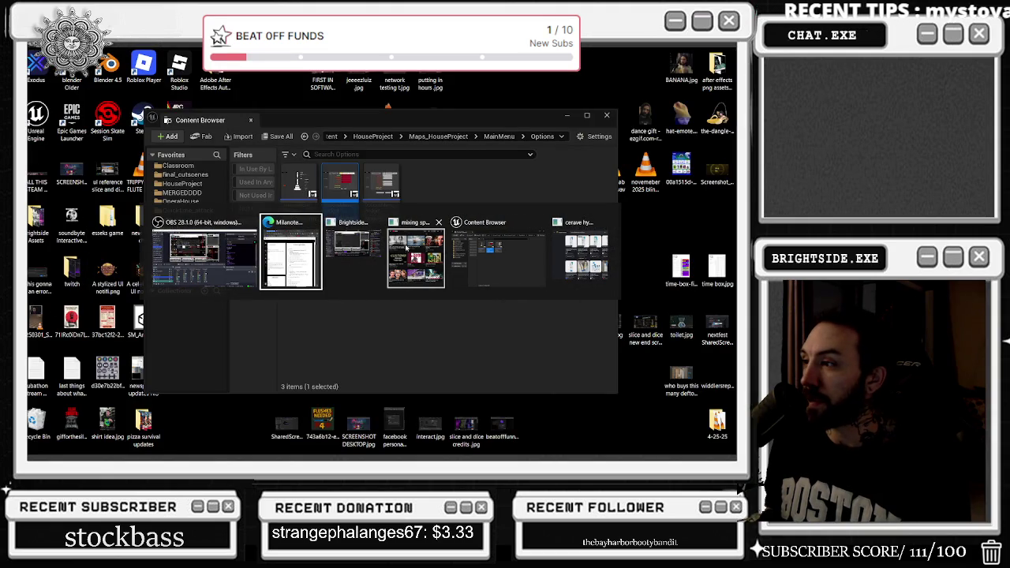
key(Escape)
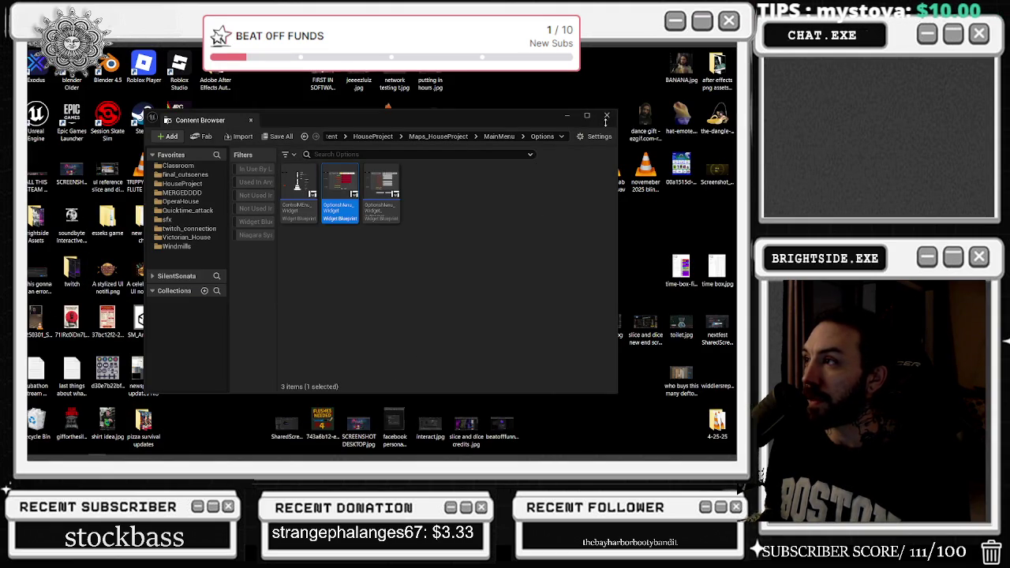
mouse_move(359, 456)
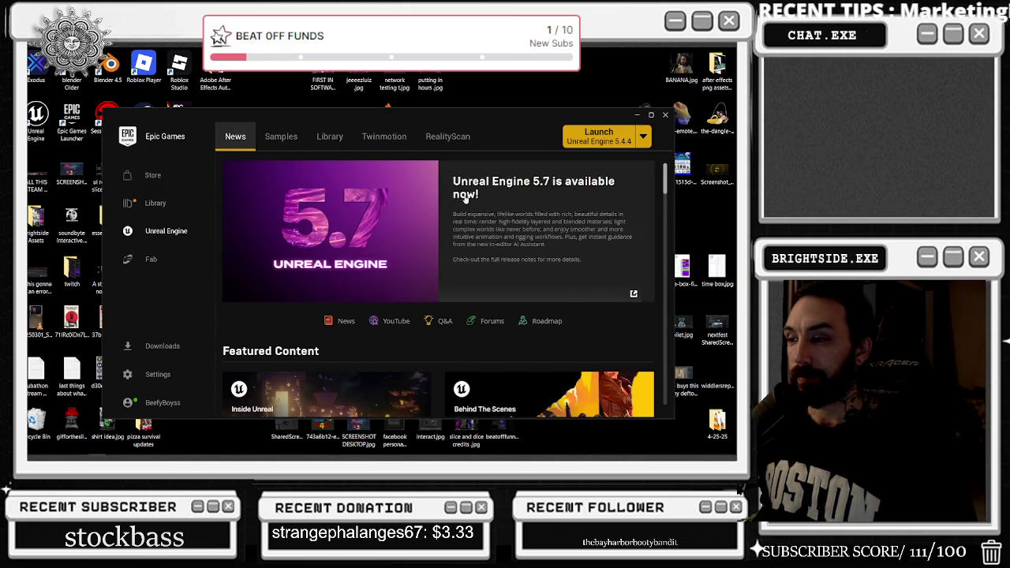
Step: Open the launcher's Library and launch Badaboom_Pizza_sim from My Projects
scroll(462, 197, down, 3)
click(329, 136)
scroll(478, 305, down, 2)
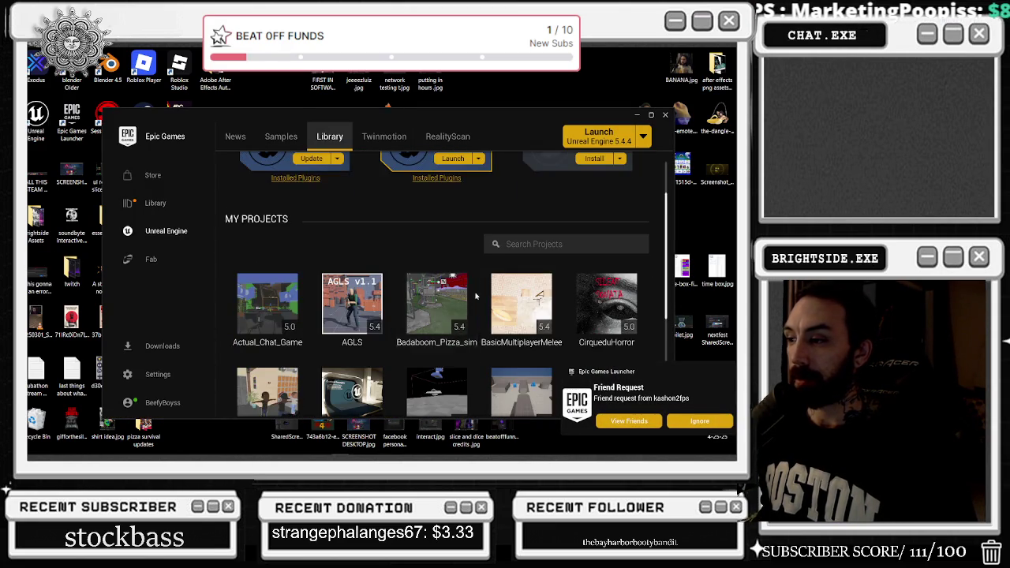
scroll(478, 305, down, 1)
scroll(460, 253, down, 1)
double_click(459, 237)
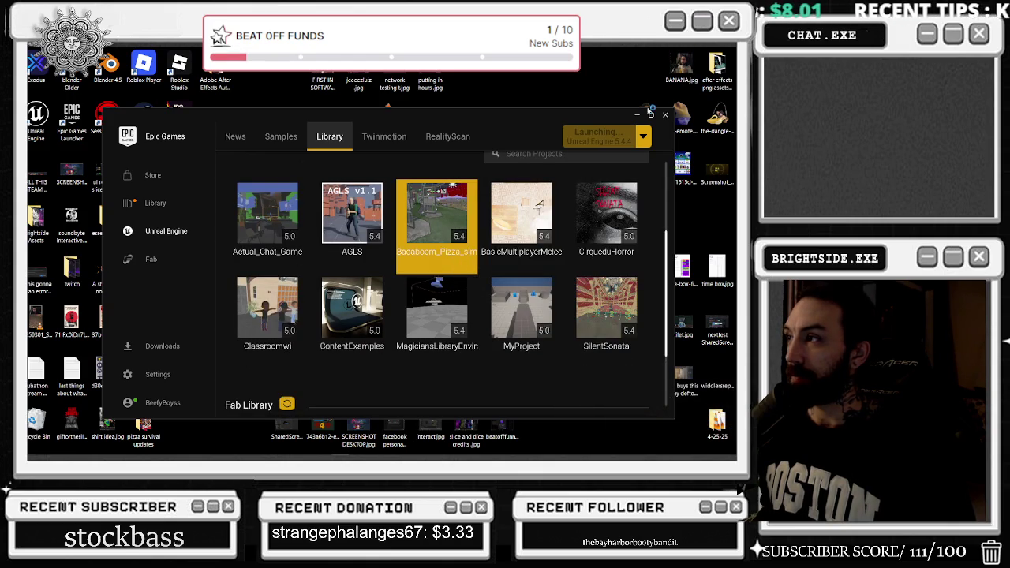
Step: Bring the Epic Games Launcher back from the taskbar and move its window lower
click(637, 115)
mouse_move(289, 454)
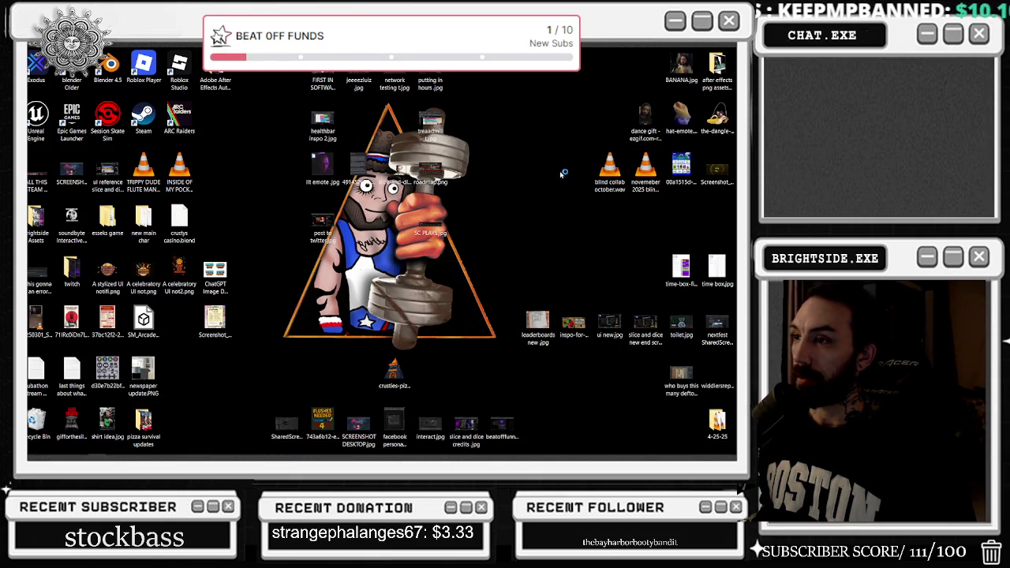
mouse_move(431, 456)
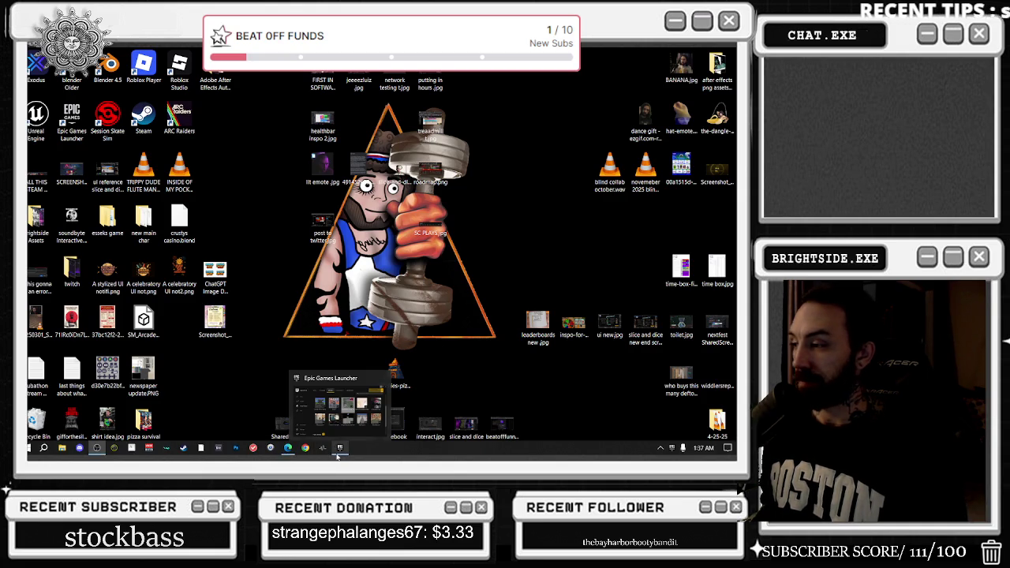
click(342, 423)
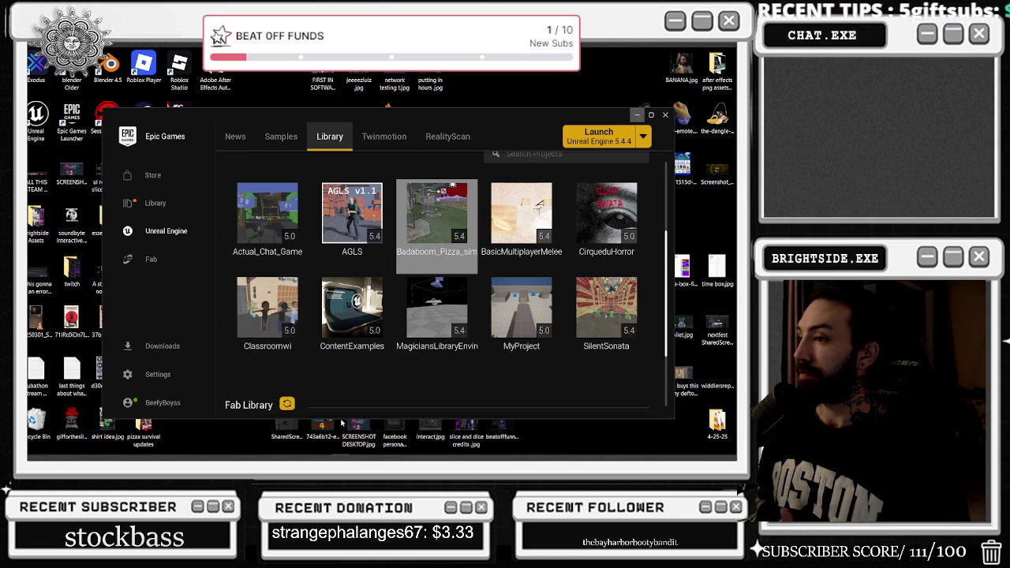
mouse_move(518, 112)
mouse_down()
mouse_move(509, 391)
mouse_move(486, 387)
mouse_move(482, 240)
mouse_move(453, 115)
mouse_up()
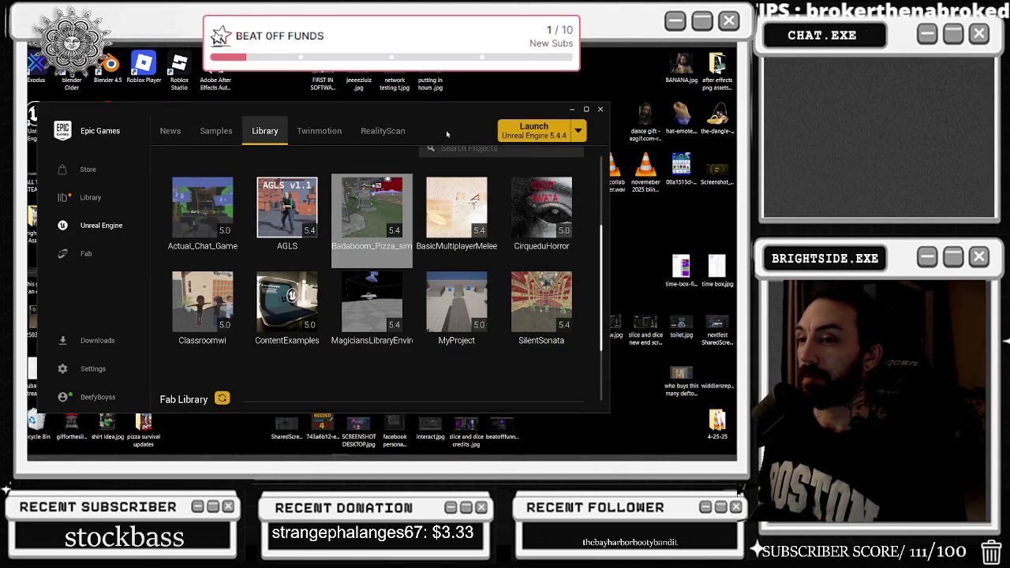
click(572, 109)
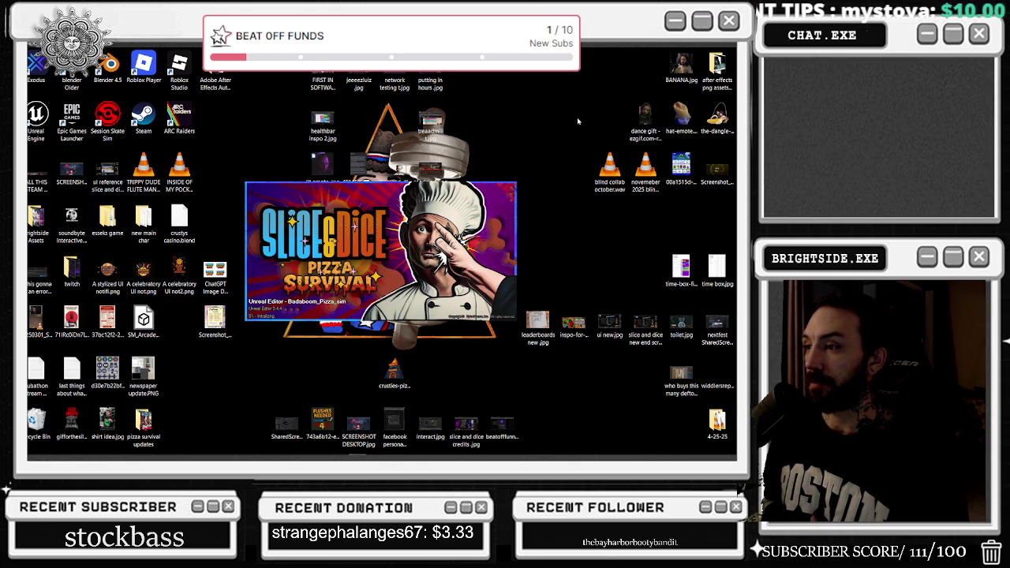
mouse_move(440, 458)
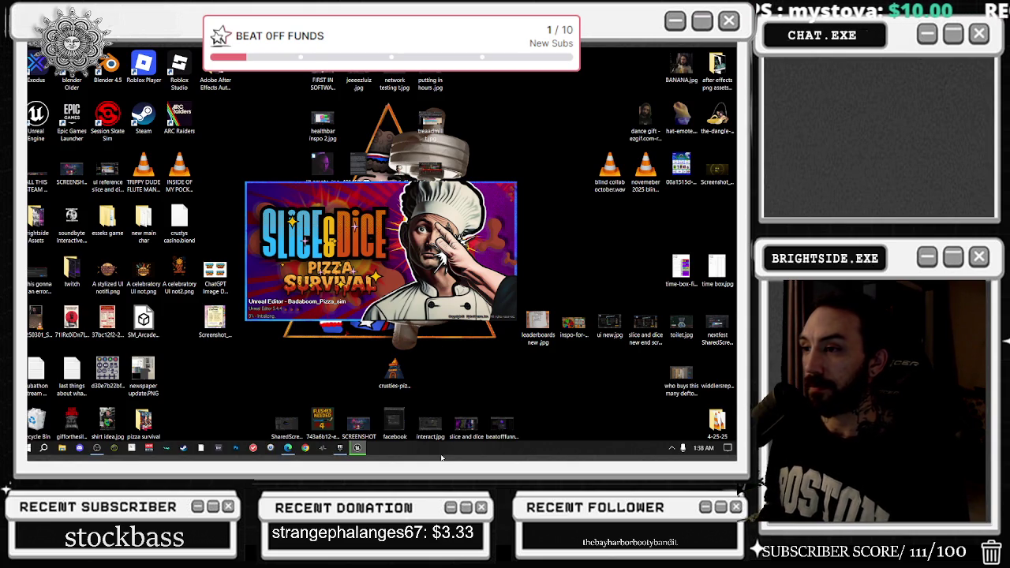
click(339, 448)
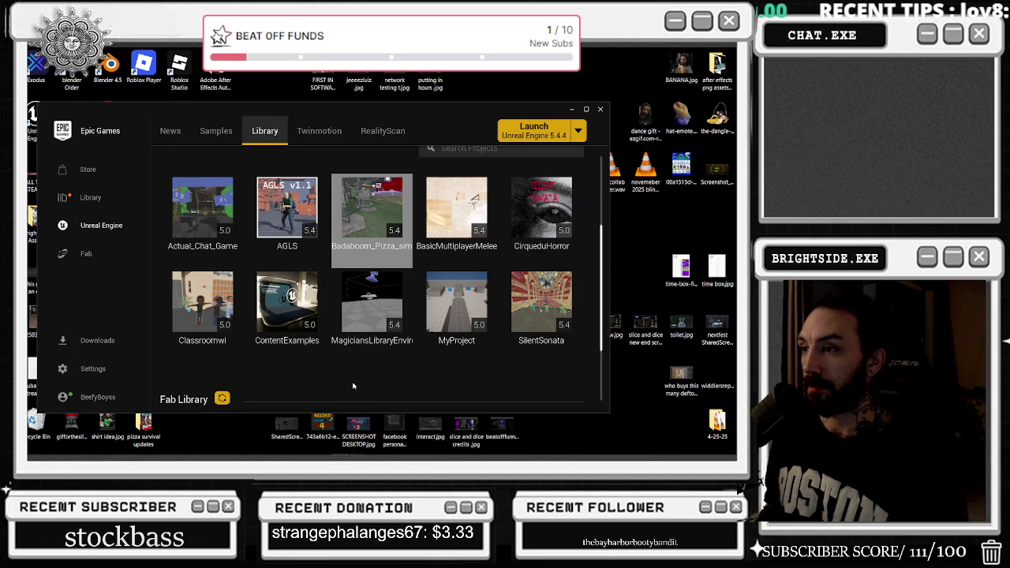